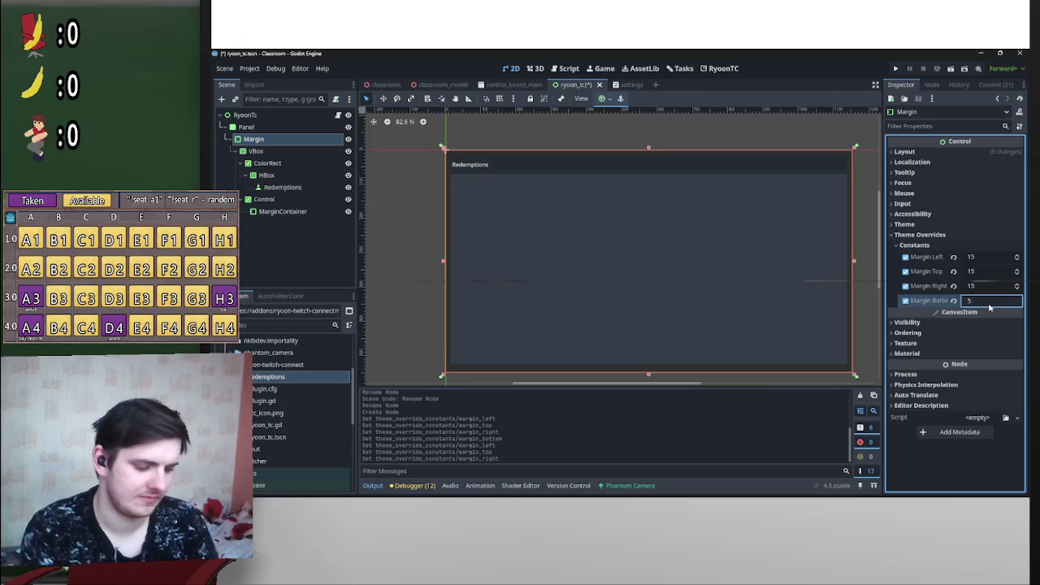
# Step: Set the Margin node's bottom margin to 15 and save the scene
pyautogui.write('5')
pyautogui.press('Return')
pyautogui.hotkey('ctrl', 's')
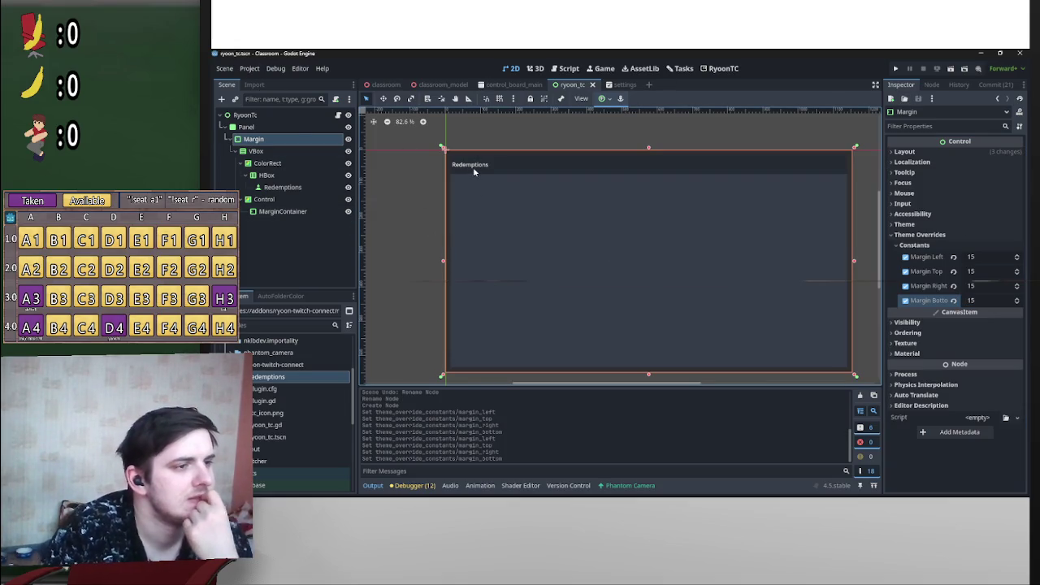
# Step: Inspect the VBox, ColorRect, HBox and Margin nodes and their margin and separation settings
pyautogui.scroll(4, 472, 174)
pyautogui.scroll(-2, 480, 179)
pyautogui.click(275, 152)
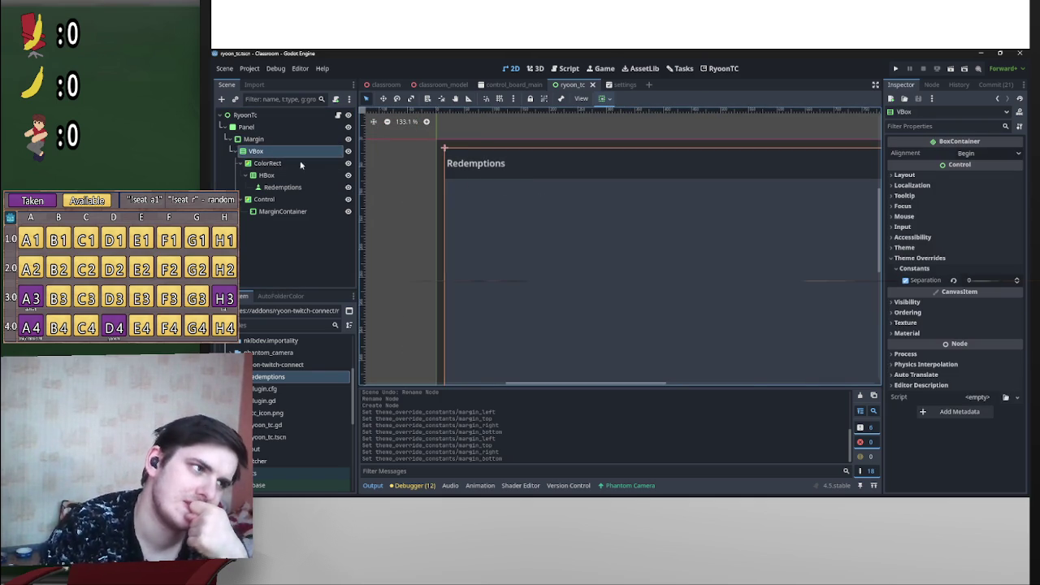
pyautogui.click(268, 166)
pyautogui.click(276, 179)
pyautogui.click(266, 163)
pyautogui.click(265, 152)
pyautogui.click(272, 143)
pyautogui.click(274, 151)
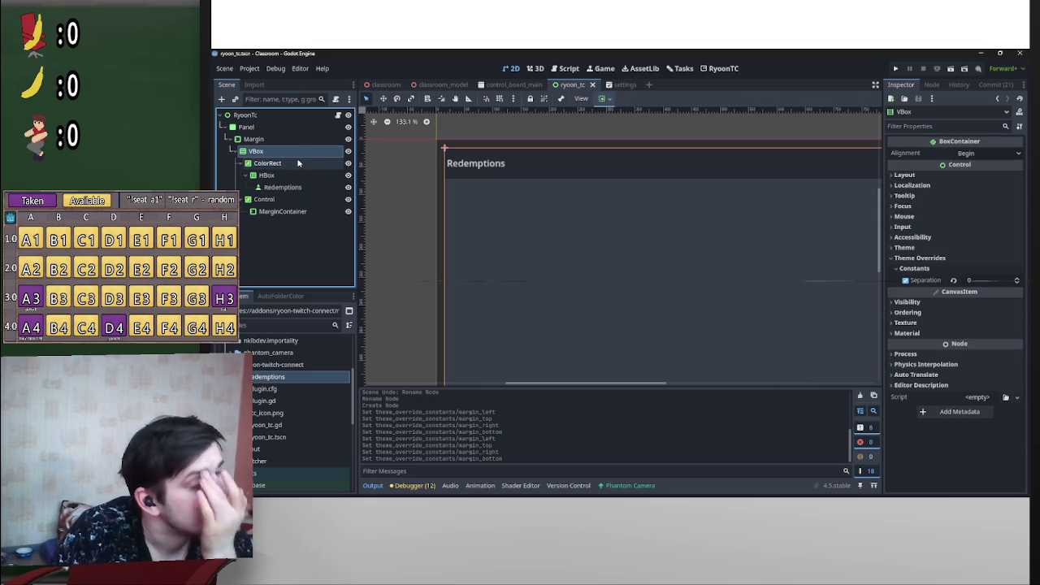
# Step: Collapse the ColorRect and Control branches, re-expand ColorRect, and bring up the VBox node's actions
pyautogui.click(281, 165)
pyautogui.click(241, 164)
pyautogui.click(241, 175)
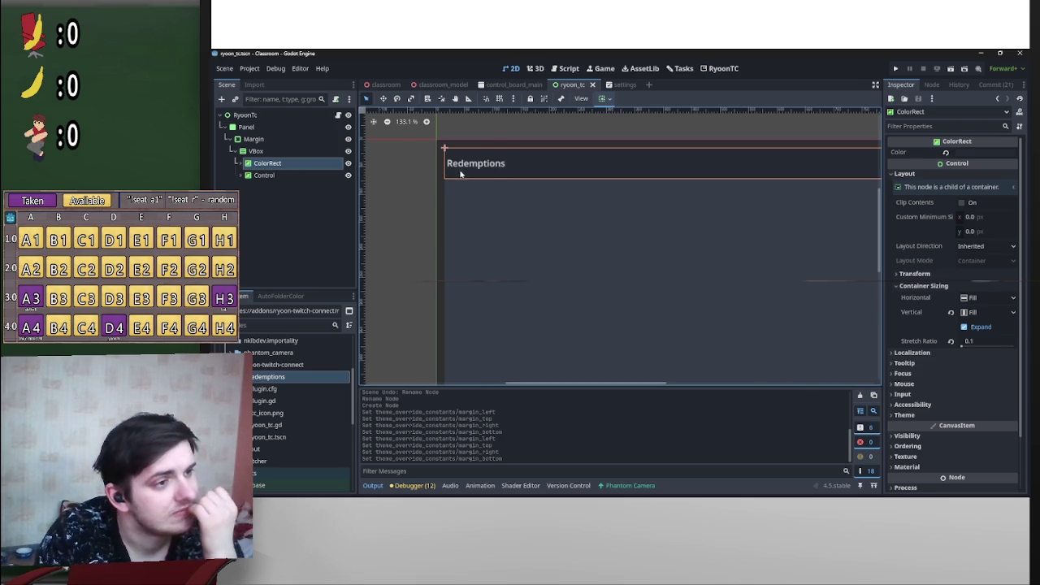
pyautogui.click(249, 168)
pyautogui.hotkey('ctrl', 'v')
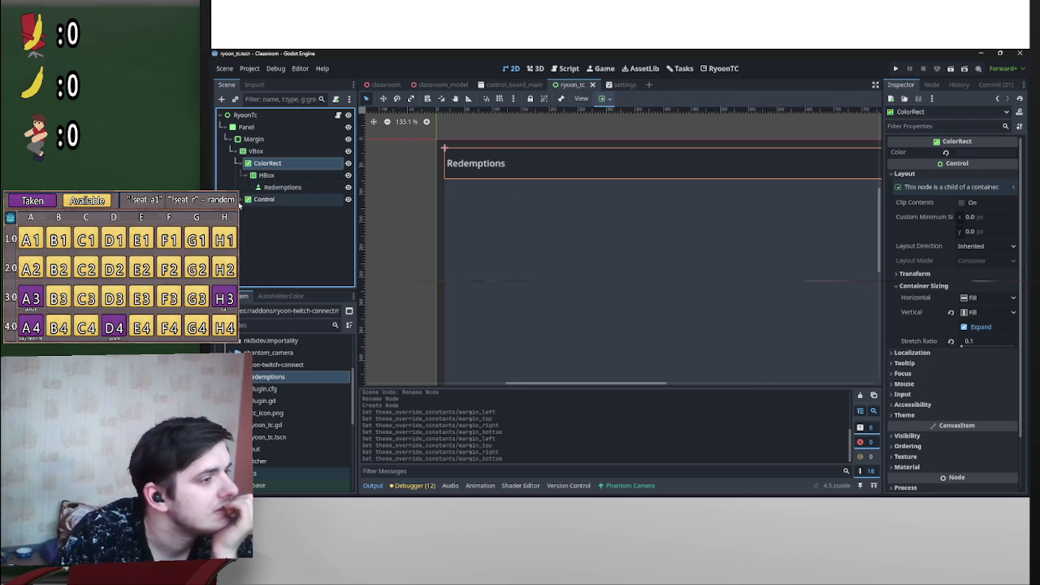
pyautogui.click(256, 151)
pyautogui.rightClick(260, 154)
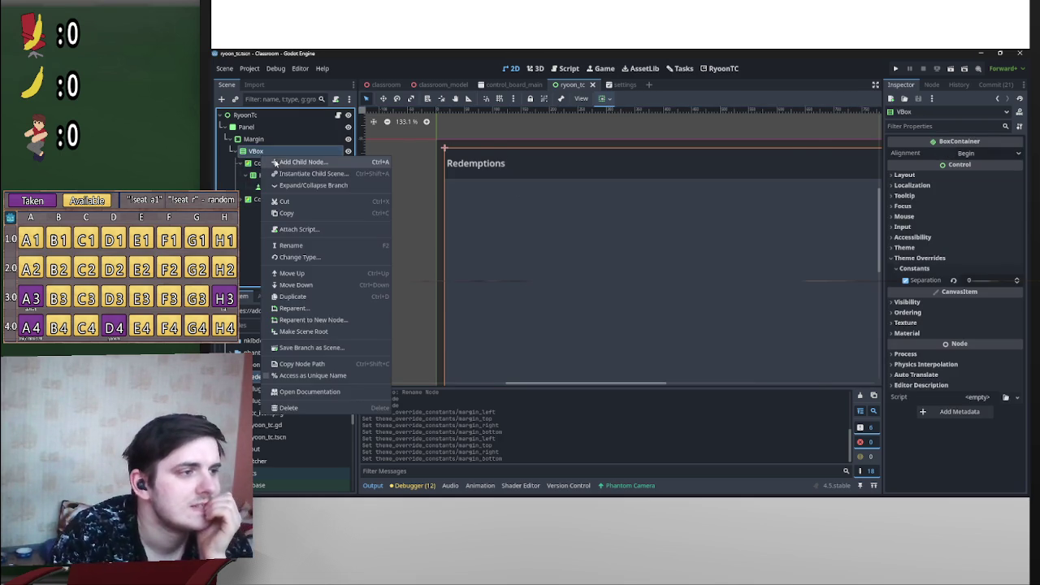
# Step: Add a MarginContainer and move it under ColorRect, above HBox
pyautogui.click(293, 162)
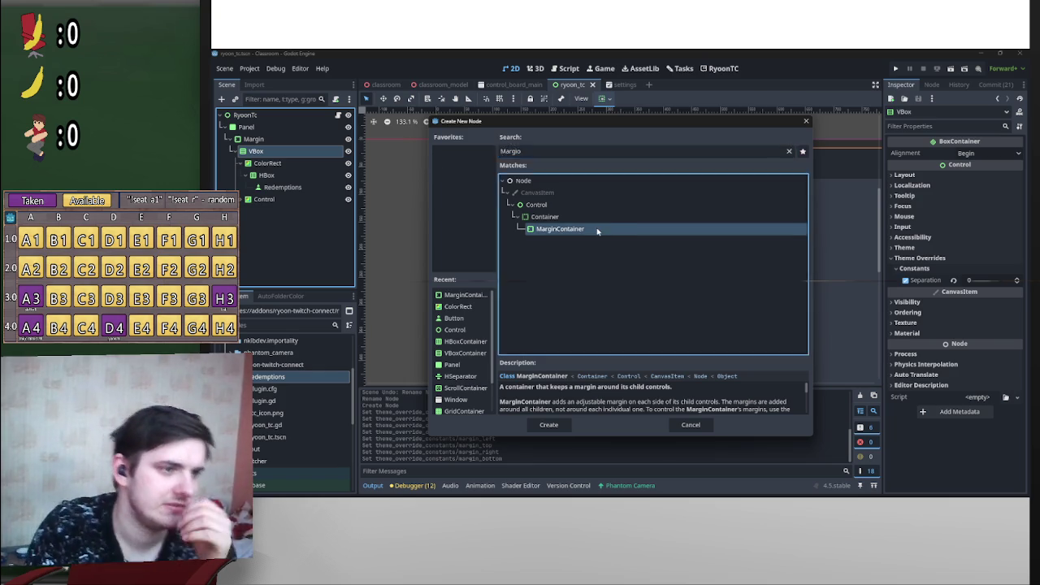
pyautogui.doubleClick(597, 230)
pyautogui.moveTo(282, 216)
pyautogui.mouseDown()
pyautogui.moveTo(299, 170)
pyautogui.moveTo(298, 180)
pyautogui.mouseUp()
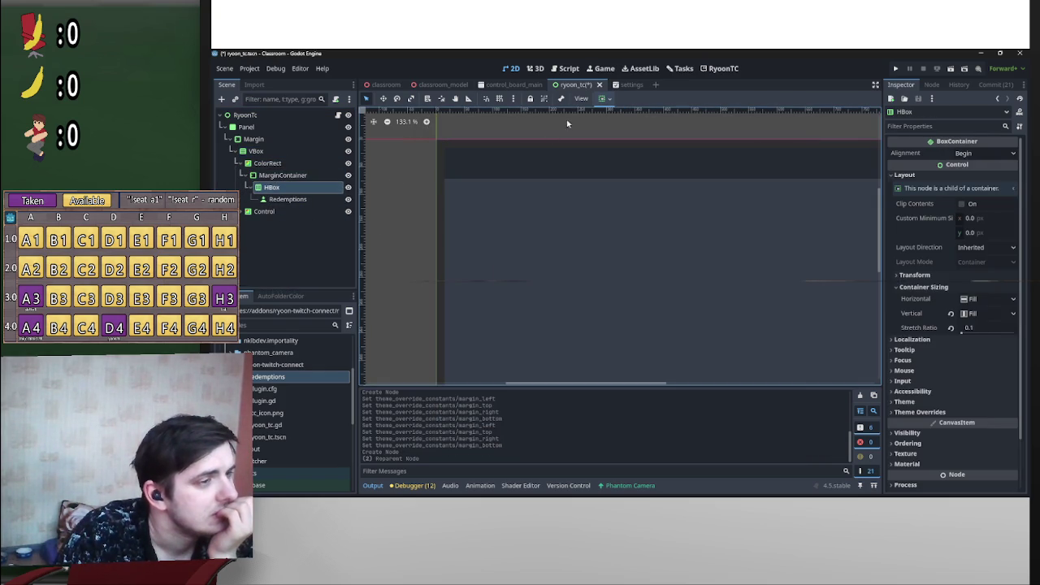
pyautogui.scroll(-3, 553, 209)
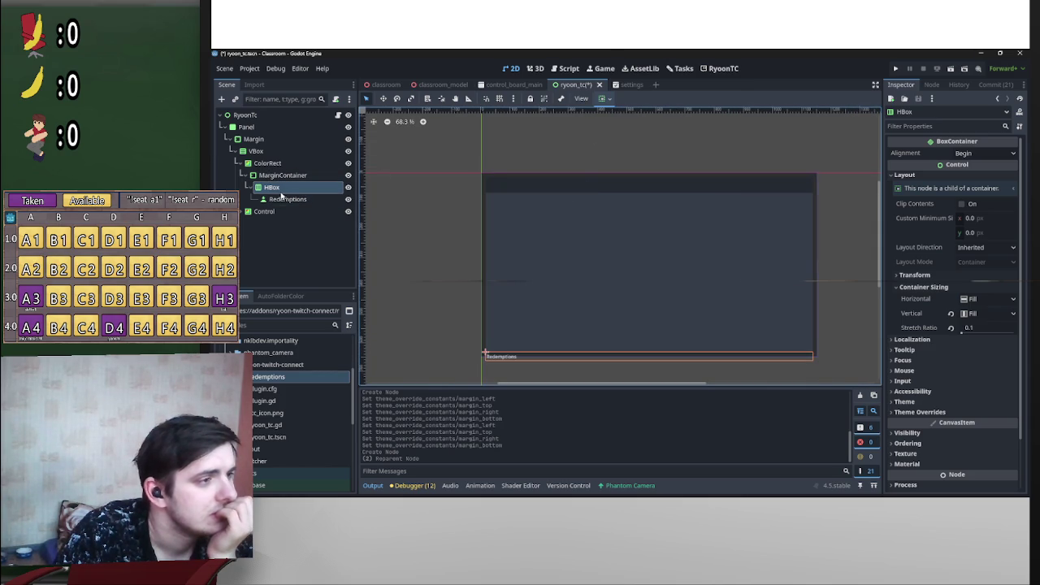
# Step: Make HBox fill both ways and give the MarginContainer the Full Rect anchor preset
pyautogui.click(602, 99)
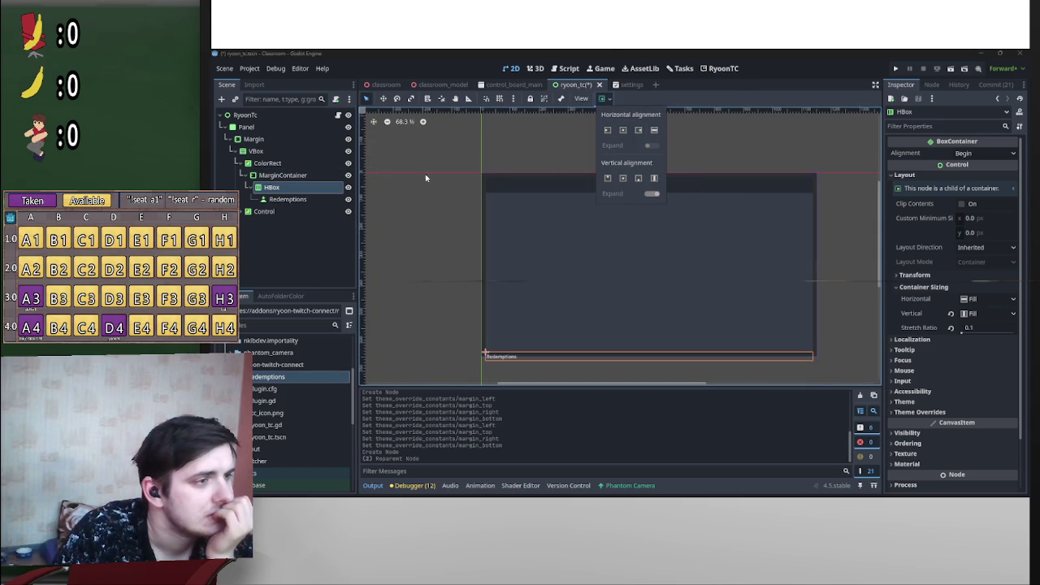
pyautogui.click(654, 178)
pyautogui.click(654, 130)
pyautogui.click(602, 99)
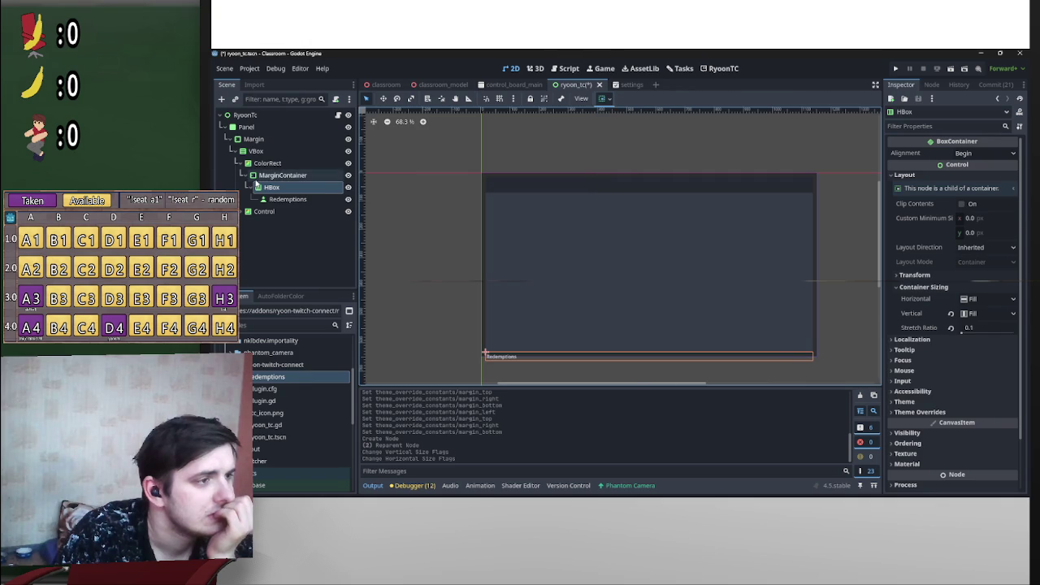
pyautogui.click(283, 174)
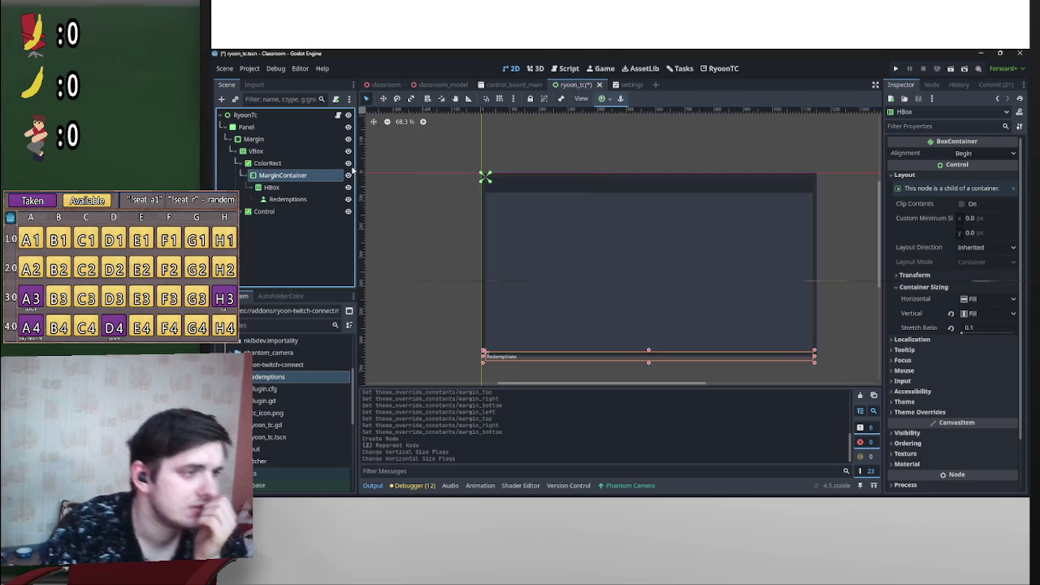
pyautogui.click(620, 99)
pyautogui.click(655, 176)
pyautogui.scroll(5, 430, 199)
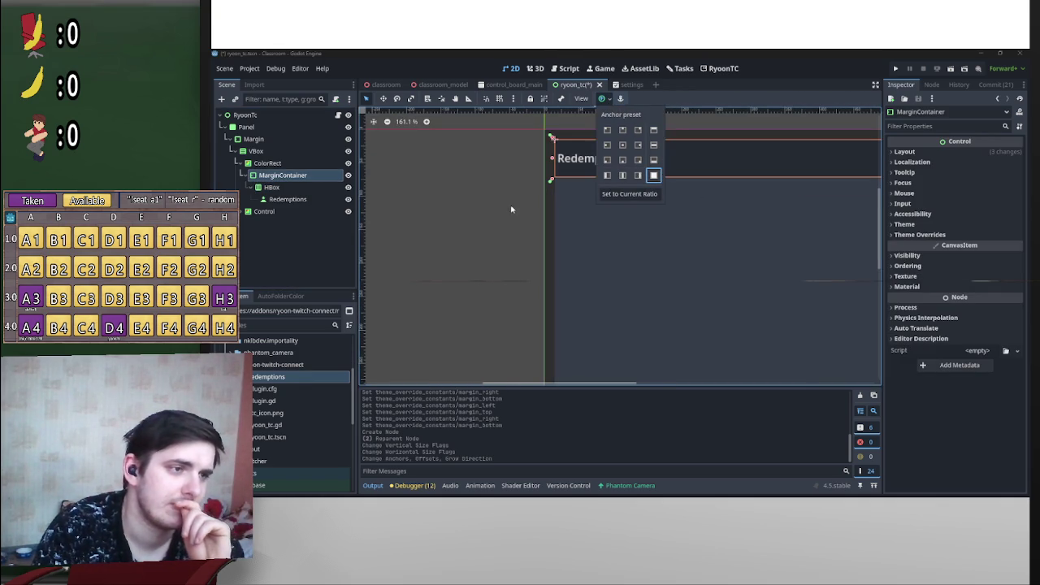
# Step: Set the MarginContainer's margin constant overrides to 2 on all four sides
pyautogui.click(920, 234)
pyautogui.click(914, 245)
pyautogui.write('2')
pyautogui.click(983, 271)
pyautogui.write('2')
pyautogui.click(985, 286)
pyautogui.write('2')
pyautogui.click(986, 300)
pyautogui.click(625, 198)
pyautogui.scroll(4, 505, 190)
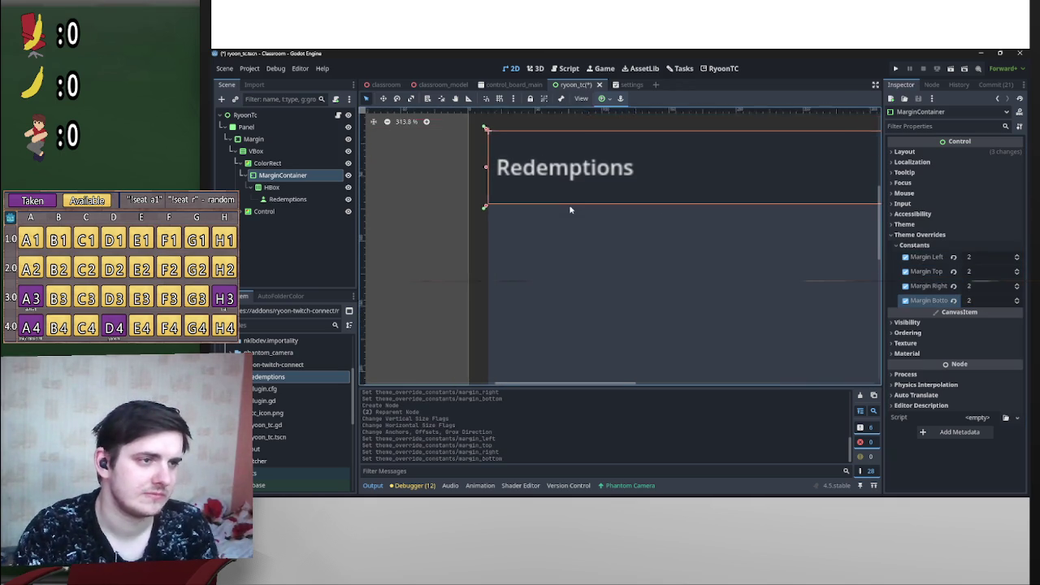
# Step: Change all four margin overrides to 3
pyautogui.click(971, 258)
pyautogui.write('3')
pyautogui.click(983, 271)
pyautogui.write('3')
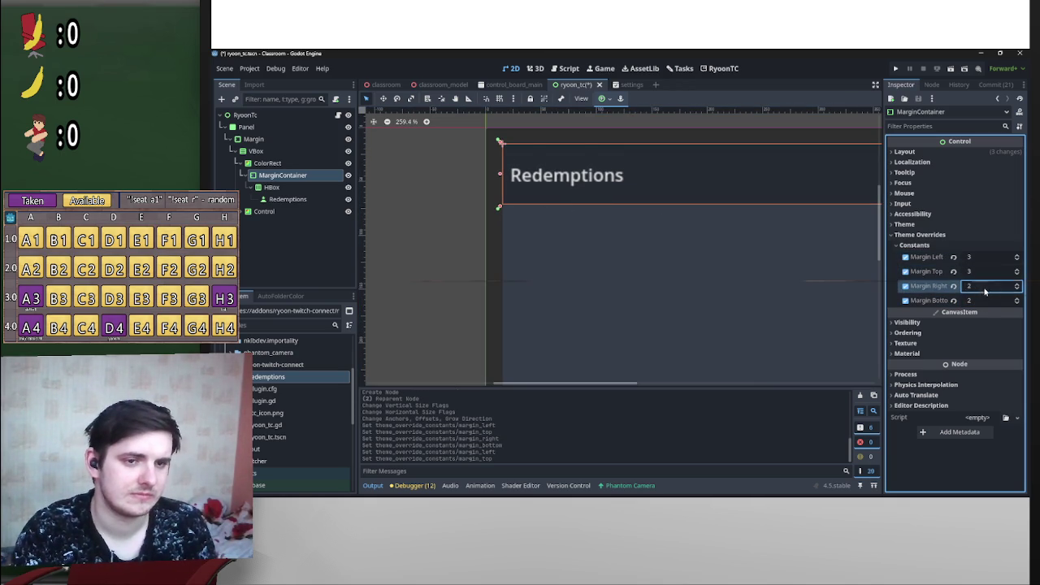
pyautogui.click(985, 286)
pyautogui.write('3')
pyautogui.click(978, 298)
pyautogui.write('3')
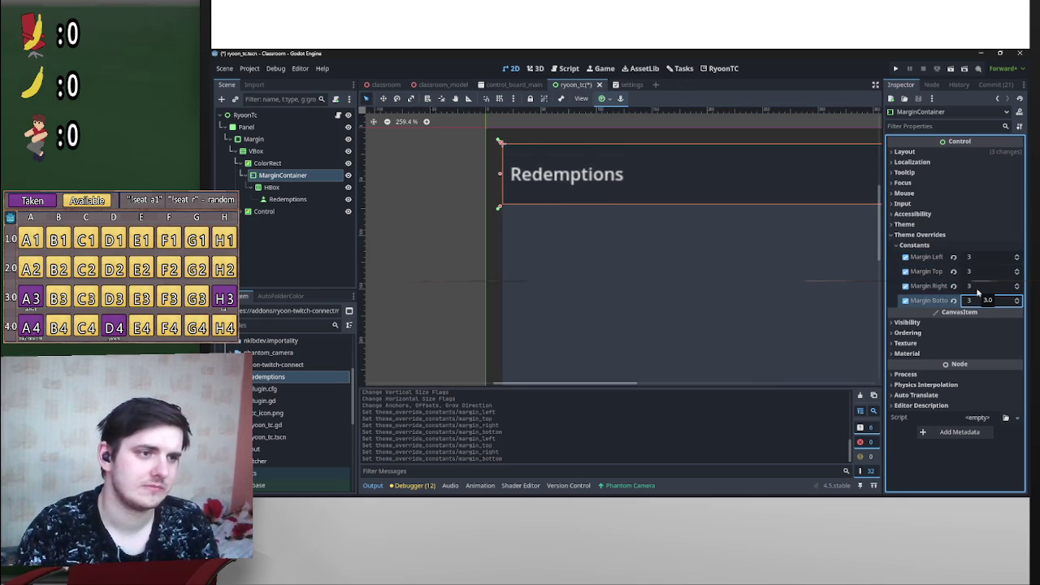
pyautogui.click(981, 259)
# Step: Settle on a left margin of 5 with top, right and bottom margins of 2
pyautogui.click(980, 258)
pyautogui.write('5')
pyautogui.press('Return')
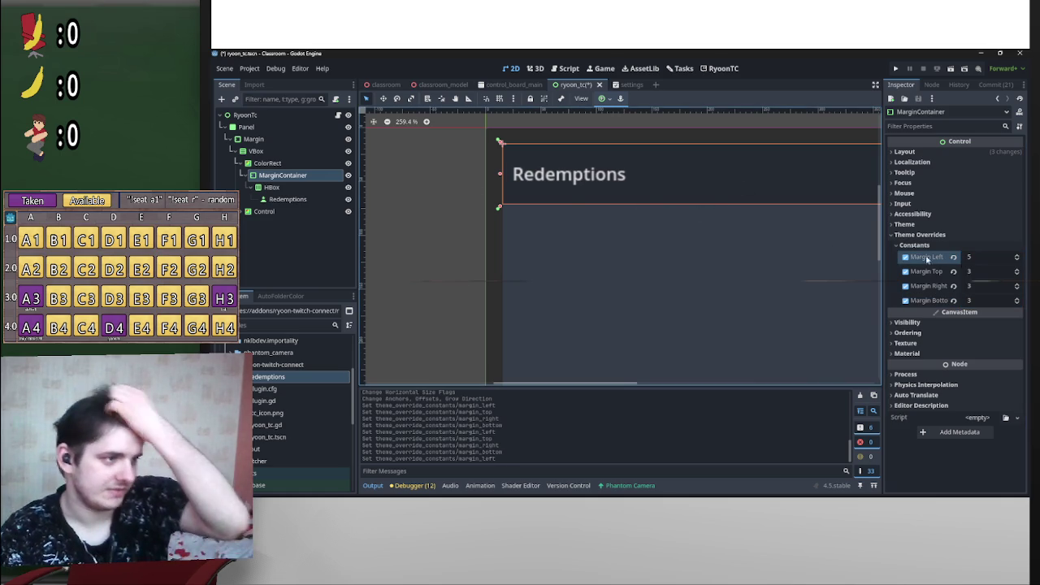
pyautogui.click(986, 273)
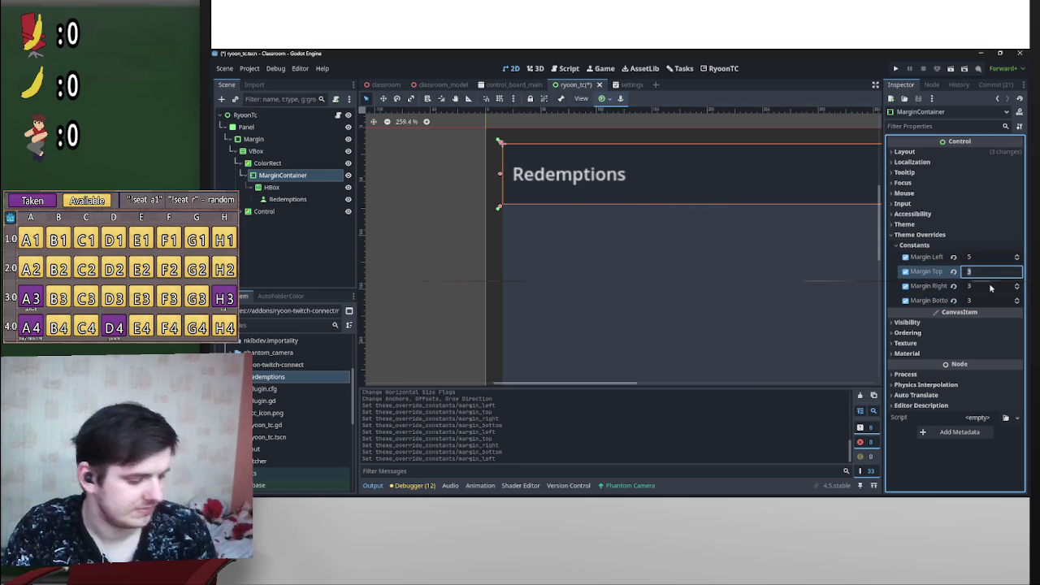
pyautogui.write('2')
pyautogui.click(988, 285)
pyautogui.write('2')
pyautogui.click(980, 301)
pyautogui.write('2')
pyautogui.press('Return')
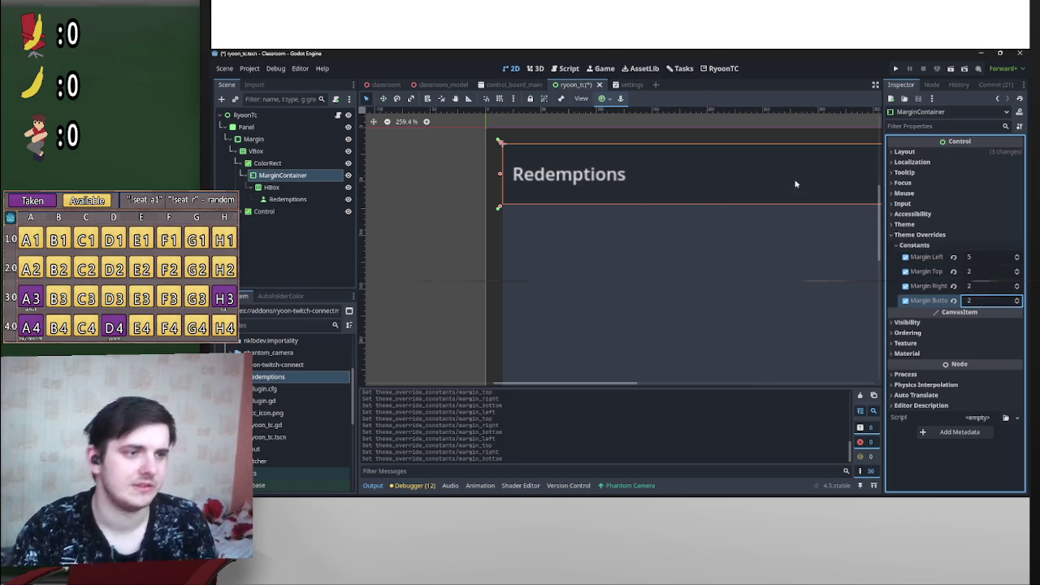
pyautogui.click(662, 151)
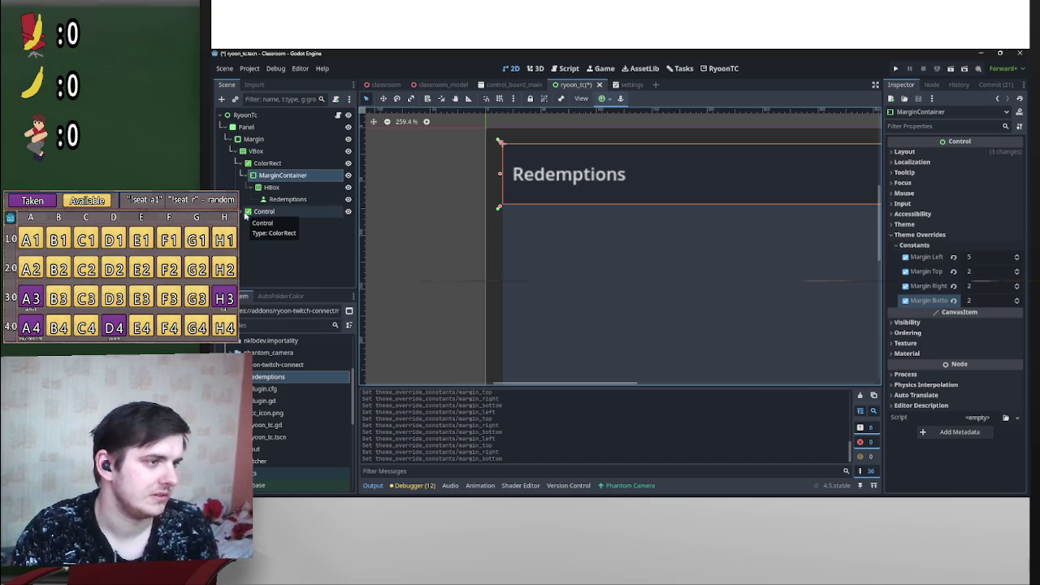
pyautogui.rightClick(273, 163)
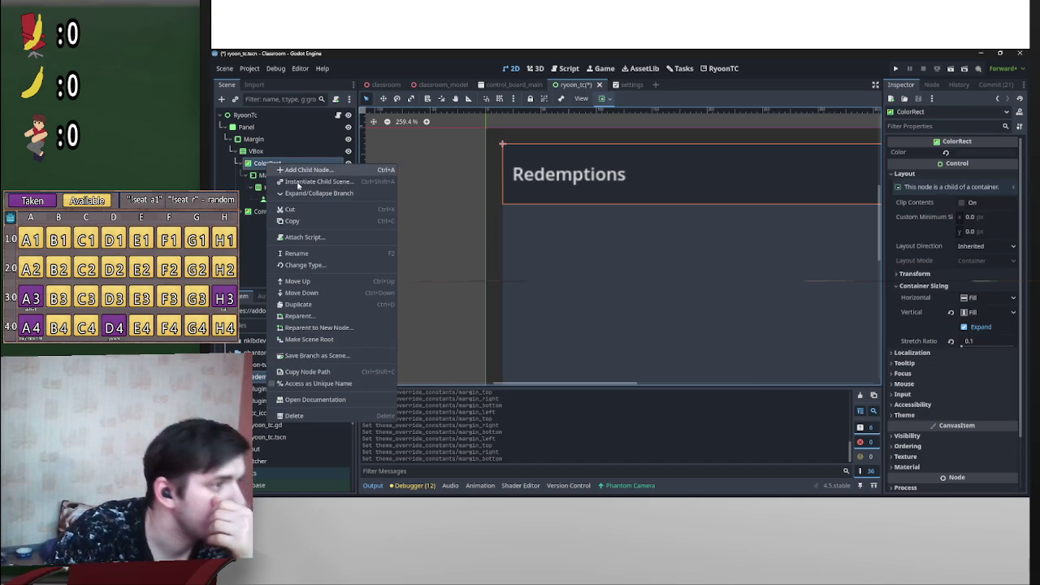
# Step: Add a second MarginContainer and place it directly under VBox
pyautogui.click(329, 170)
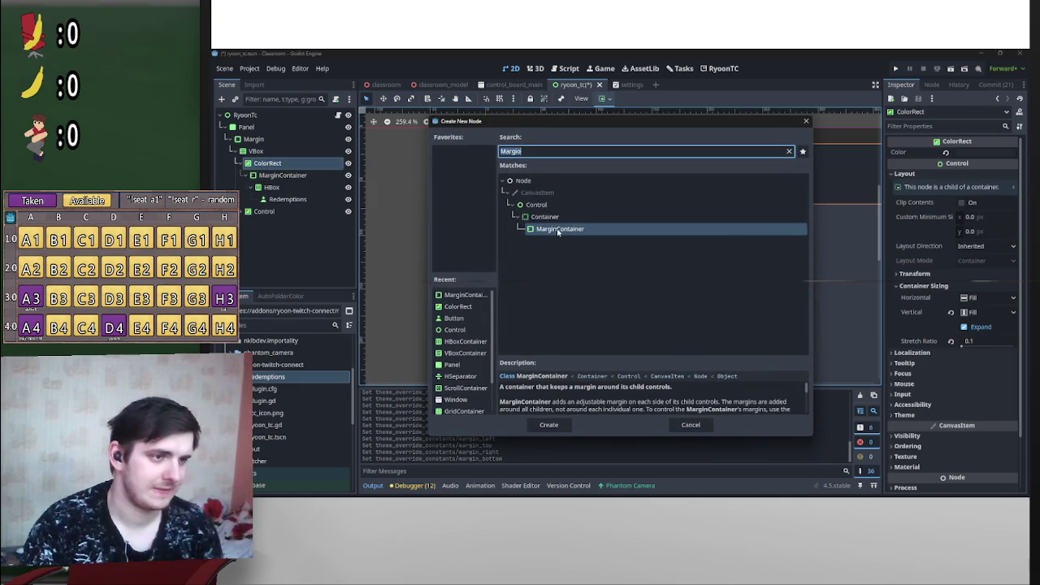
pyautogui.doubleClick(559, 230)
pyautogui.moveTo(276, 219); pyautogui.dragTo(272, 221)
pyautogui.click(288, 213)
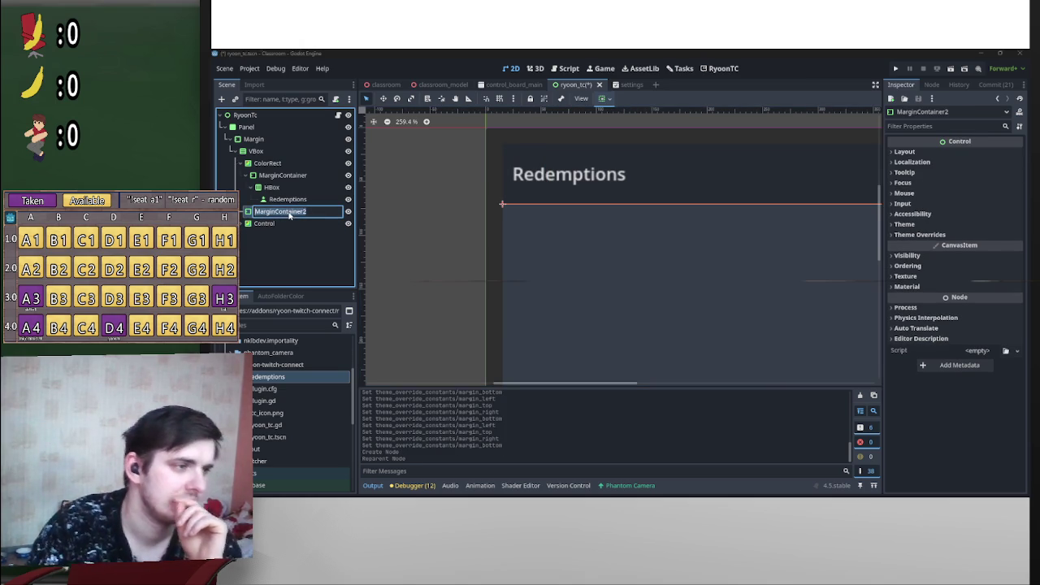
pyautogui.write('Margin')
pyautogui.press('Return')
# Step: Rename the header MarginContainer to 'Margin'
pyautogui.click(298, 176)
pyautogui.click(280, 176)
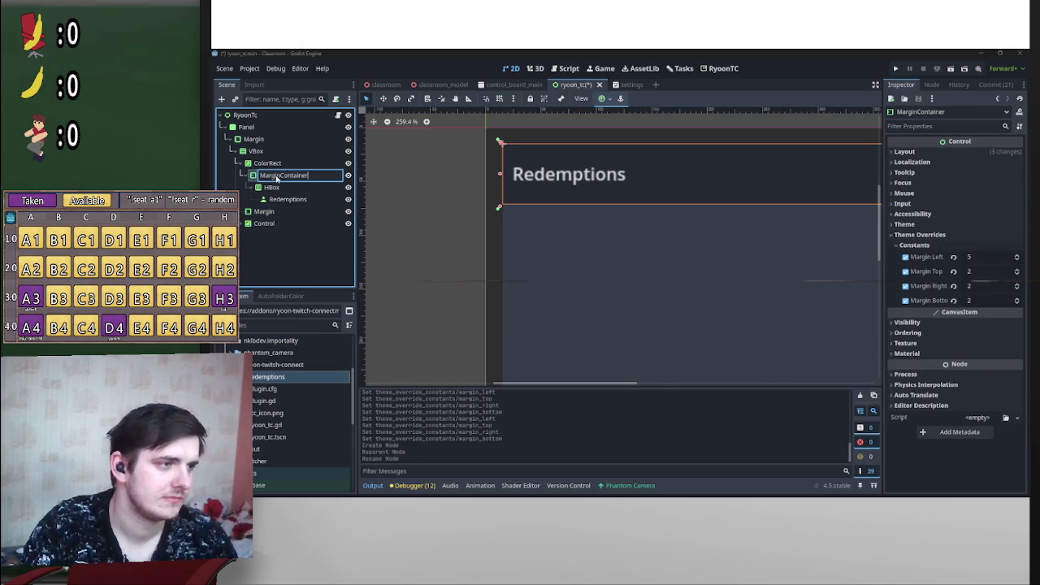
pyautogui.write('Margin')
pyautogui.press('Return')
# Step: Make the lower Margin expand vertically and move the Control node into it
pyautogui.click(273, 212)
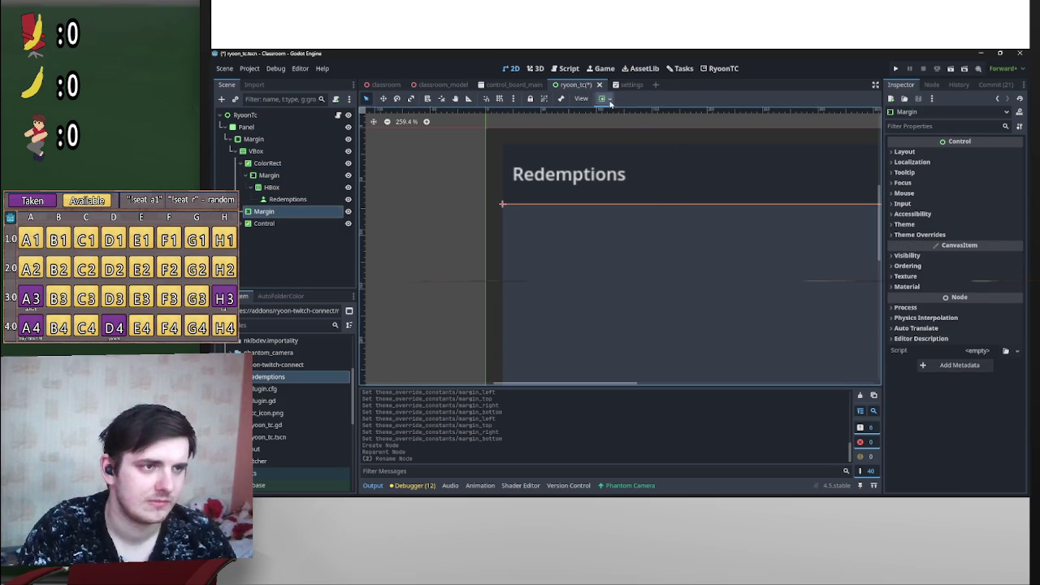
pyautogui.click(605, 99)
pyautogui.click(650, 195)
pyautogui.moveTo(283, 223); pyautogui.dragTo(313, 215)
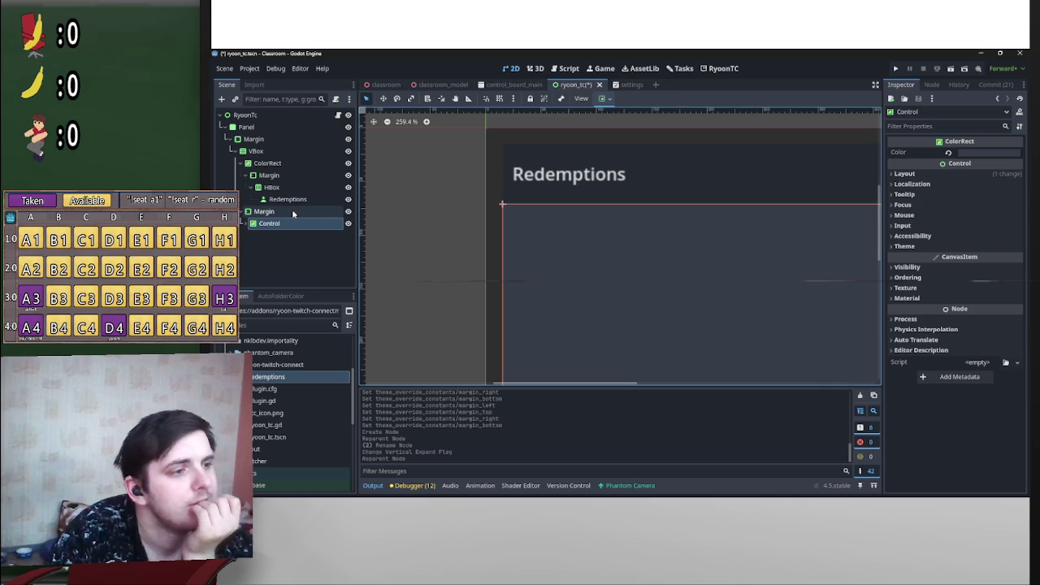
# Step: Reset the header Margin's bottom margin override to its default
pyautogui.scroll(1, 613, 201)
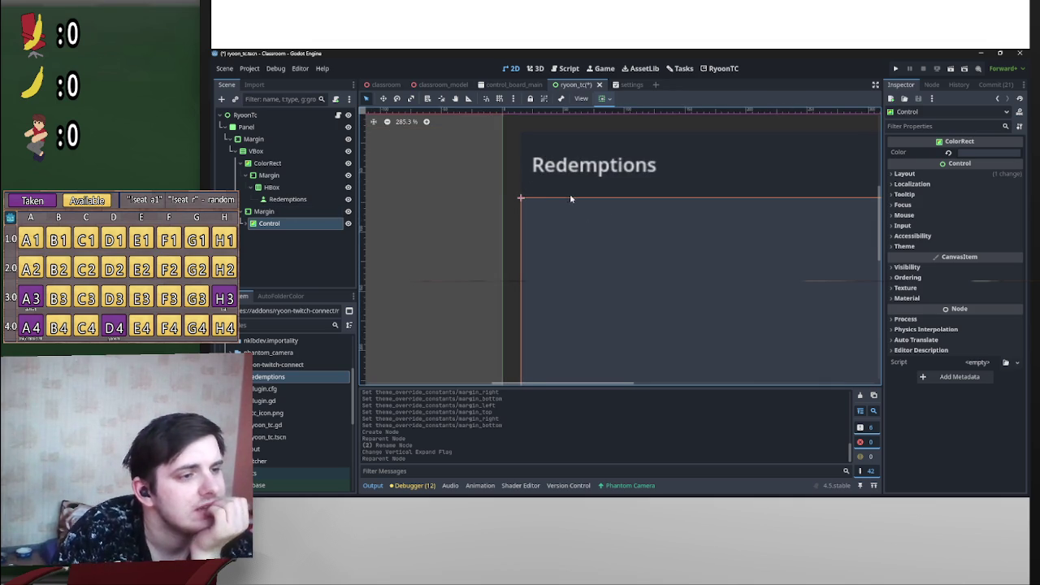
pyautogui.click(291, 177)
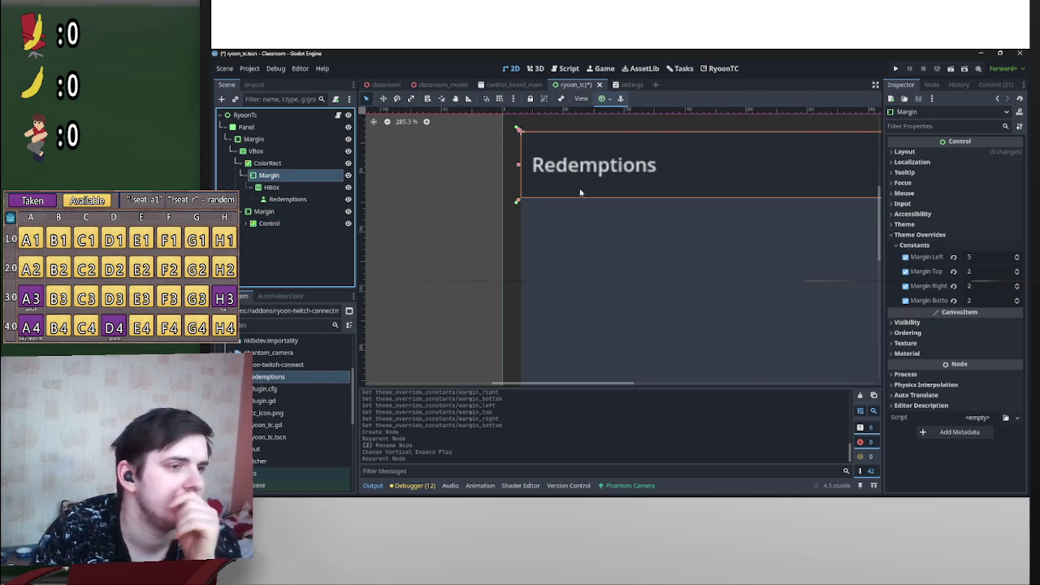
pyautogui.click(953, 302)
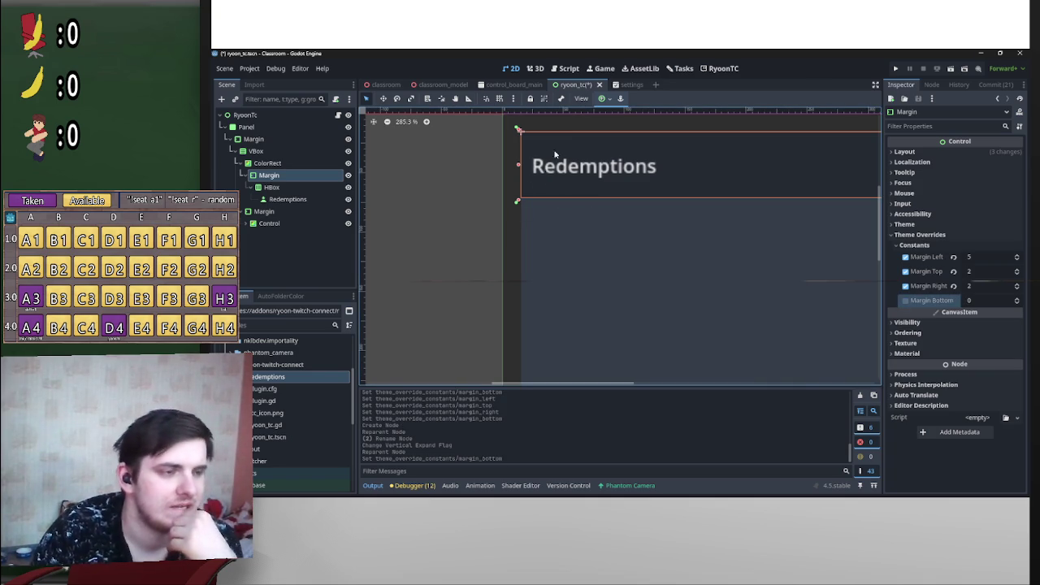
# Step: Look through the Control node's layout, Material and Accessibility properties
pyautogui.click(269, 223)
pyautogui.click(904, 173)
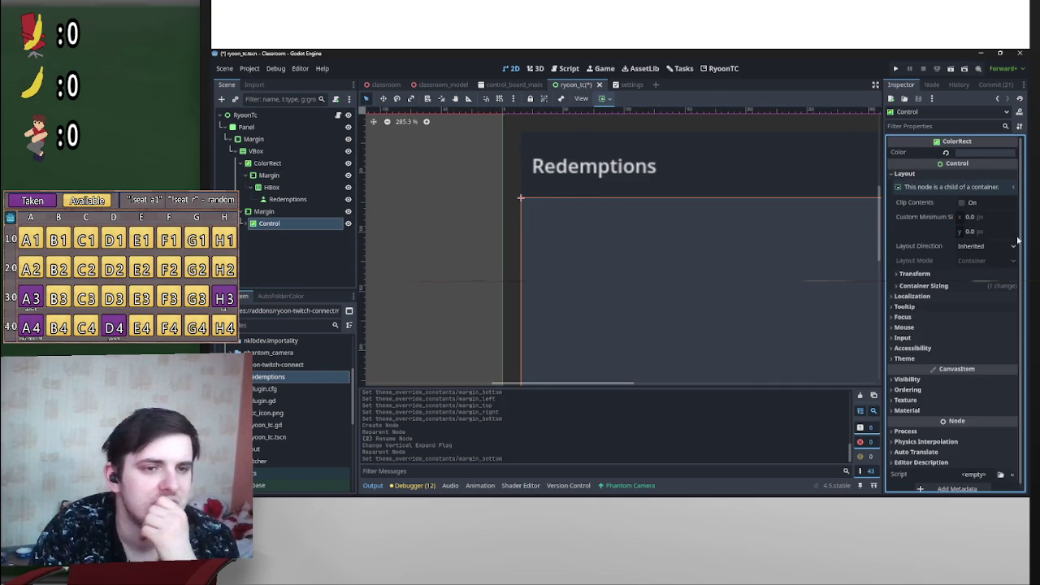
pyautogui.click(904, 173)
pyautogui.click(950, 299)
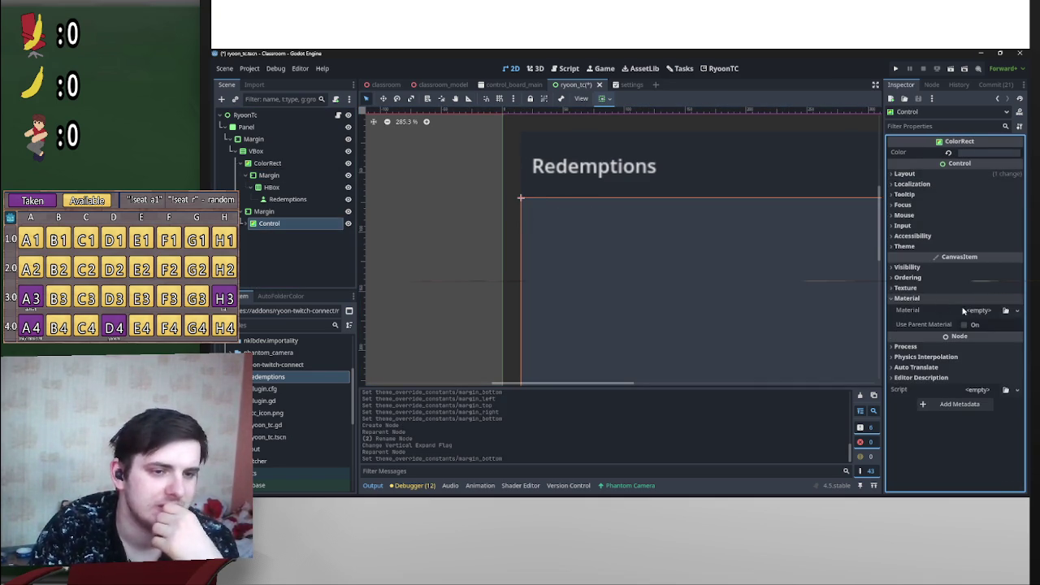
pyautogui.click(949, 298)
pyautogui.click(940, 236)
pyautogui.click(940, 237)
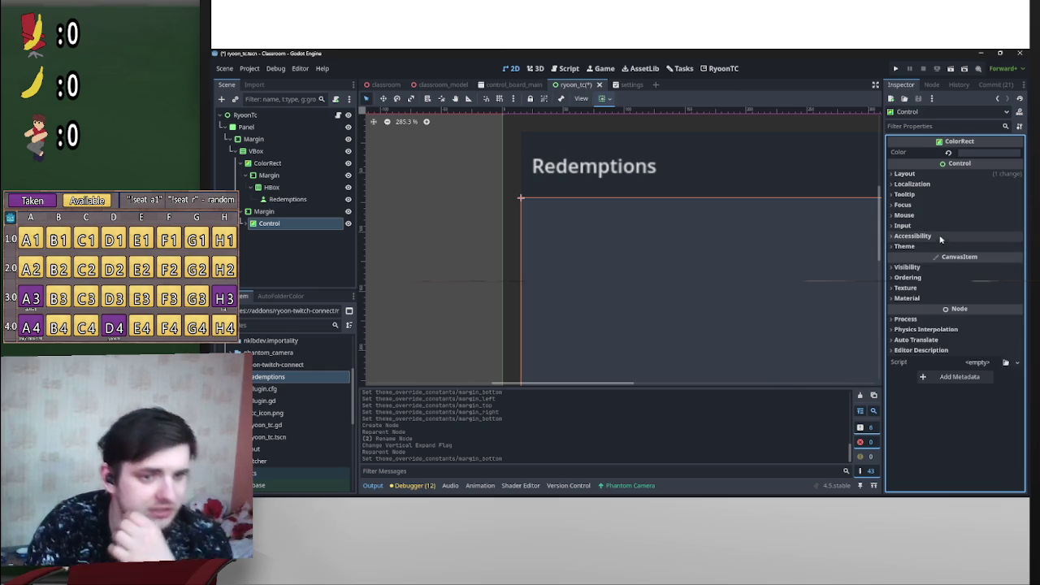
pyautogui.click(940, 236)
pyautogui.click(939, 238)
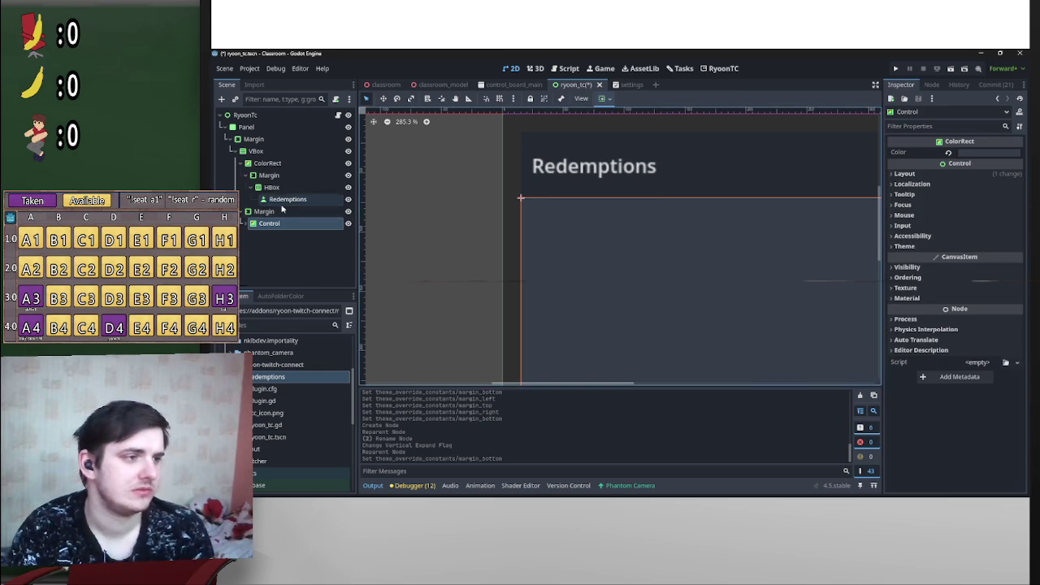
# Step: Set the lower Margin's left, right and bottom margin overrides to 2
pyautogui.click(264, 211)
pyautogui.click(913, 244)
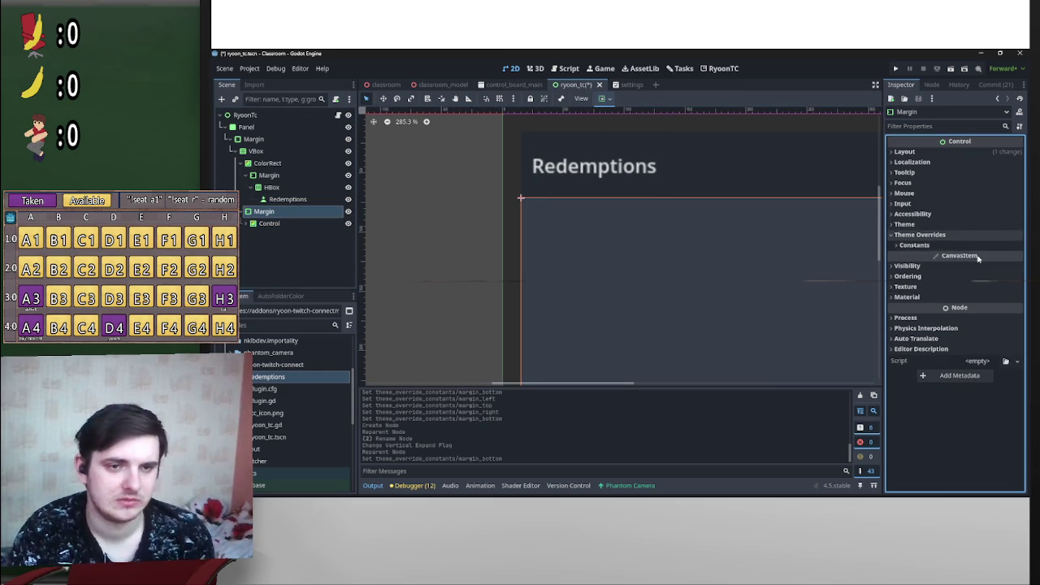
pyautogui.click(963, 243)
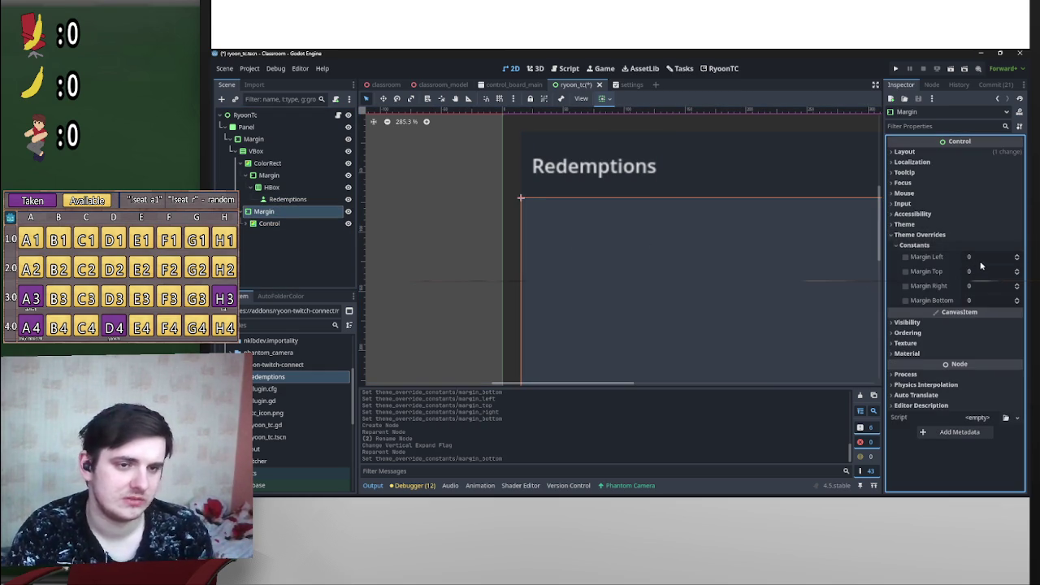
pyautogui.click(979, 258)
pyautogui.write('2')
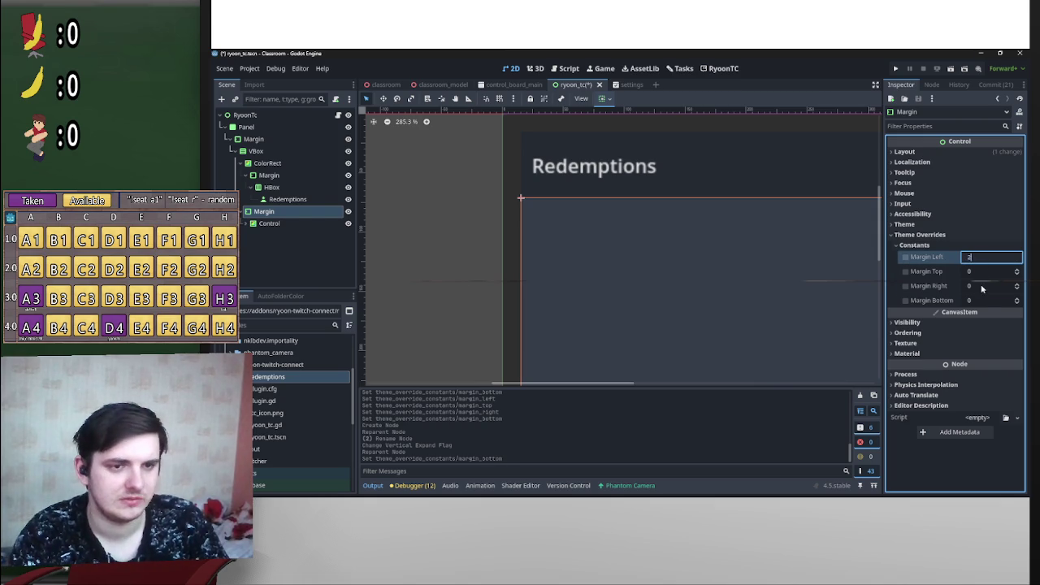
pyautogui.click(981, 287)
pyautogui.write('2')
pyautogui.click(985, 301)
pyautogui.write('2')
pyautogui.press('Return')
pyautogui.scroll(-3, 745, 169)
pyautogui.click(589, 178)
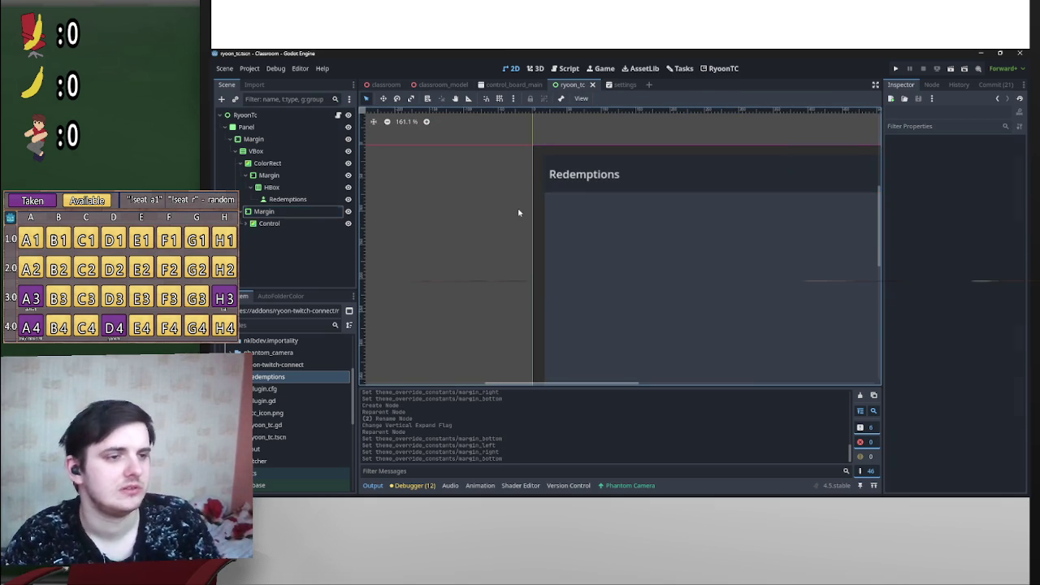
pyautogui.click(951, 68)
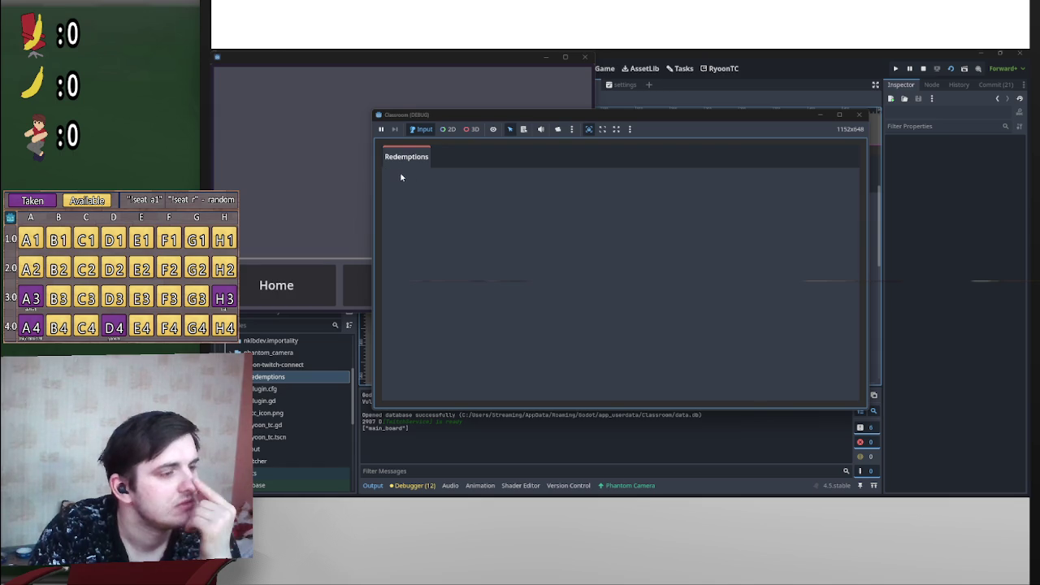
pyautogui.click(839, 115)
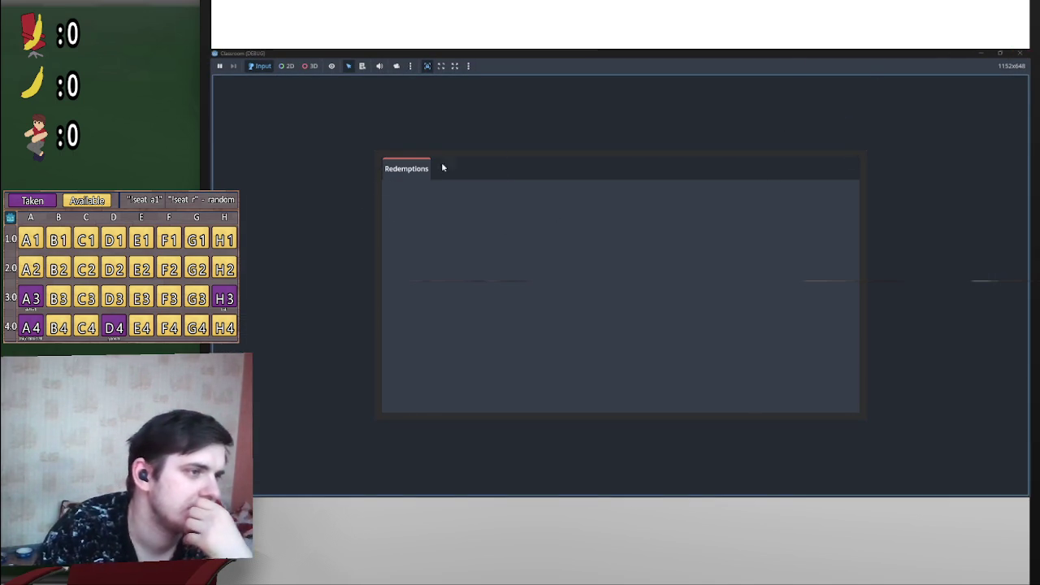
pyautogui.click(1019, 53)
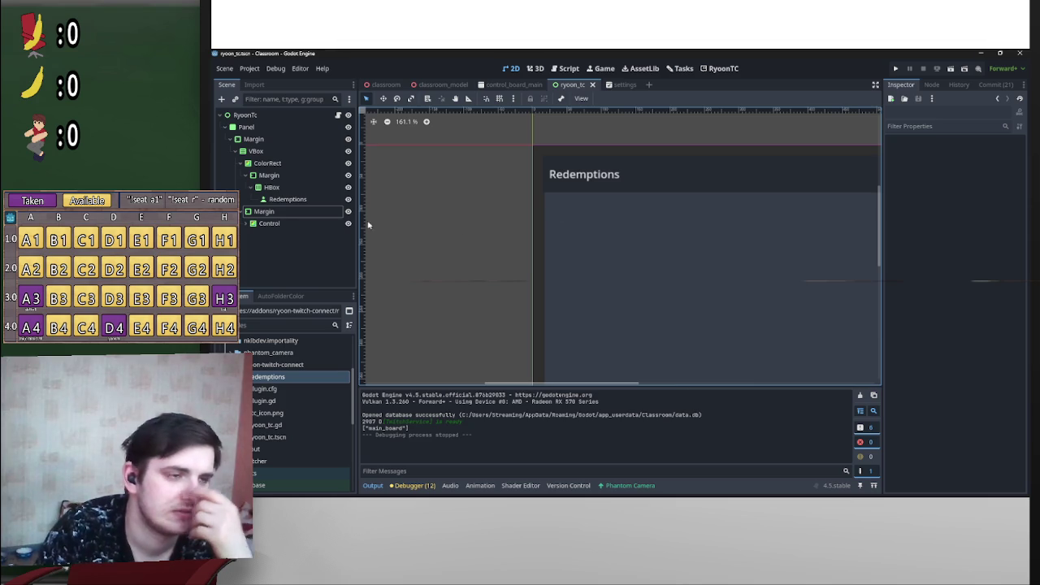
pyautogui.click(280, 175)
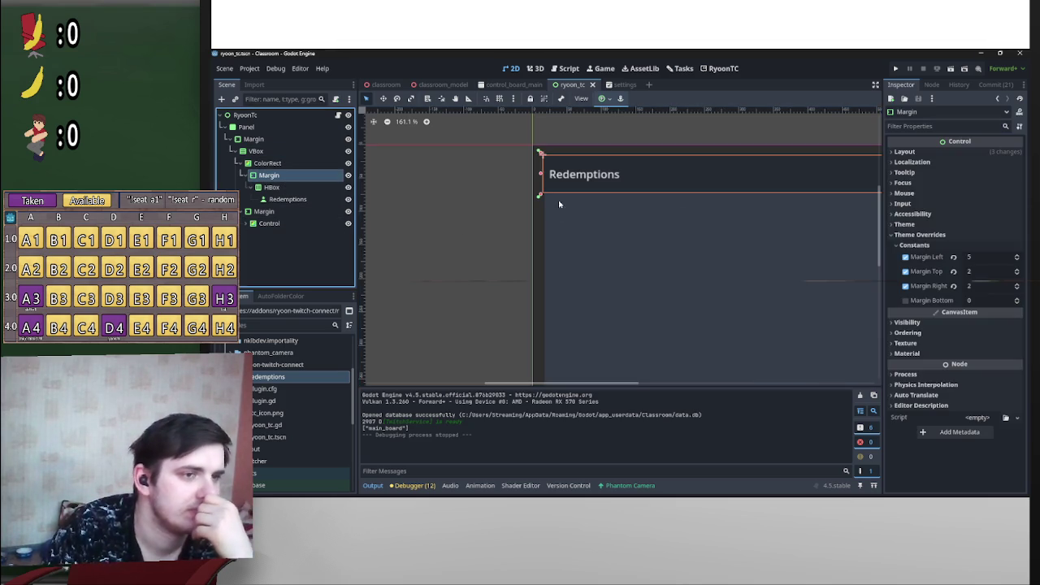
# Step: Revert the header Margin's left, right and top margin overrides to default
pyautogui.click(953, 257)
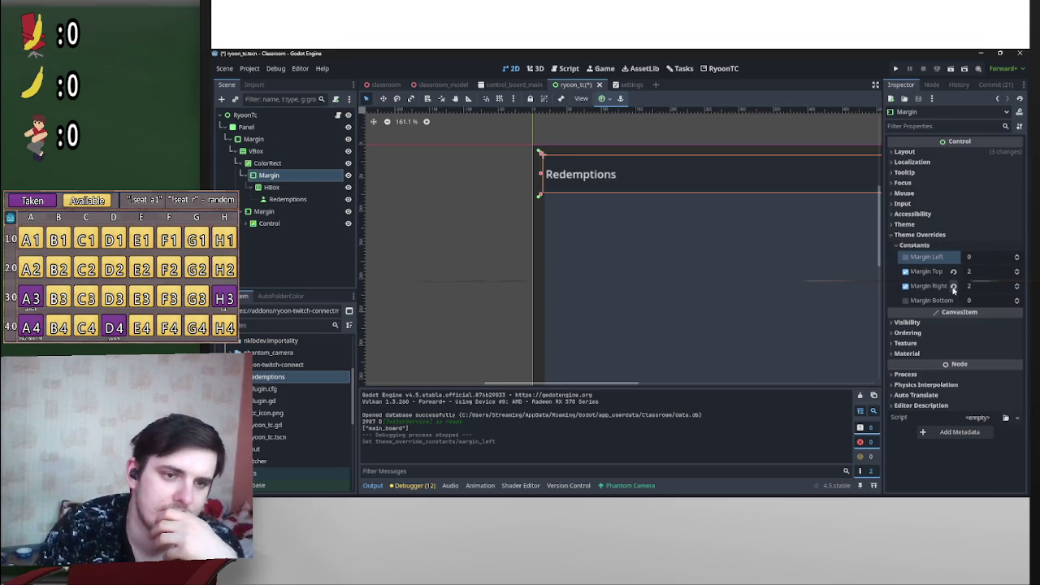
pyautogui.click(953, 286)
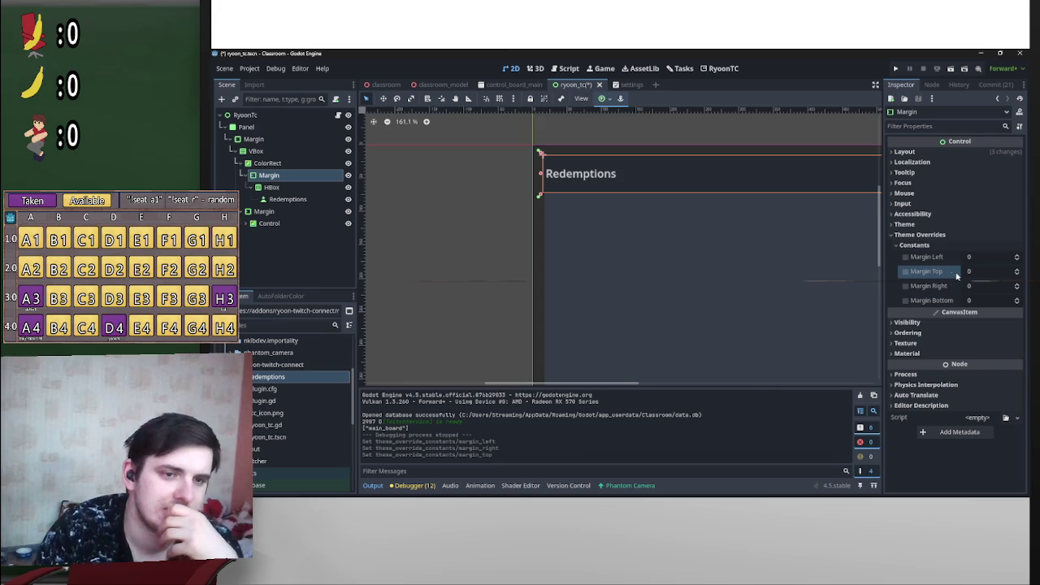
pyautogui.click(953, 272)
# Step: Test-run the scene, then move the details Margin below Control and delete it
pyautogui.click(965, 68)
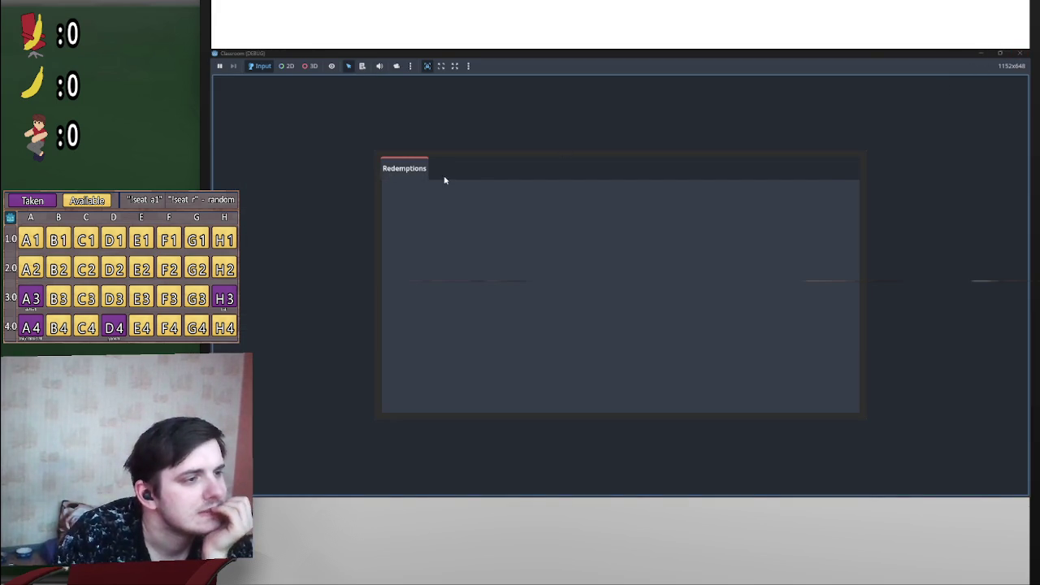
pyautogui.click(1020, 52)
pyautogui.moveTo(266, 211); pyautogui.dragTo(279, 234)
pyautogui.press('Delete')
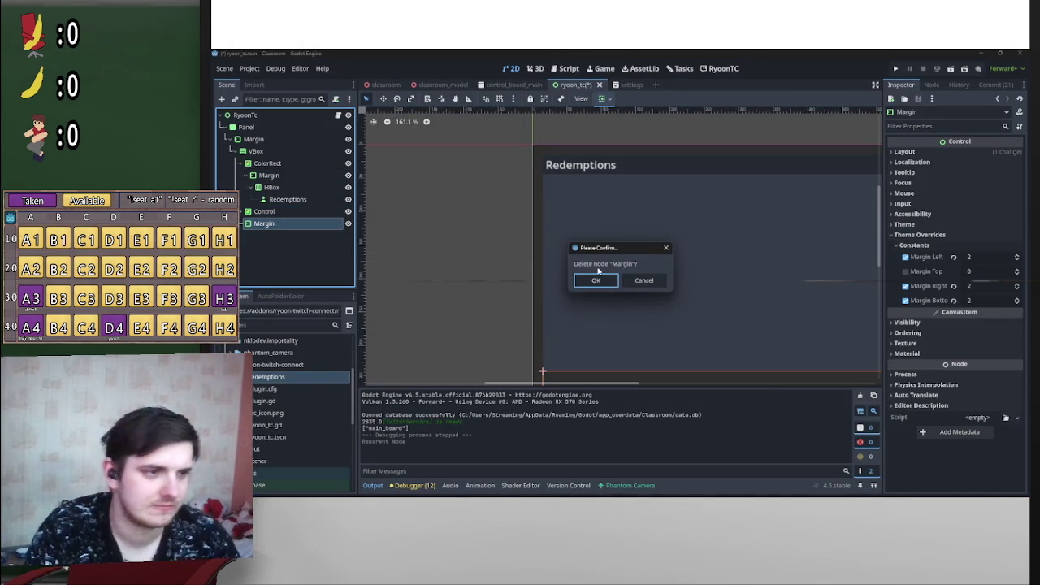
# Step: Delete the details Margin, move HBox directly under ColorRect, and delete the header Margin
pyautogui.click(600, 278)
pyautogui.moveTo(273, 188); pyautogui.dragTo(282, 171)
pyautogui.click(281, 188)
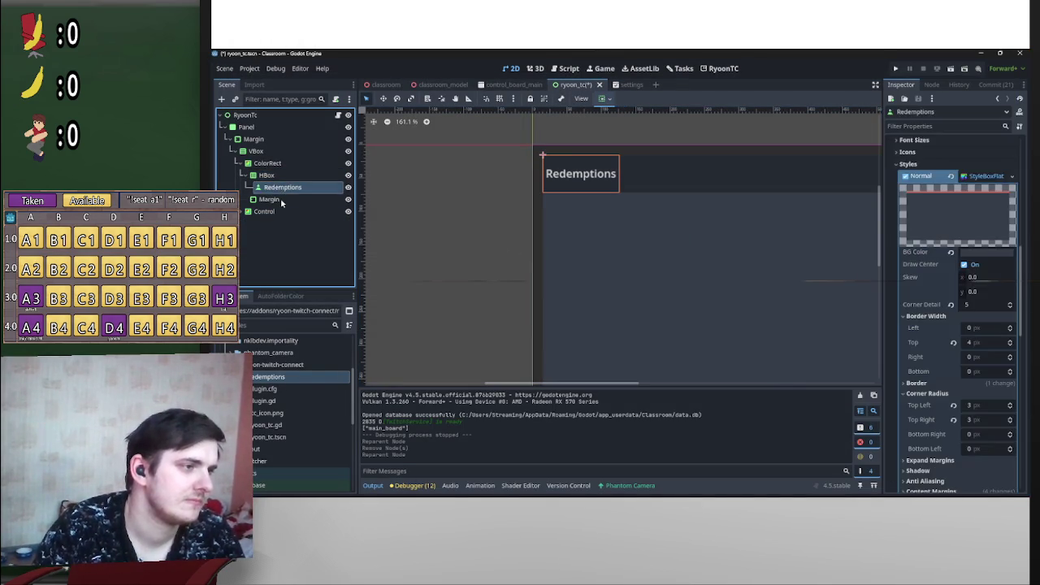
pyautogui.click(280, 198)
pyautogui.press('Delete')
pyautogui.press('Return')
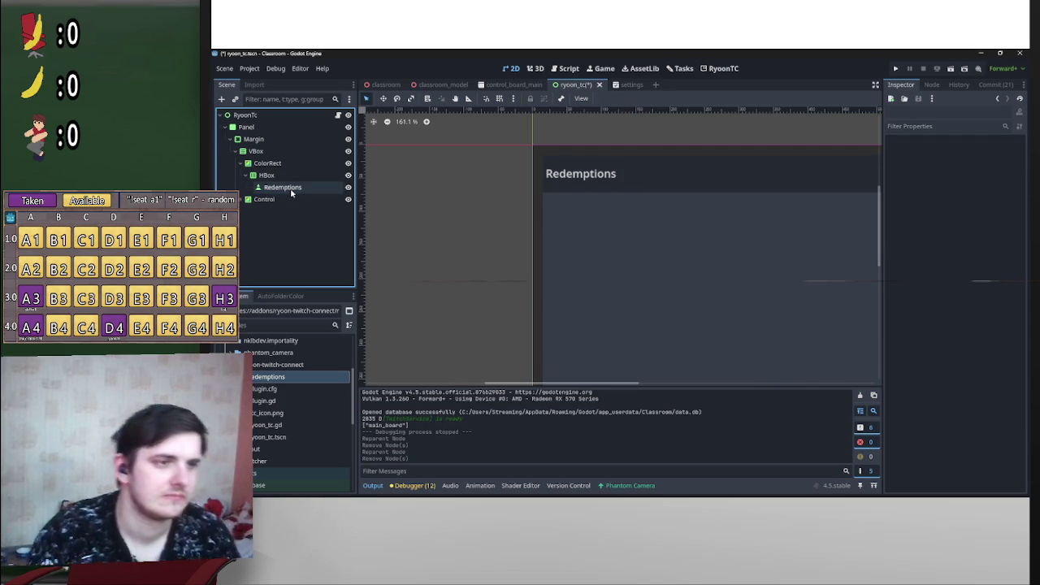
# Step: Save the scene and select HBox to check its layout
pyautogui.hotkey('ctrl', 's')
pyautogui.hscroll(3, 716, 197)
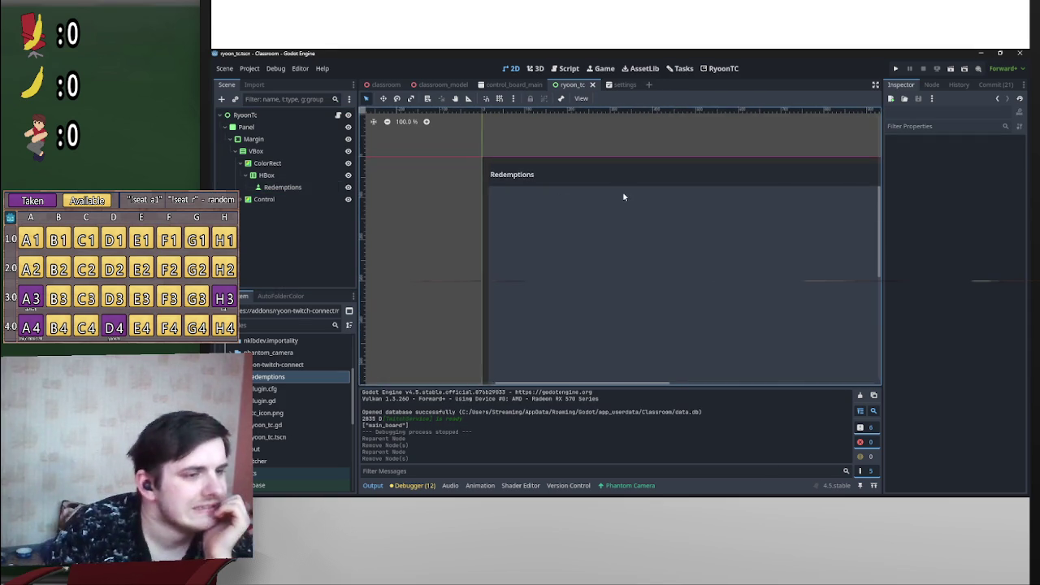
pyautogui.scroll(-3, 630, 197)
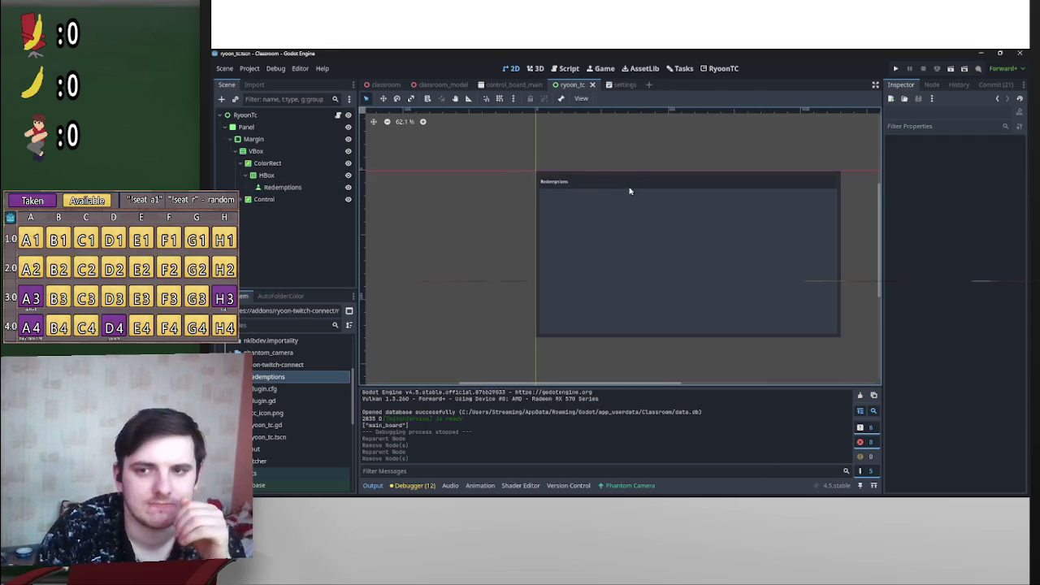
pyautogui.scroll(4, 601, 189)
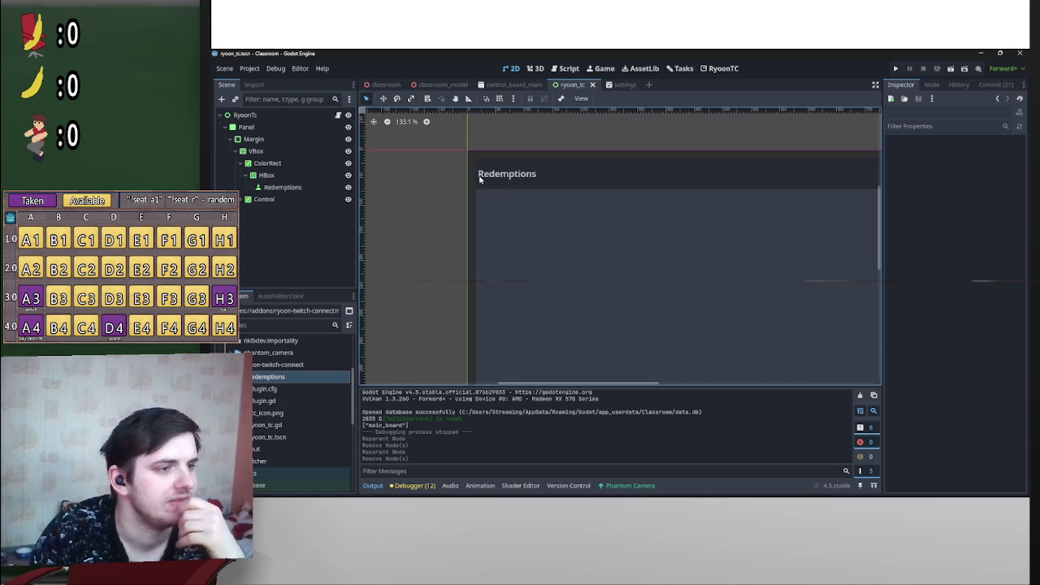
pyautogui.click(272, 175)
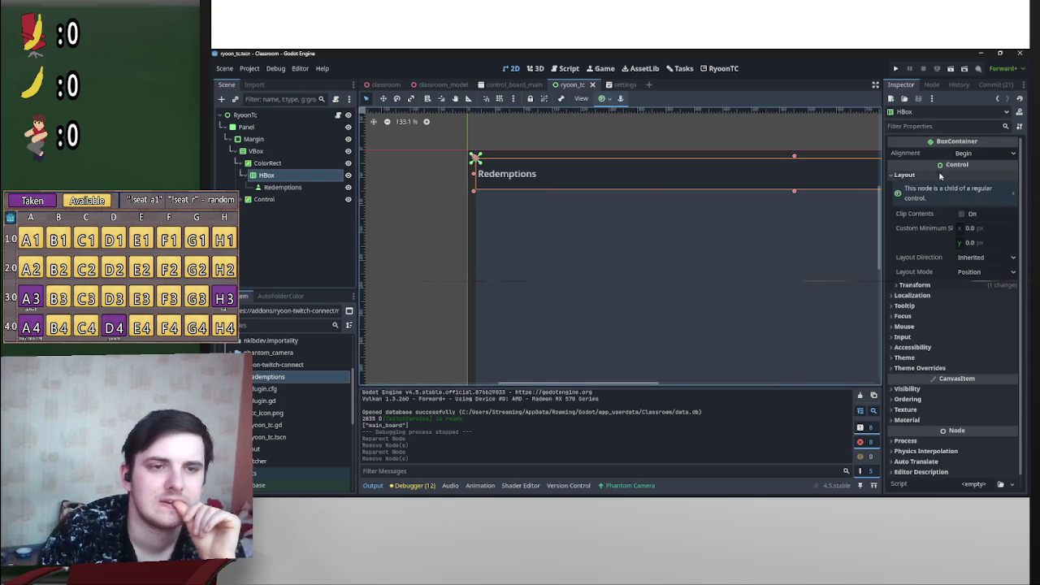
# Step: Try toggling Flat on the Redemptions button while viewing the Control details pane
pyautogui.click(283, 187)
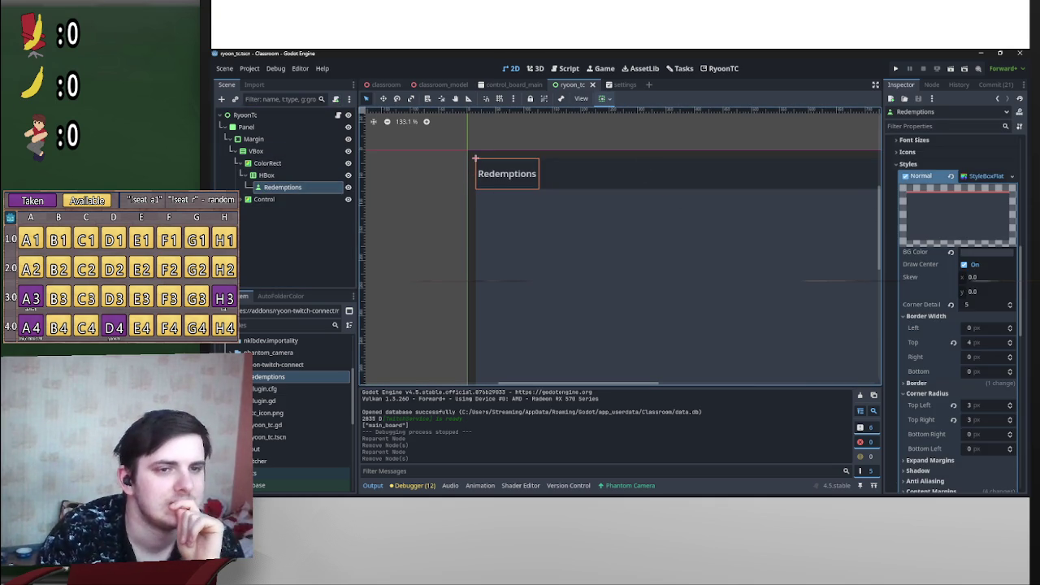
pyautogui.click(896, 163)
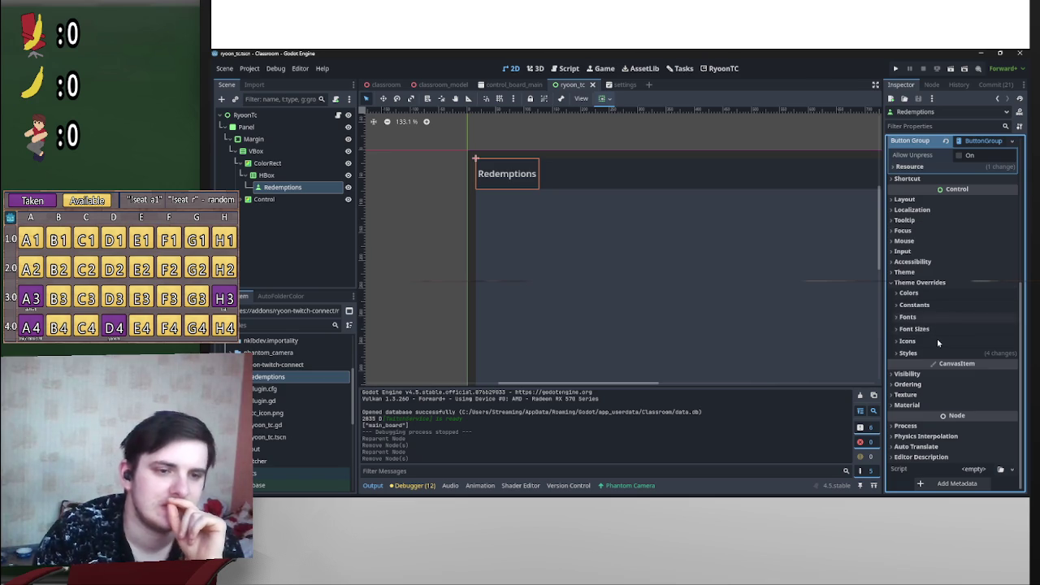
pyautogui.scroll(5, 937, 340)
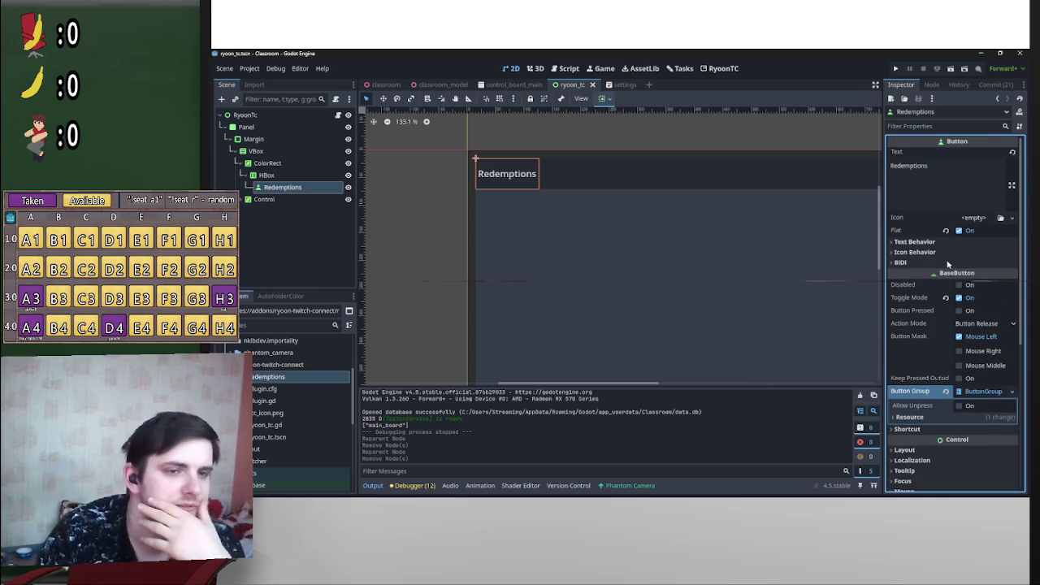
pyautogui.click(959, 231)
pyautogui.click(959, 230)
pyautogui.click(959, 231)
pyautogui.click(552, 249)
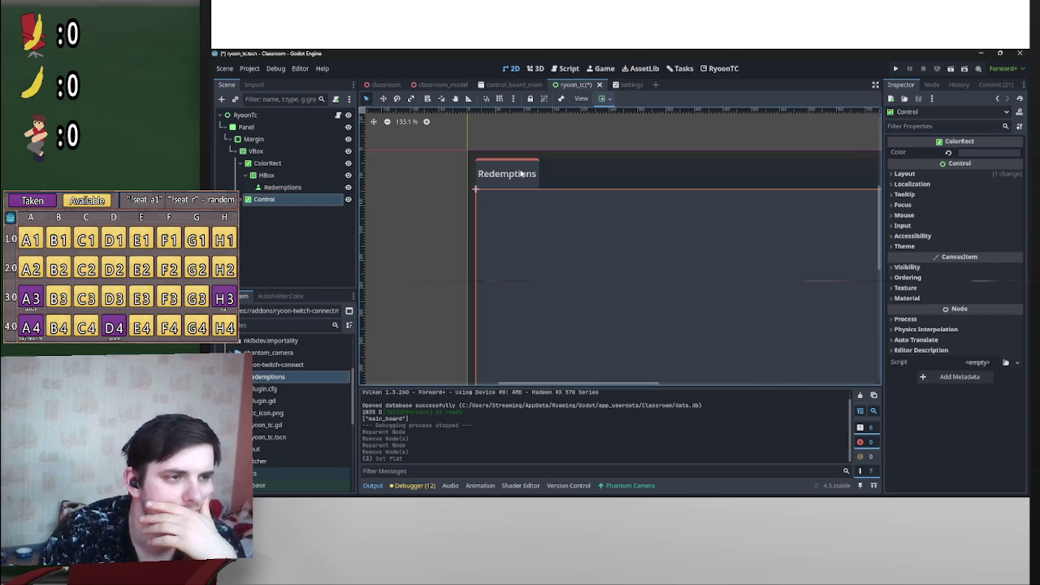
# Step: Reselect the Redemptions button, leave Flat off, and turn off Toggle Mode
pyautogui.click(521, 173)
pyautogui.click(456, 199)
pyautogui.click(526, 178)
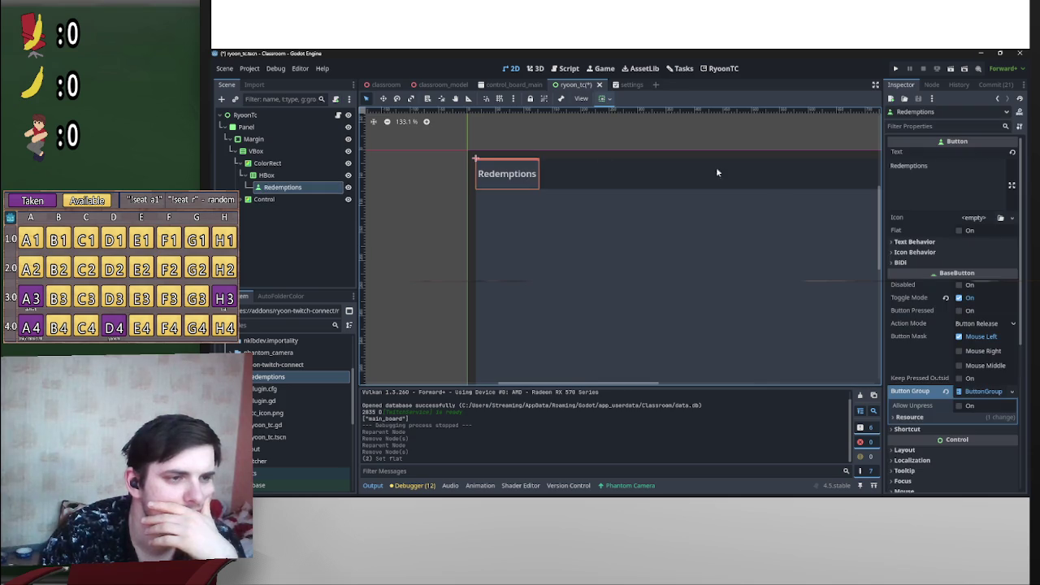
pyautogui.click(960, 230)
pyautogui.click(960, 231)
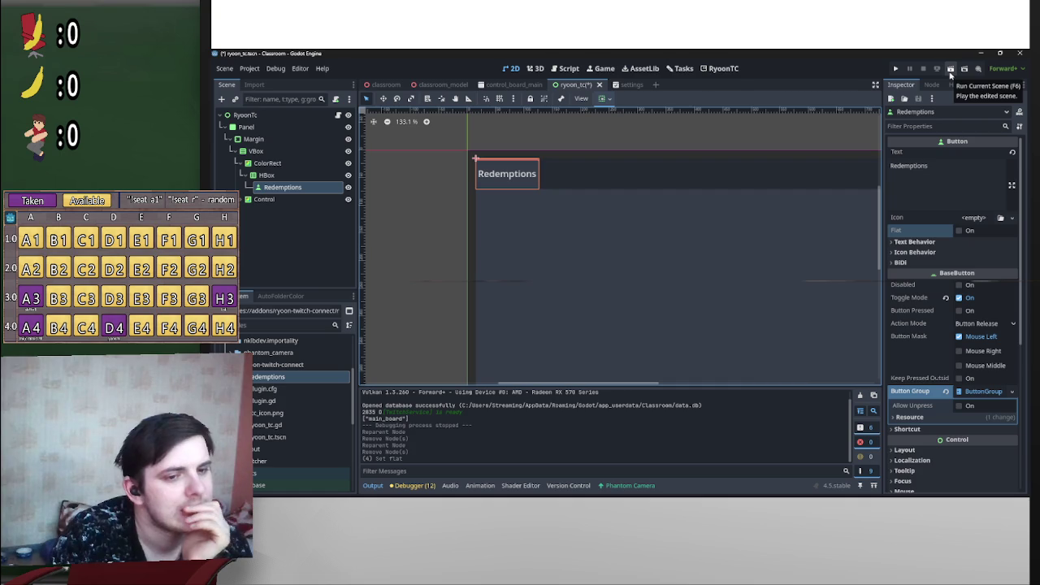
pyautogui.click(965, 299)
pyautogui.click(964, 299)
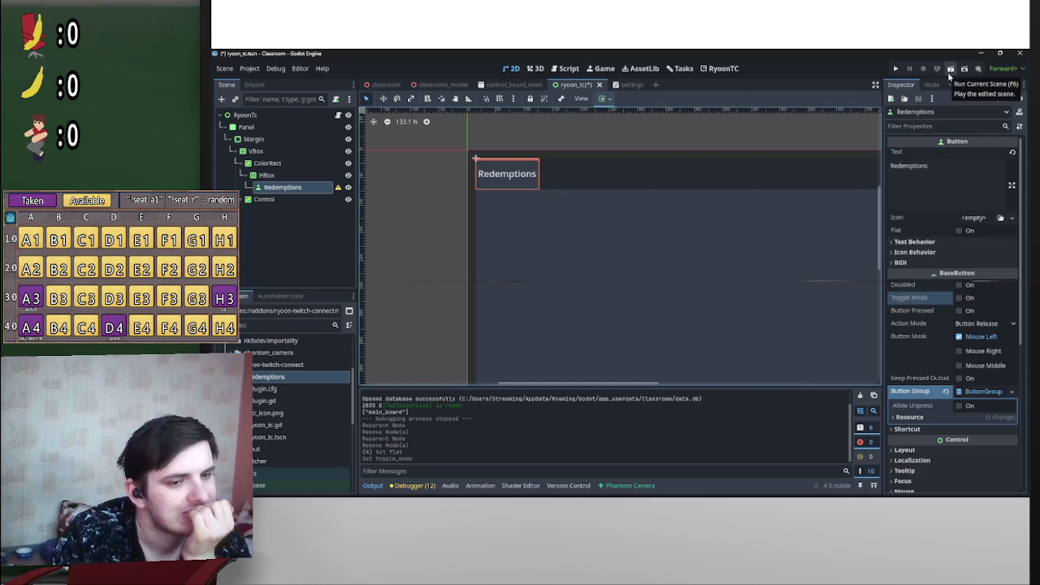
# Step: Test-run the scene, then re-enable Toggle Mode on the Redemptions button
pyautogui.click(949, 70)
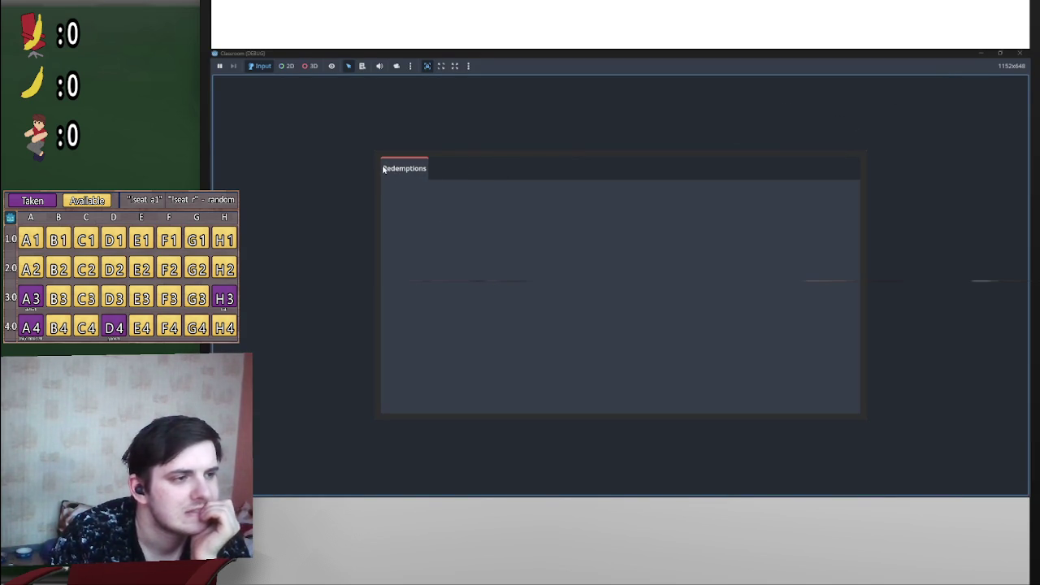
pyautogui.click(1019, 52)
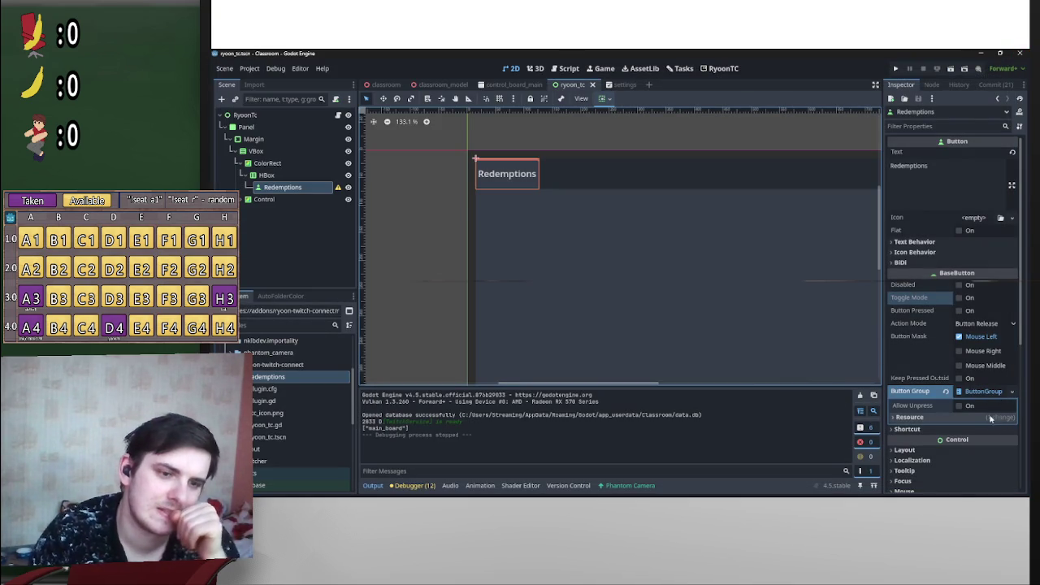
pyautogui.moveTo(338, 189)
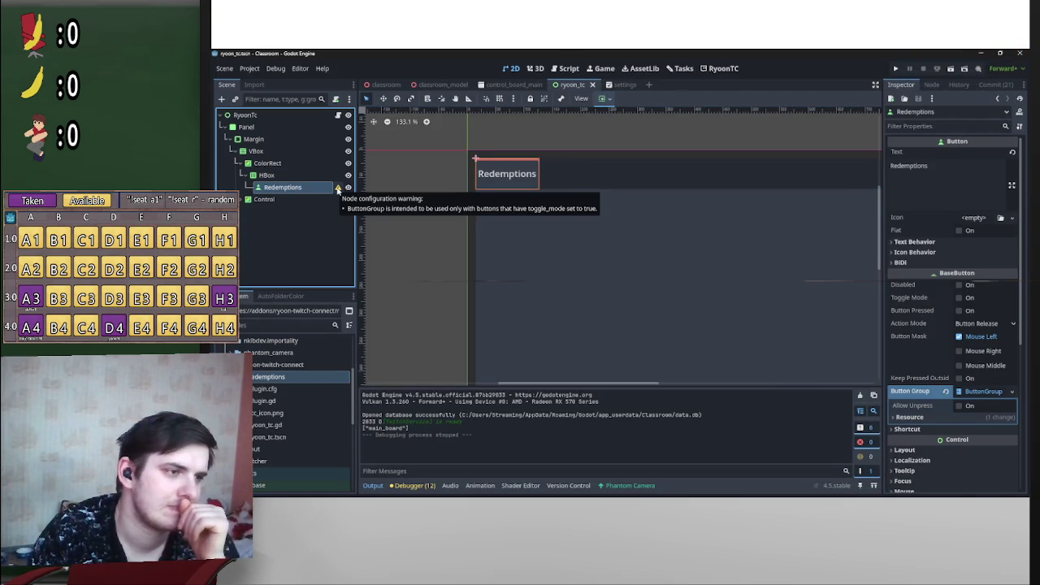
pyautogui.click(959, 297)
# Step: Save the scene and expand Control to show its MarginContainer child
pyautogui.click(262, 242)
pyautogui.hotkey('ctrl', 's')
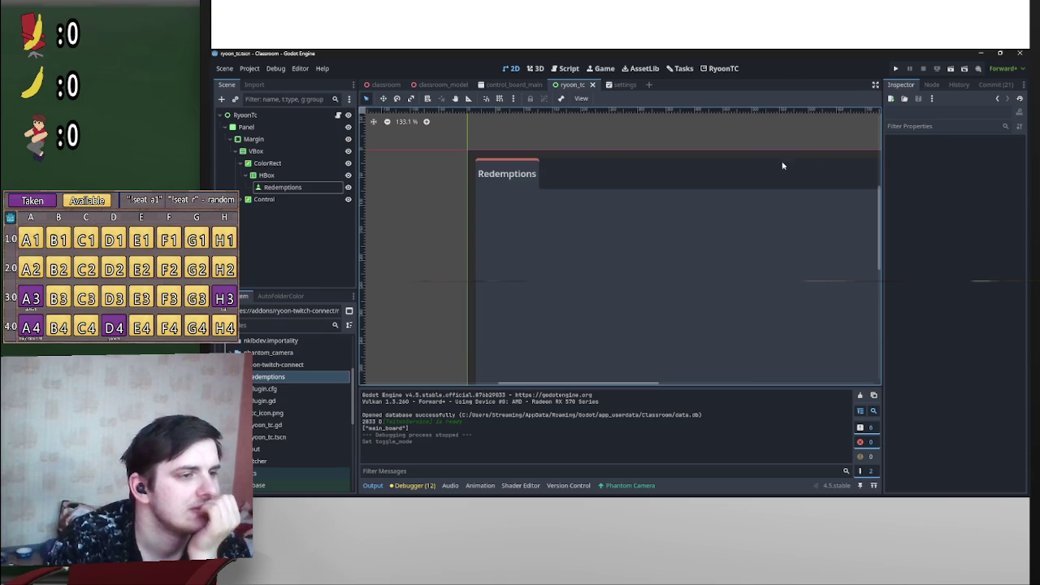
pyautogui.click(241, 201)
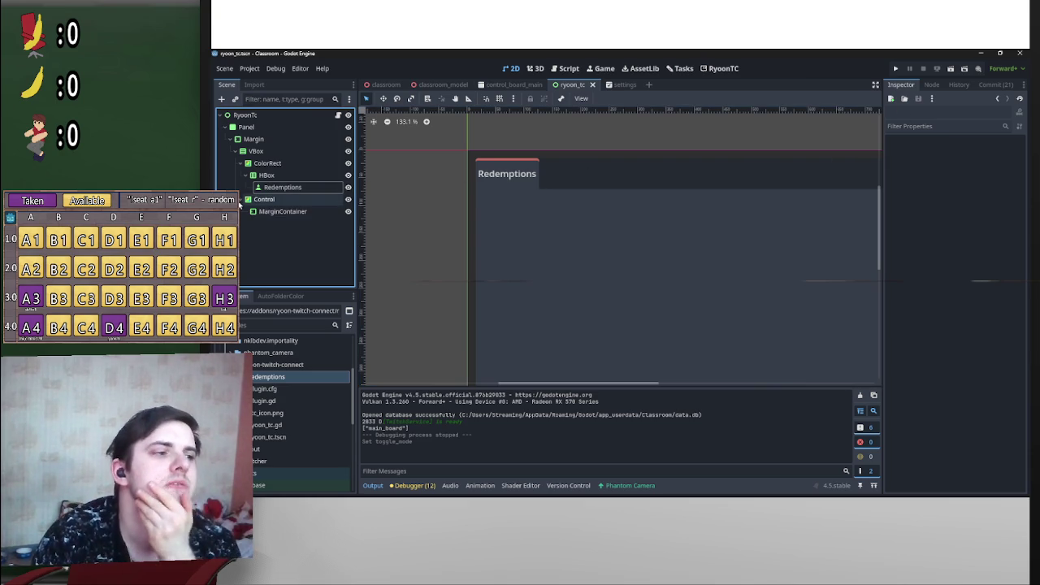
# Step: Apply the Full Rect anchor preset so the MarginContainer fills its Control parent
pyautogui.click(277, 211)
pyautogui.scroll(-2, 581, 232)
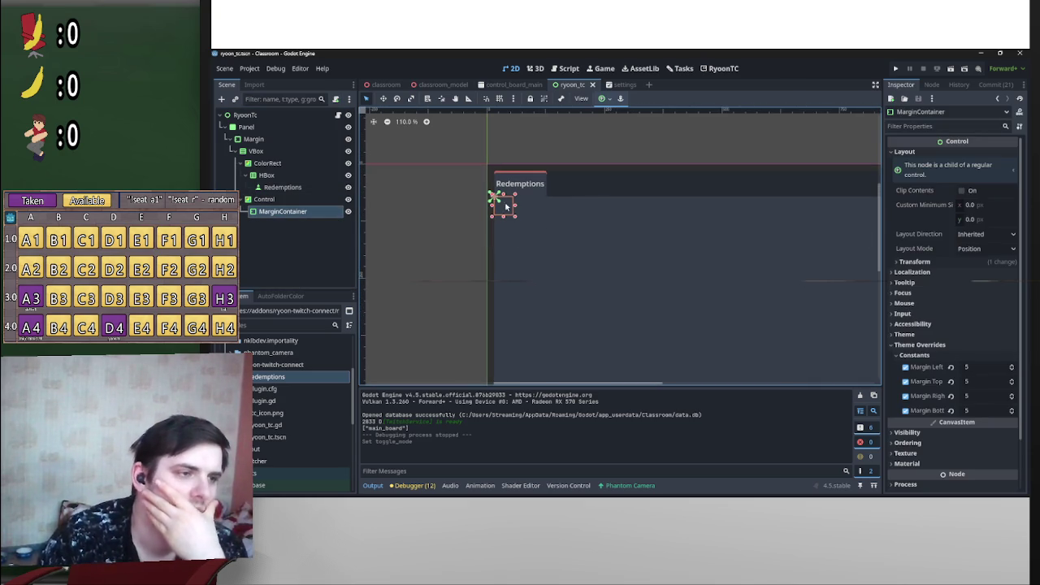
pyautogui.click(608, 101)
pyautogui.click(653, 175)
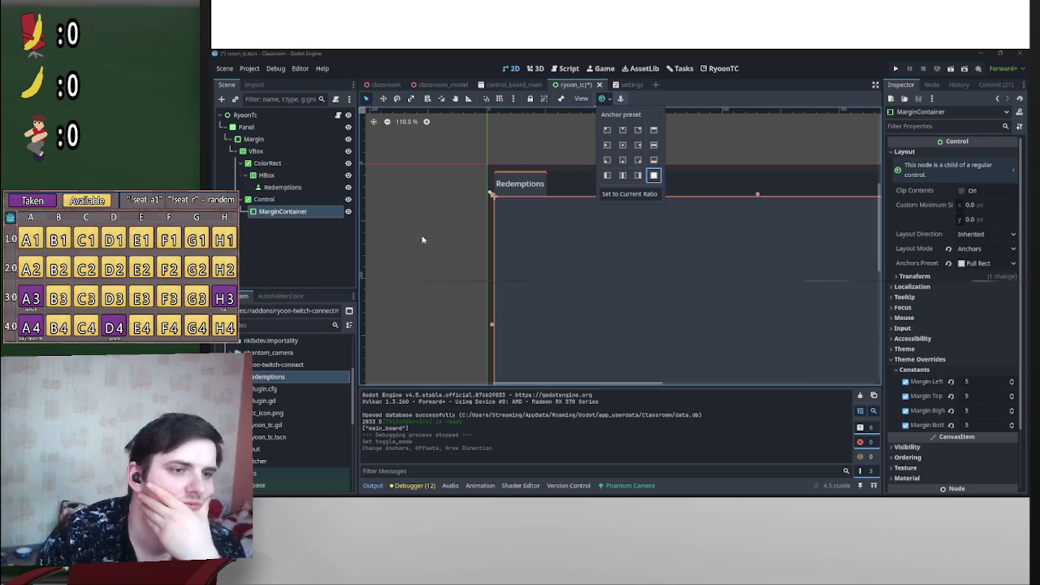
# Step: Start adding a new child node under the MarginContainer
pyautogui.click(306, 214)
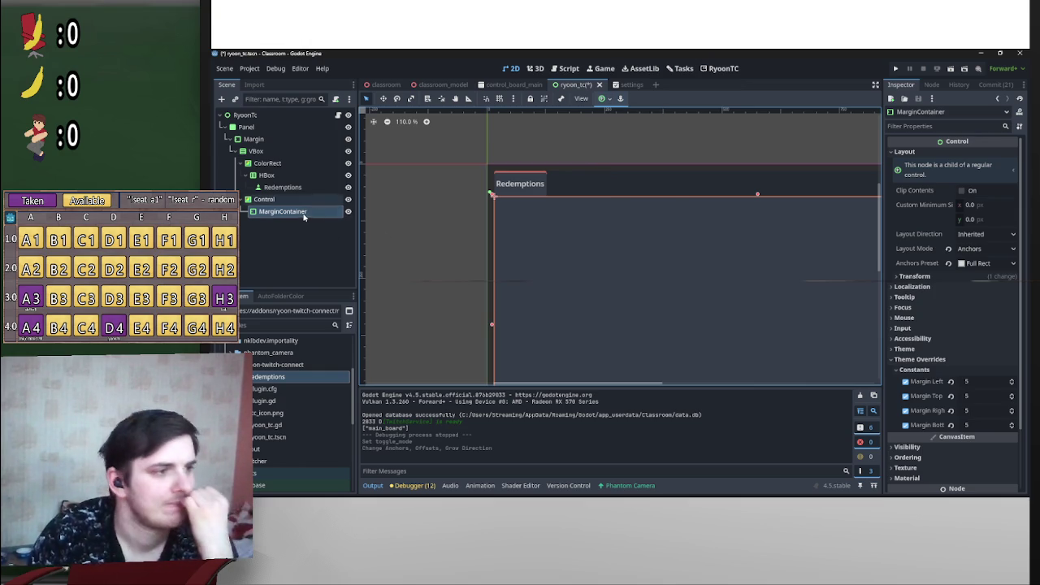
pyautogui.rightClick(302, 213)
pyautogui.click(334, 220)
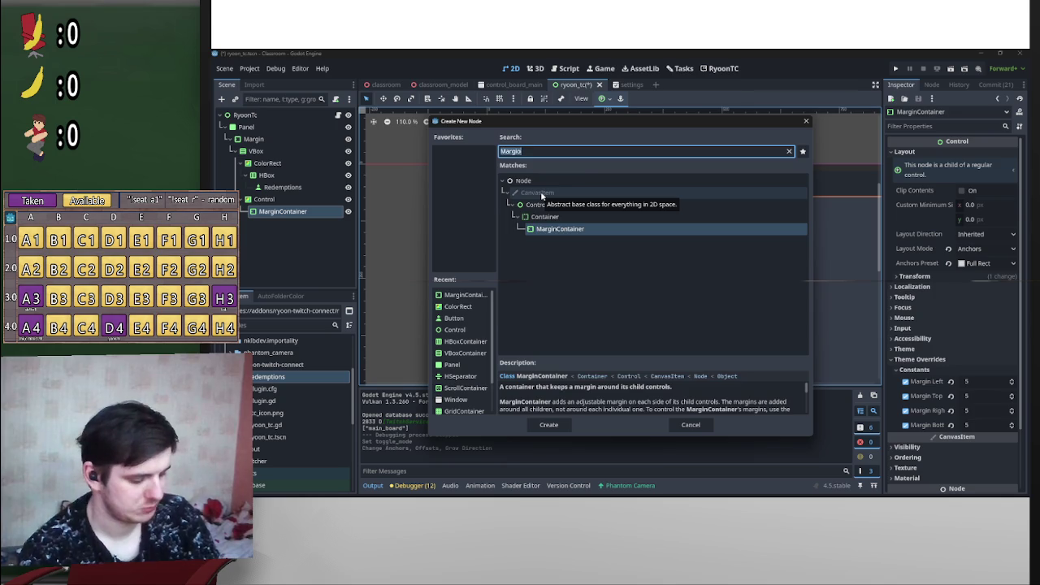
# Step: Cancel the Create New Node dialog and undo an accidental deletion of MarginContainer
pyautogui.write('ve')
pyautogui.press('BackSpace')
pyautogui.press('BackSpace')
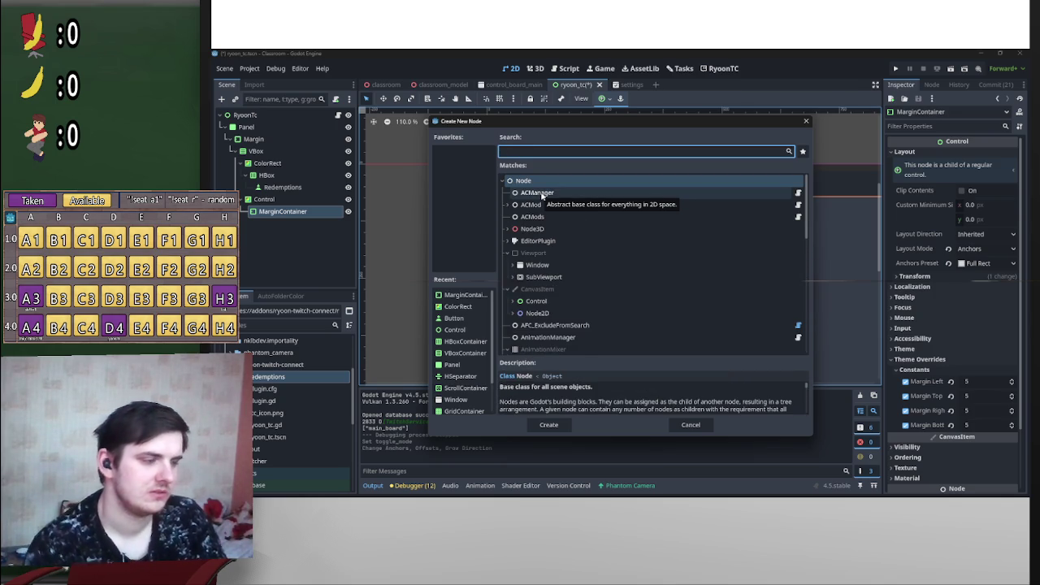
pyautogui.click(692, 425)
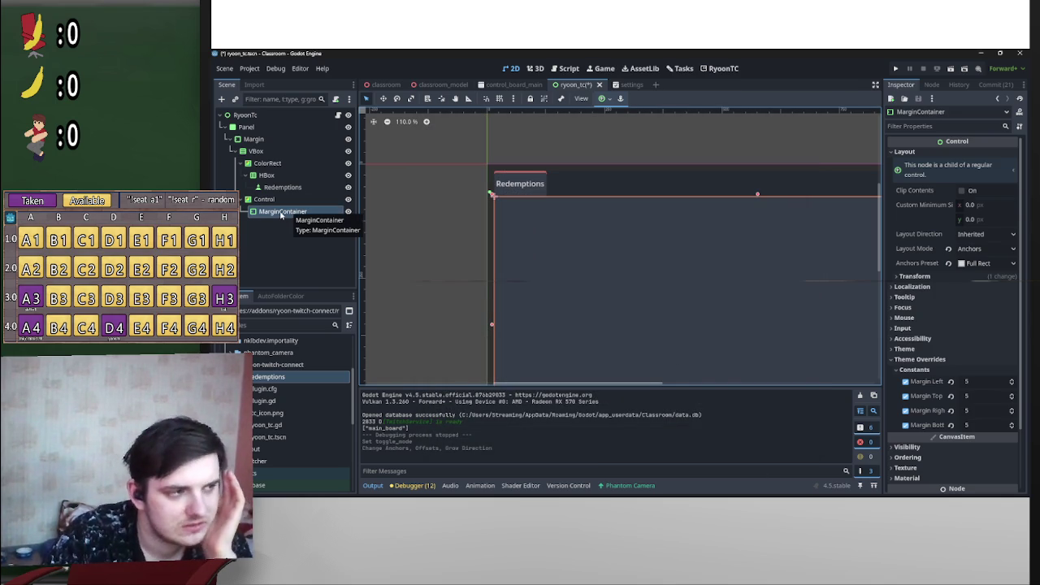
pyautogui.rightClick(281, 213)
pyautogui.press('Delete')
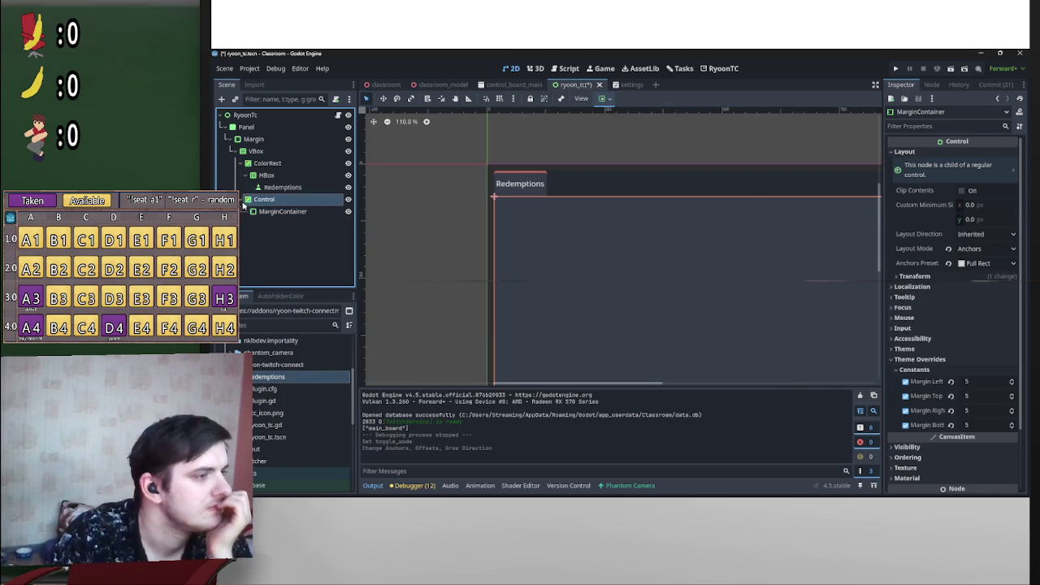
pyautogui.hotkey('ctrl', 'z')
# Step: Rename MarginContainer to 'Margin' and save the scene
pyautogui.click(276, 211)
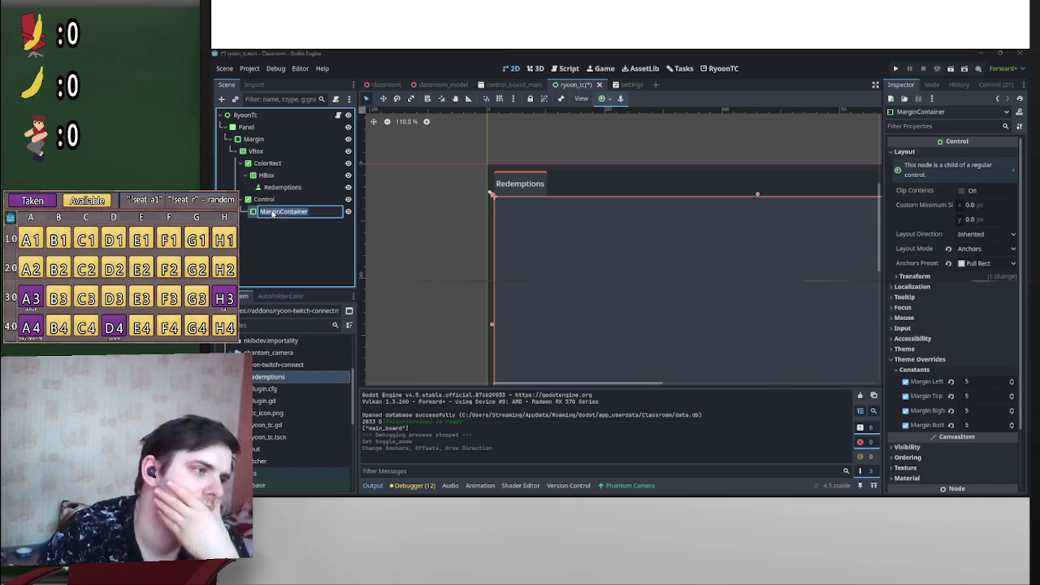
pyautogui.write('Margin')
pyautogui.press('Return')
pyautogui.hotkey('ctrl', 's')
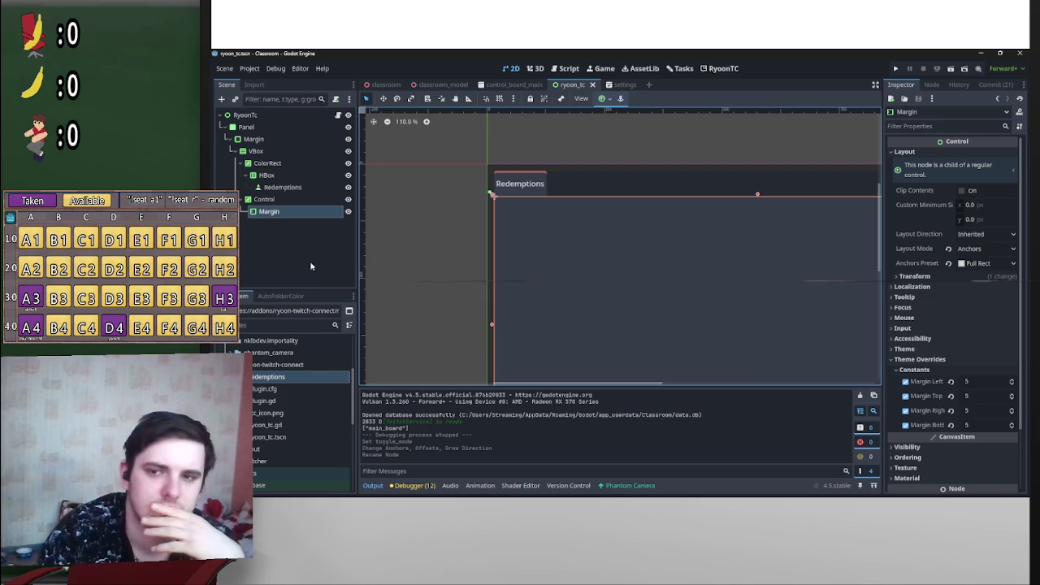
pyautogui.rightClick(295, 214)
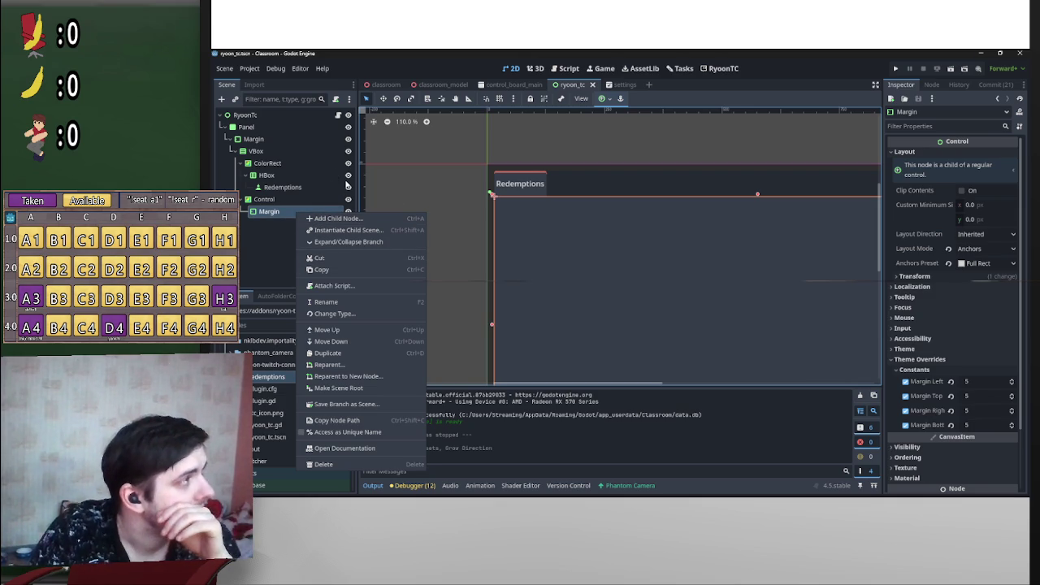
pyautogui.click(262, 262)
pyautogui.scroll(-4, 697, 295)
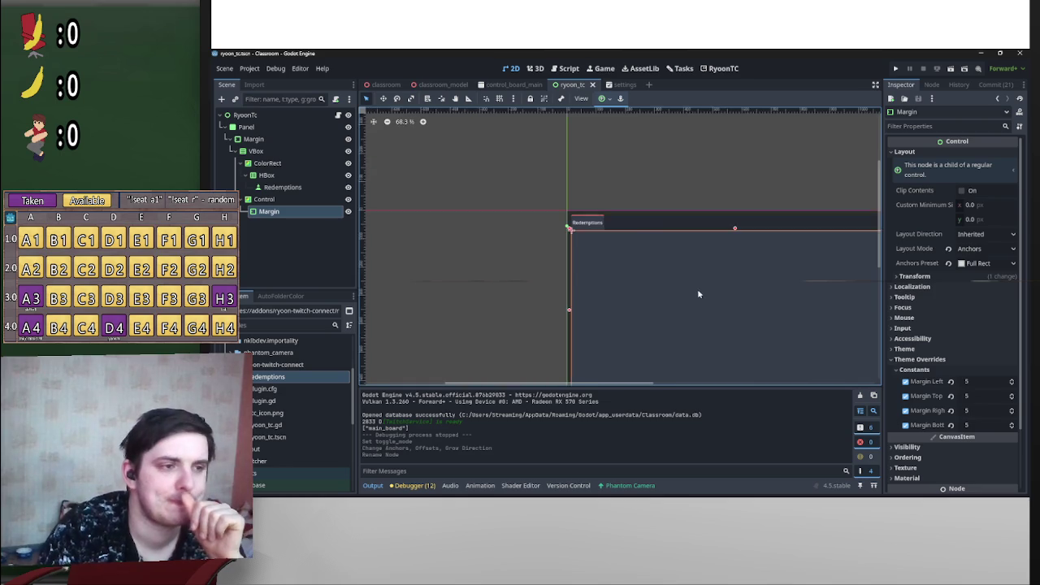
pyautogui.scroll(4, 619, 241)
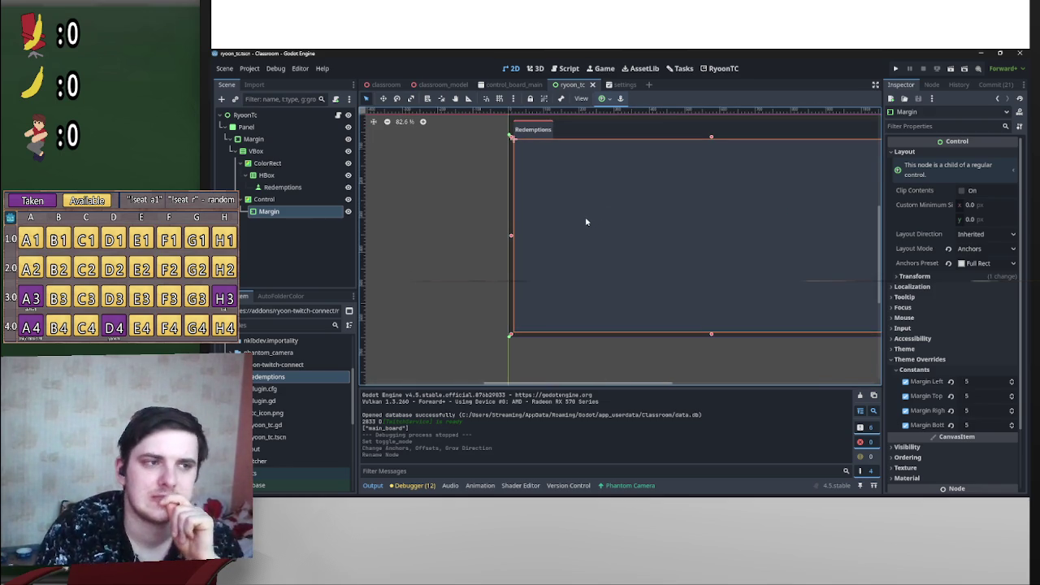
pyautogui.scroll(-2, 578, 224)
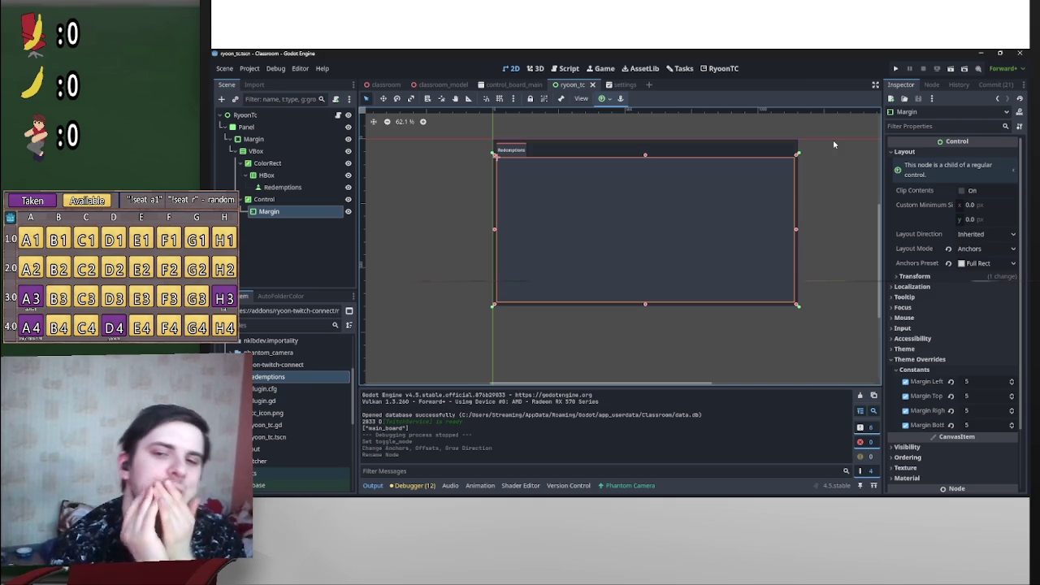
pyautogui.scroll(-2, 620, 195)
pyautogui.scroll(4, 569, 219)
pyautogui.moveTo(565, 188); pyautogui.dragTo(521, 212)
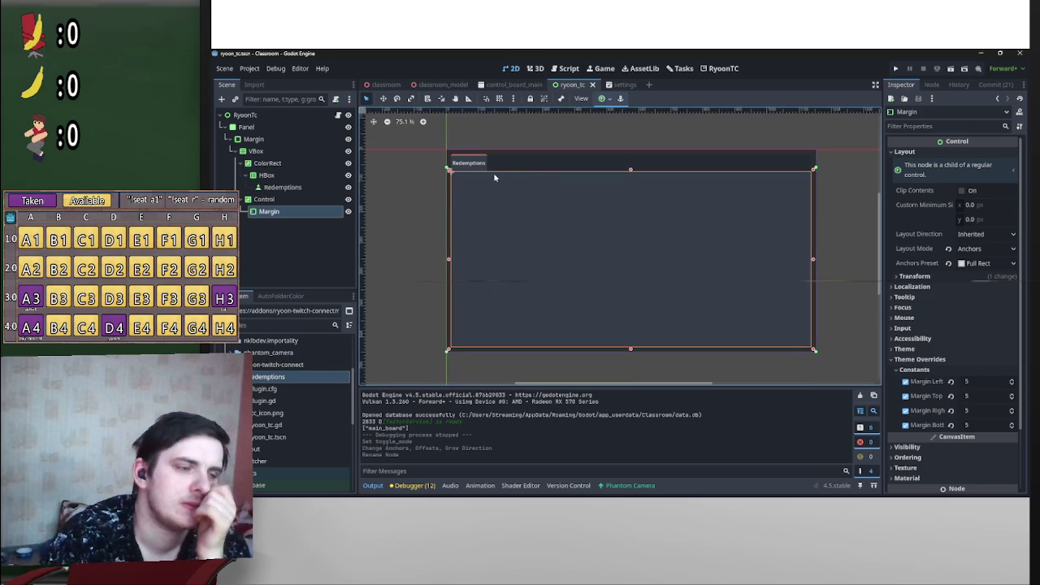
pyautogui.click(436, 198)
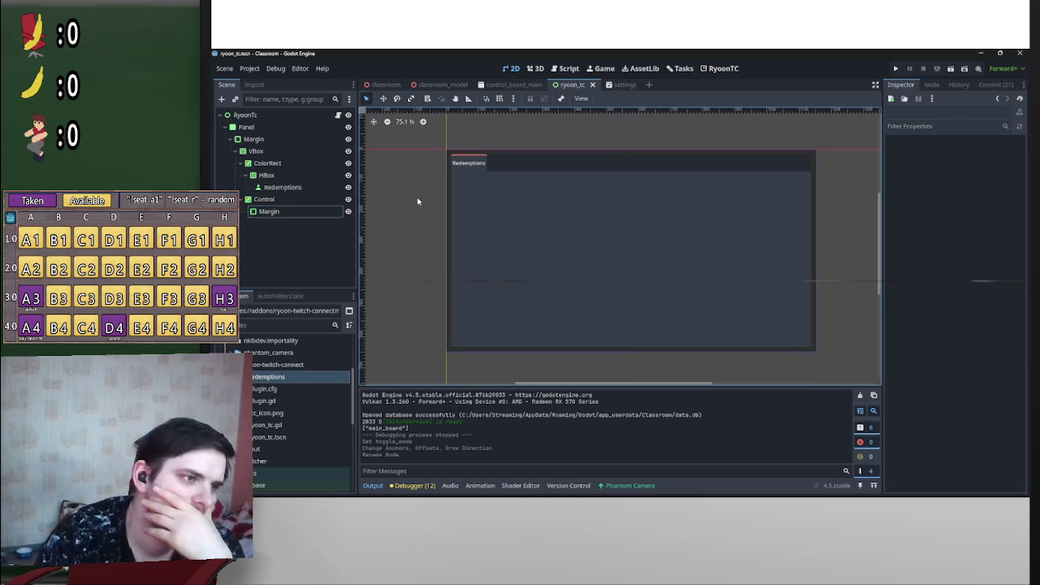
pyautogui.scroll(4, 513, 212)
pyautogui.scroll(-4, 513, 212)
pyautogui.click(474, 163)
pyautogui.click(390, 193)
pyautogui.click(445, 160)
pyautogui.click(408, 183)
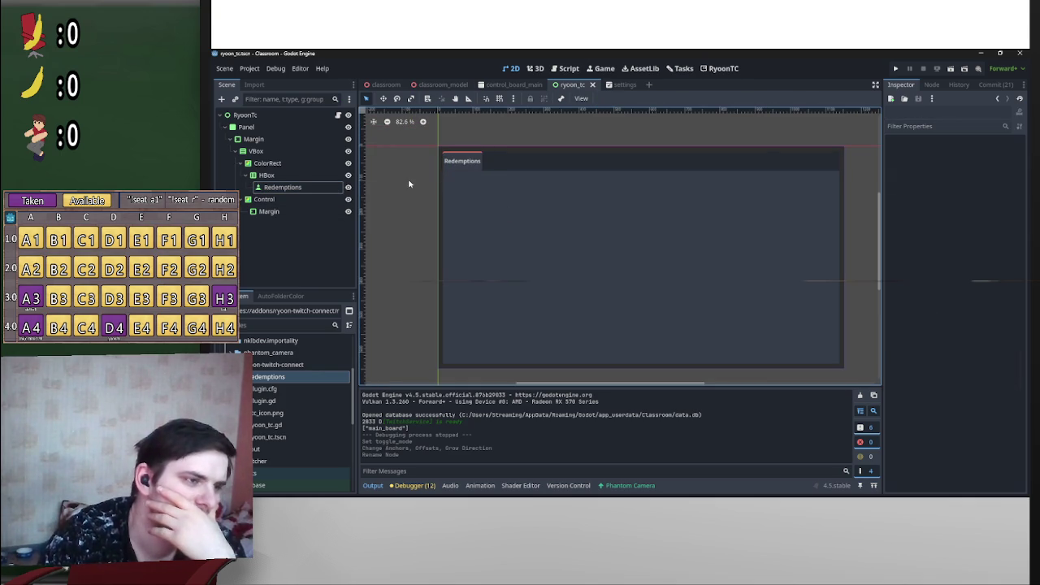
pyautogui.scroll(2, 460, 186)
pyautogui.scroll(6, 560, 291)
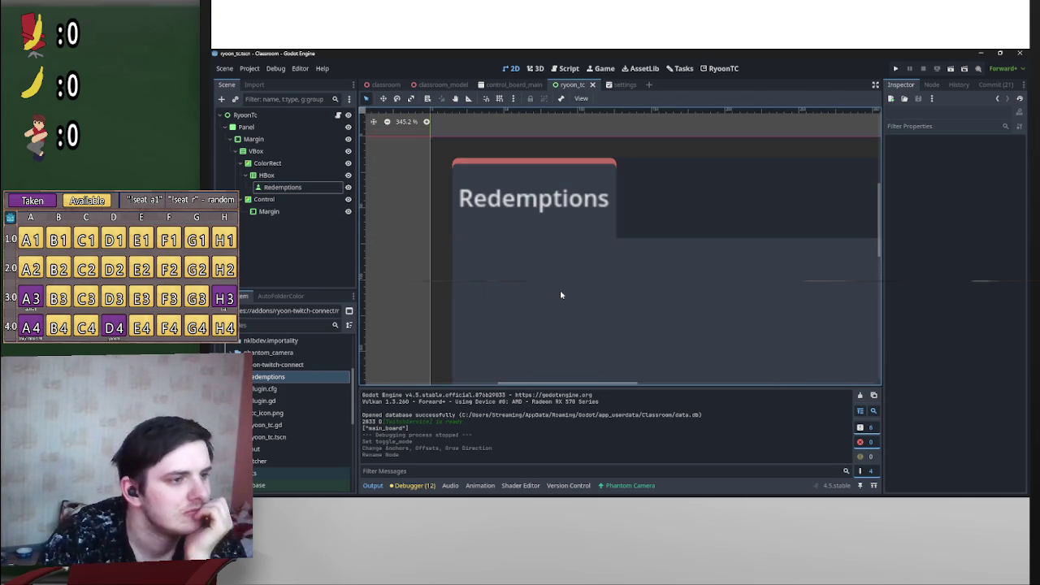
pyautogui.scroll(-7, 560, 294)
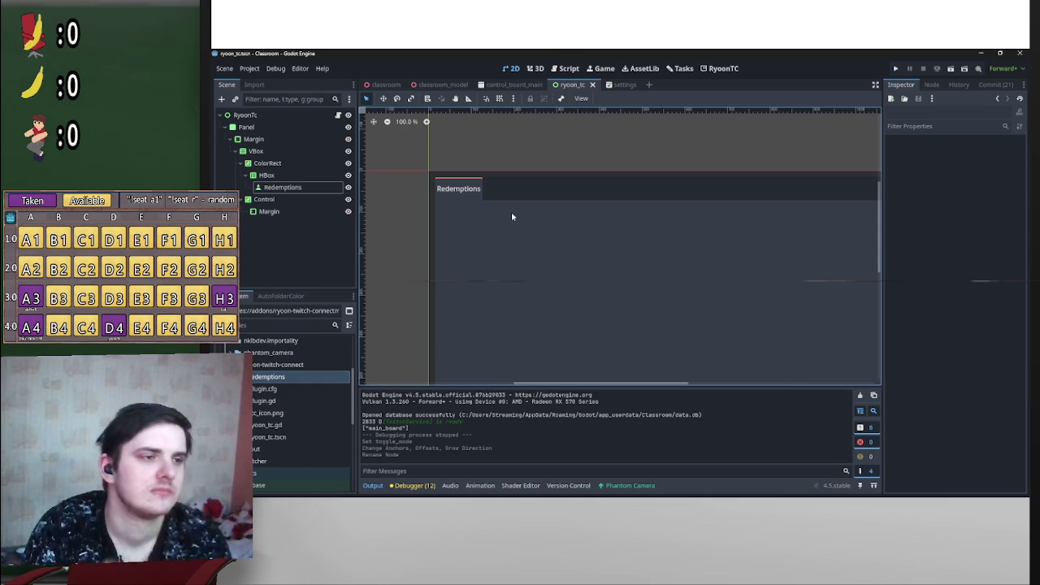
pyautogui.scroll(-2, 511, 213)
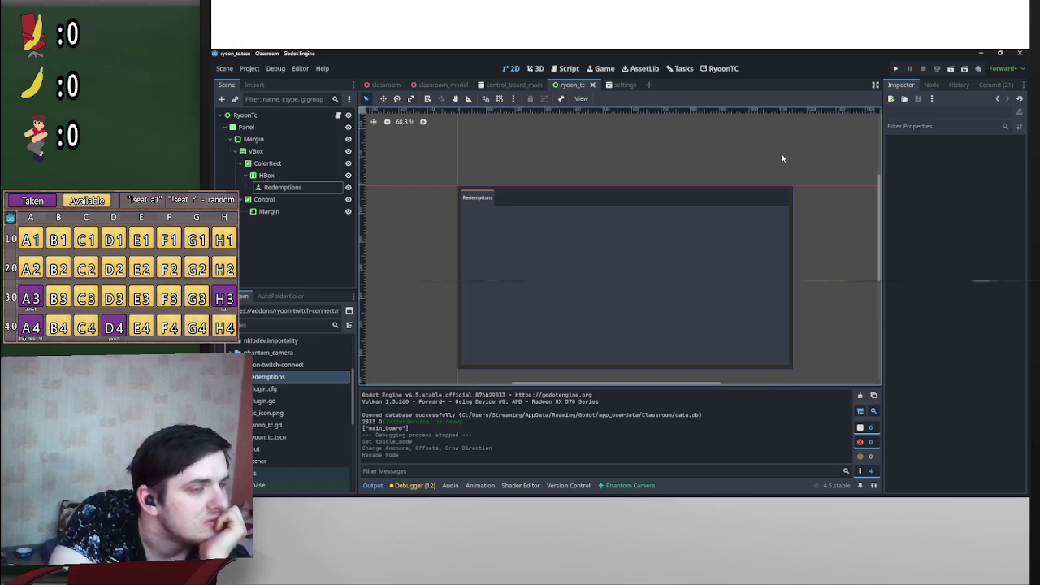
pyautogui.hscroll(2, 624, 201)
pyautogui.hscroll(-3, 726, 201)
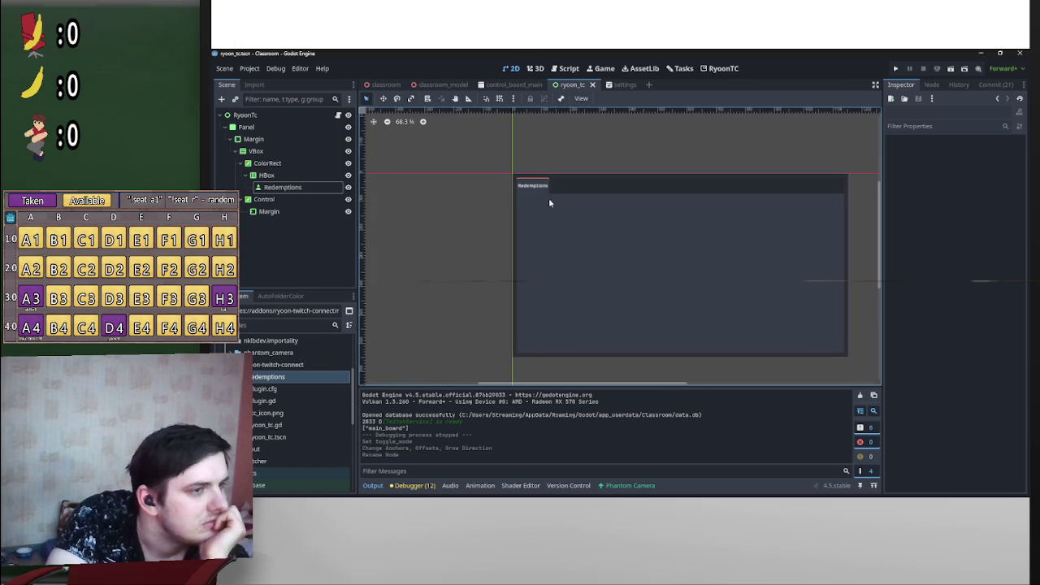
pyautogui.scroll(7, 502, 212)
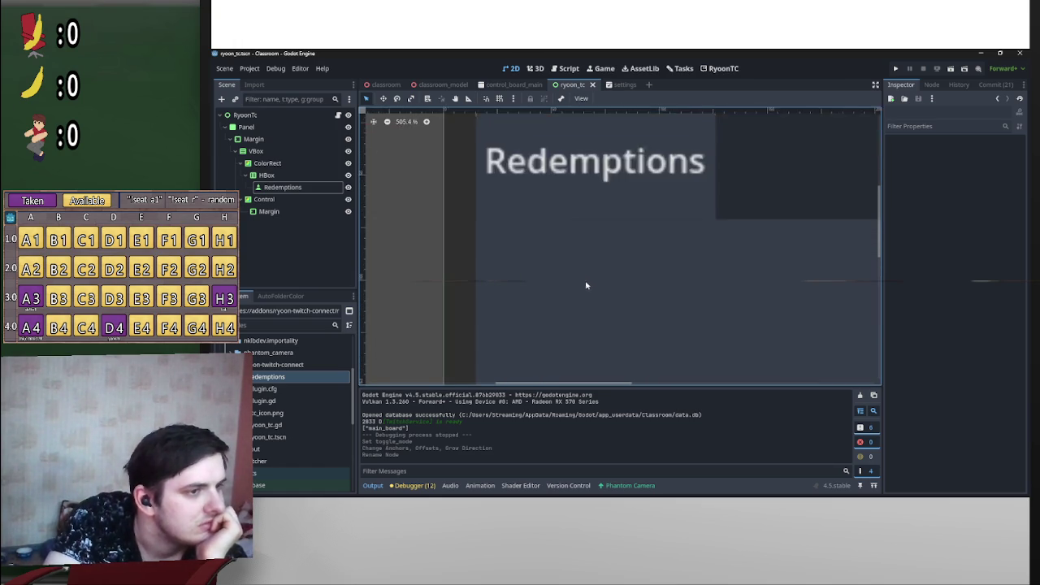
pyautogui.scroll(-3, 778, 218)
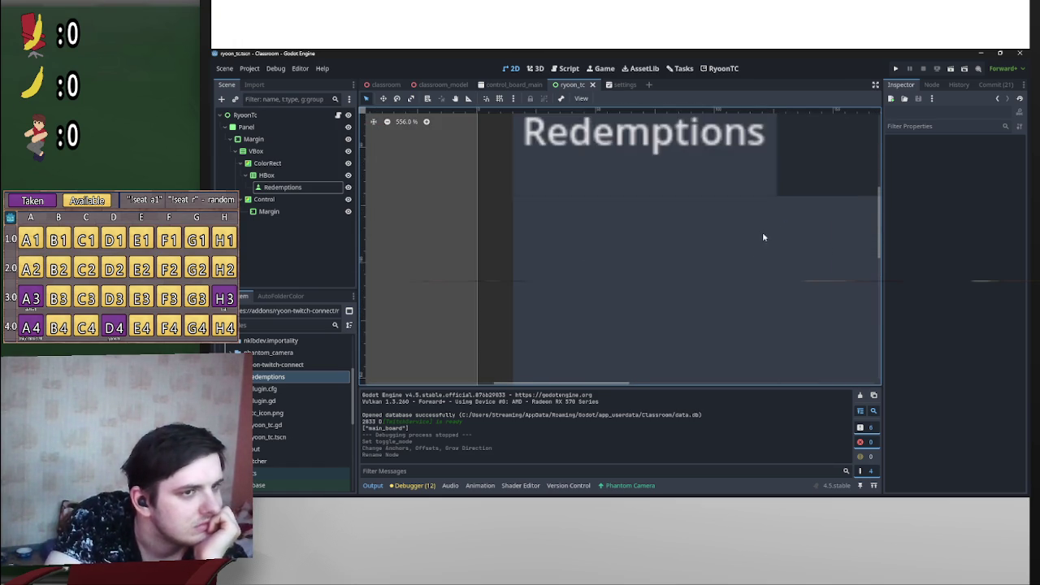
pyautogui.scroll(2, 734, 264)
pyautogui.scroll(1, 739, 255)
pyautogui.scroll(-1, 705, 246)
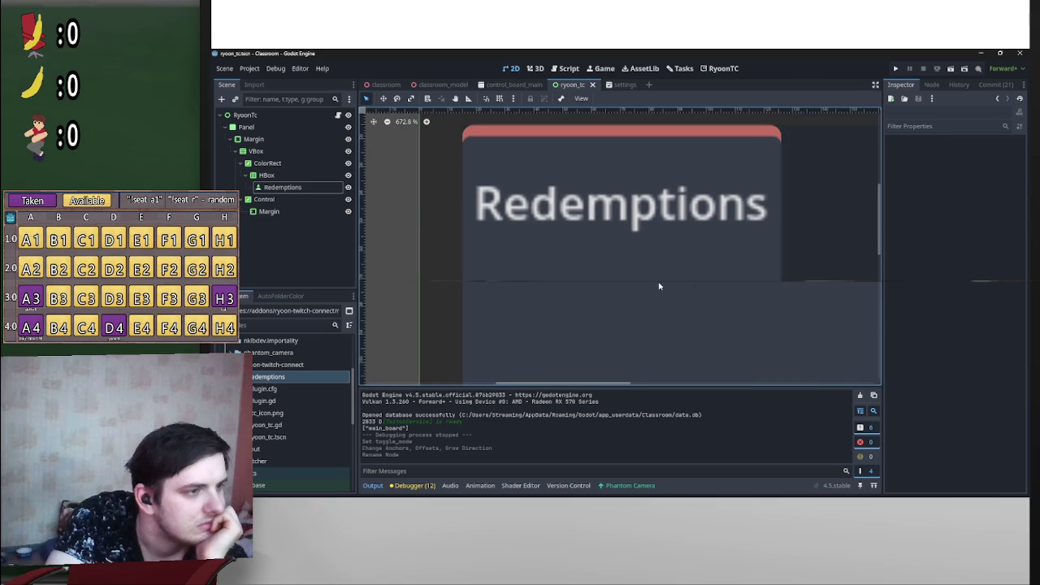
# Step: Inspect the header HBox and try the Redemptions button with Flat turned on
pyautogui.click(290, 188)
pyautogui.click(268, 175)
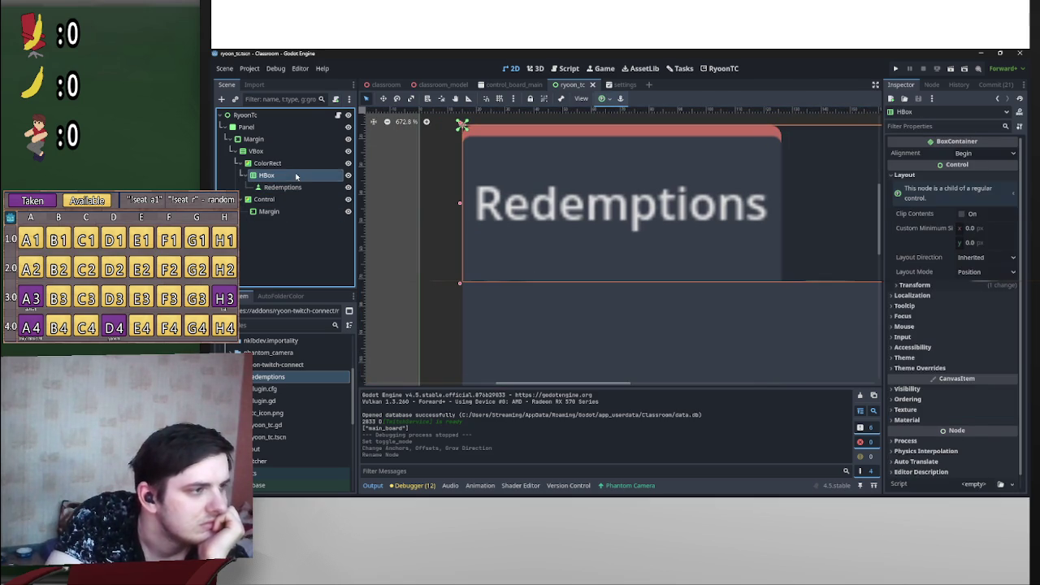
pyautogui.click(374, 265)
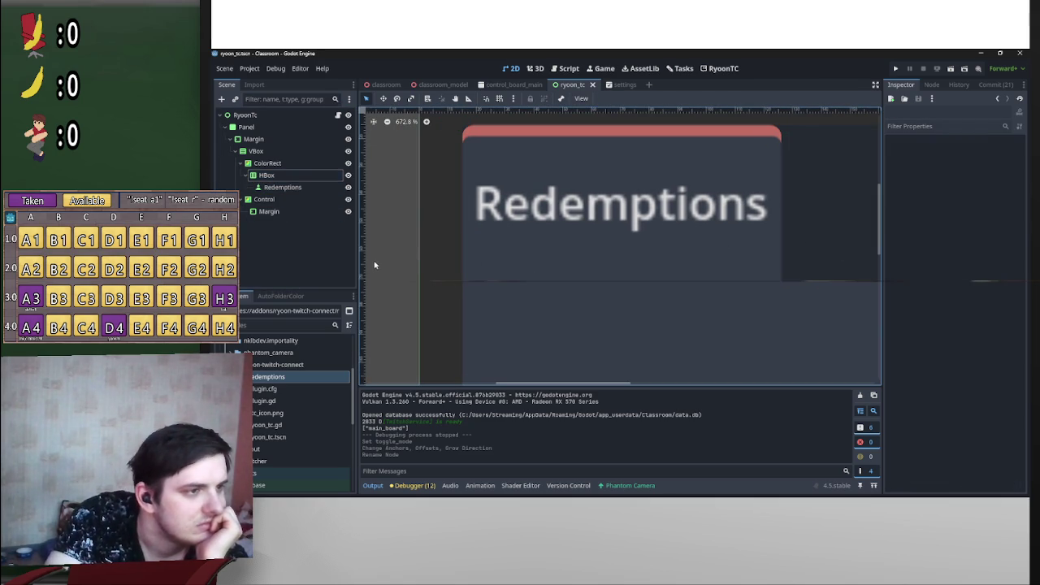
pyautogui.scroll(-15, 449, 274)
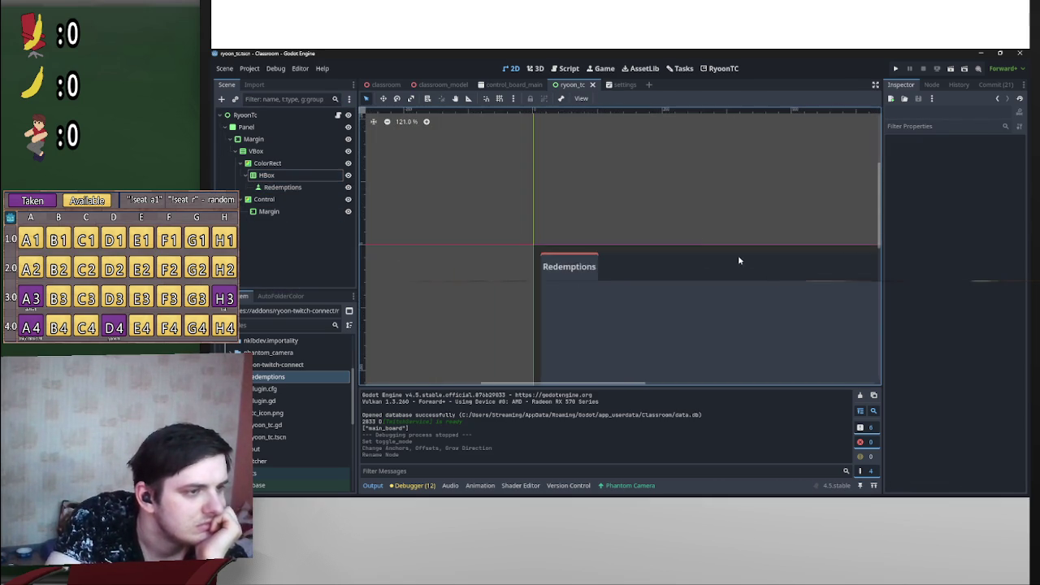
pyautogui.click(268, 174)
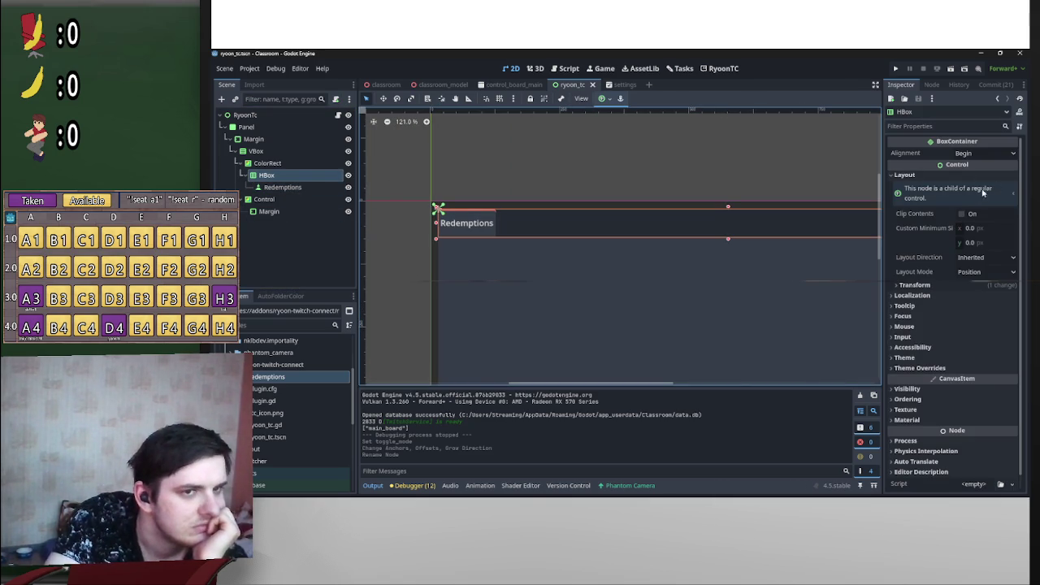
pyautogui.click(282, 186)
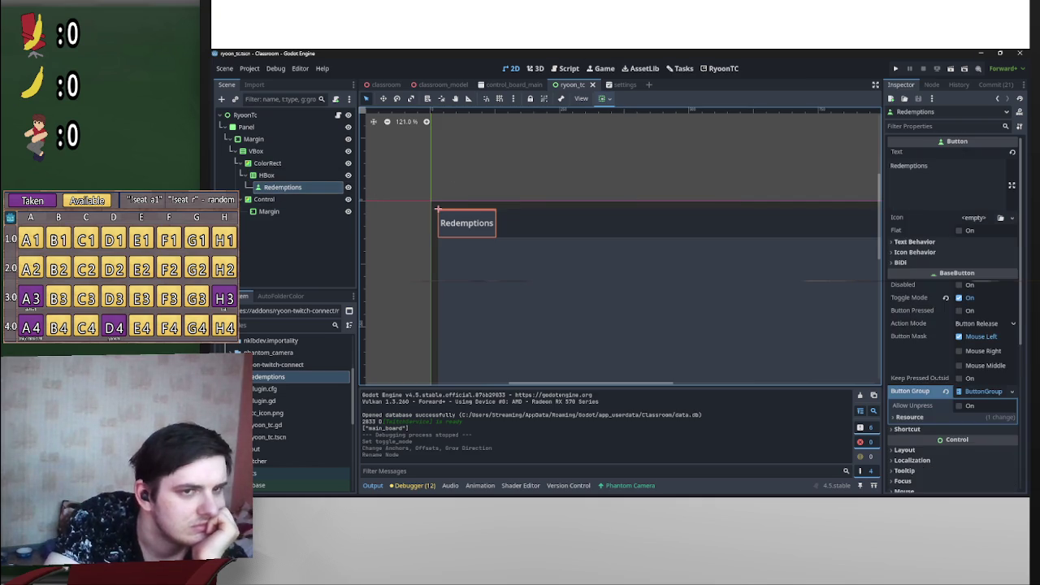
pyautogui.click(959, 231)
pyautogui.click(681, 212)
pyautogui.scroll(15, 534, 243)
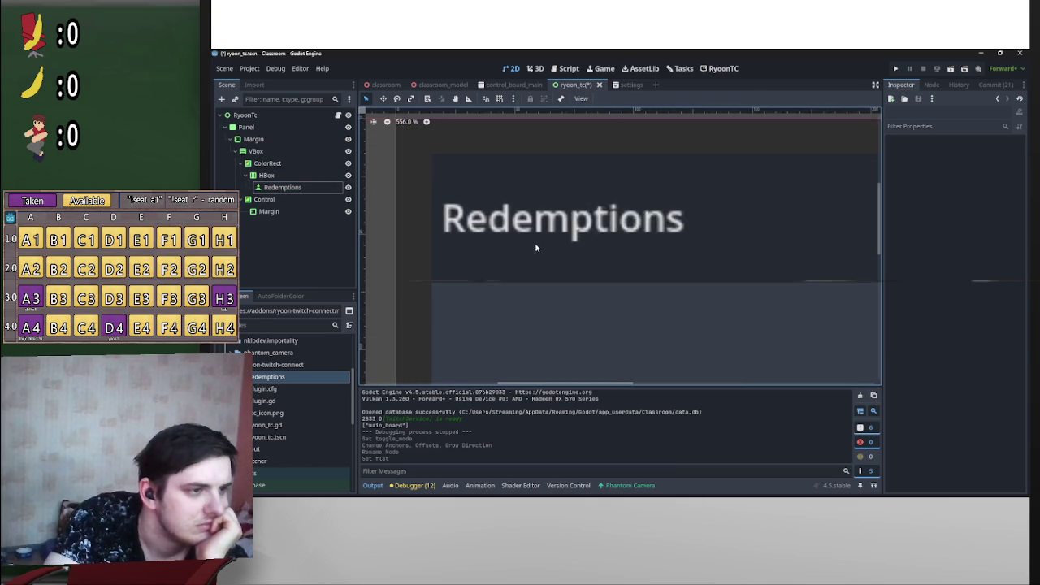
# Step: Leave the Redemptions button non-flat so its red-topped background shows
pyautogui.click(282, 187)
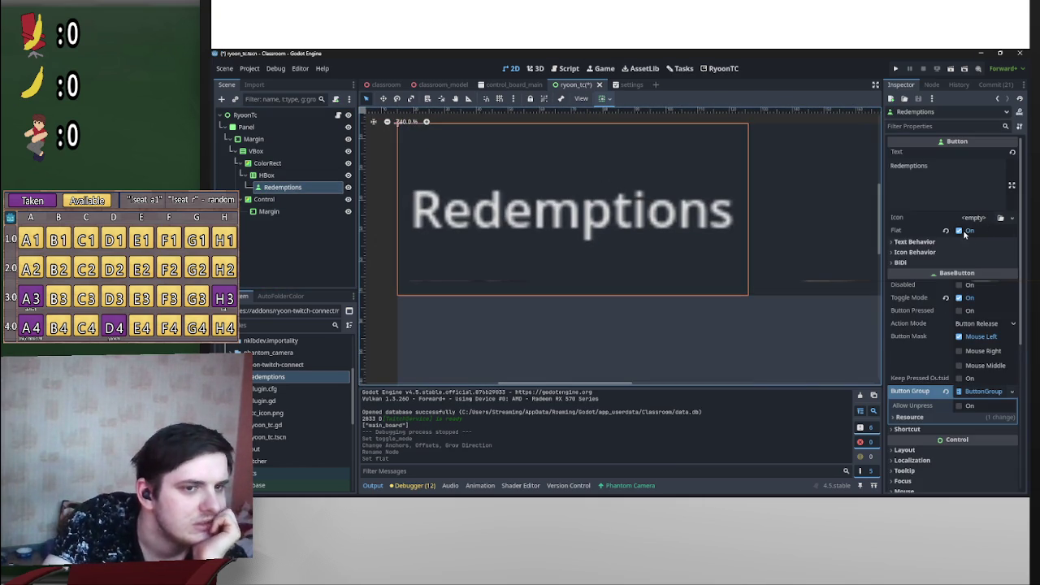
pyautogui.click(961, 231)
pyautogui.click(959, 231)
pyautogui.click(960, 231)
pyautogui.click(960, 230)
pyautogui.click(960, 230)
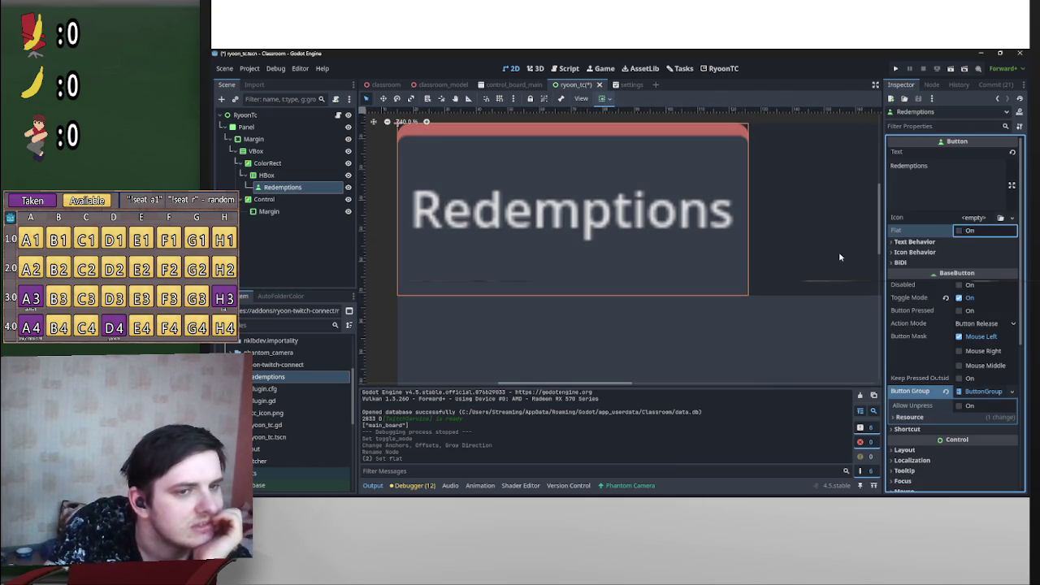
pyautogui.scroll(-3, 382, 288)
pyautogui.click(394, 286)
pyautogui.scroll(-6, 569, 287)
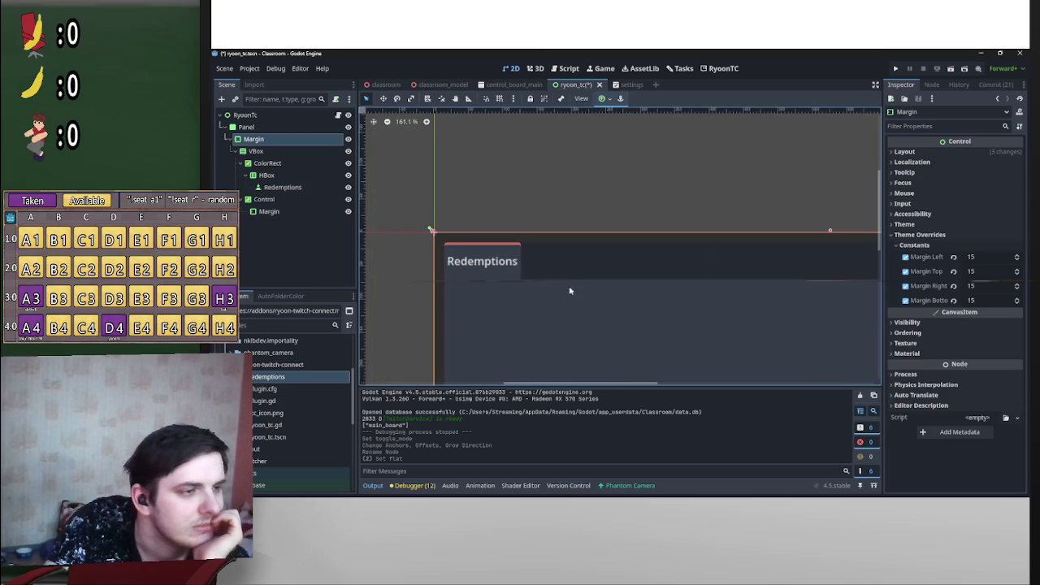
# Step: Review the HBox theme overrides and open the Redemptions button's Normal StyleBoxFlat
pyautogui.click(307, 177)
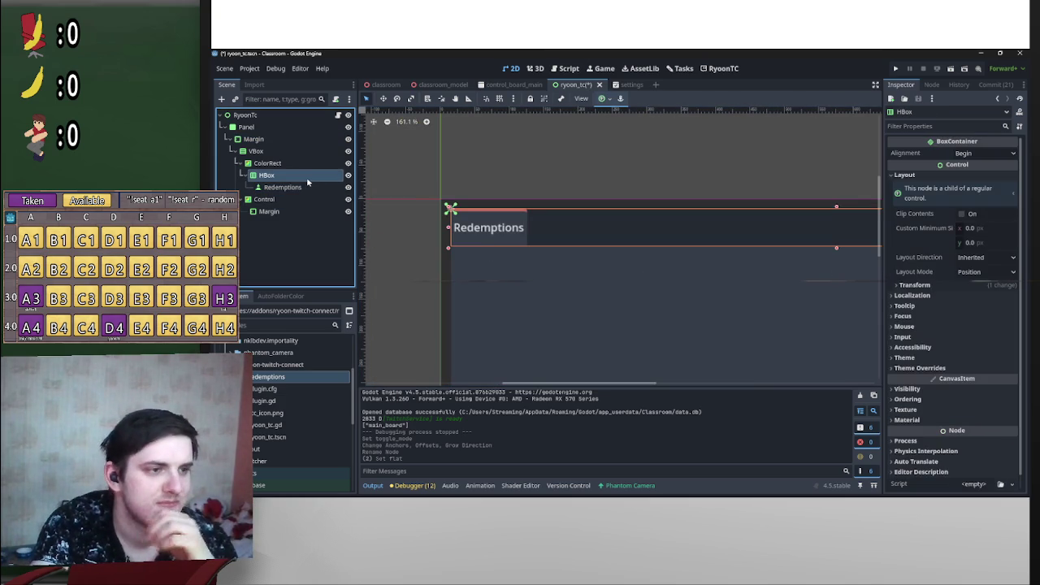
pyautogui.click(946, 370)
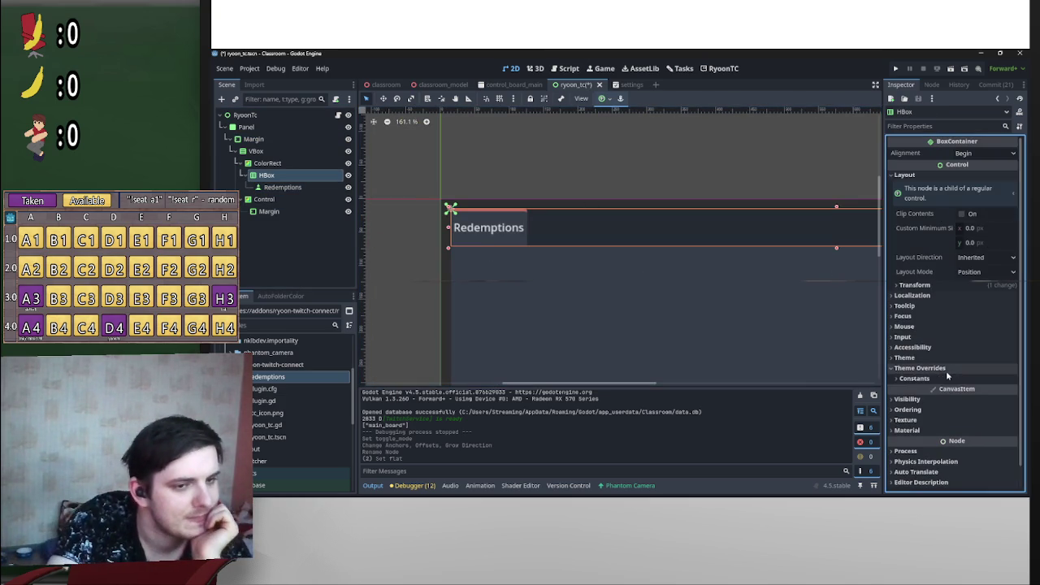
pyautogui.click(461, 230)
pyautogui.scroll(-3, 942, 373)
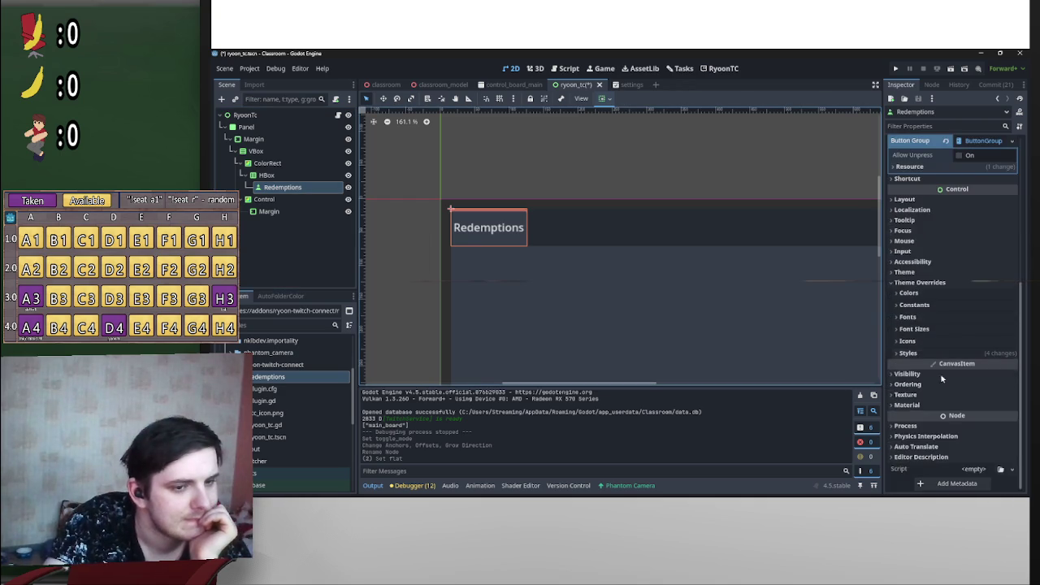
pyautogui.click(933, 351)
pyautogui.click(936, 370)
pyautogui.scroll(-4, 937, 342)
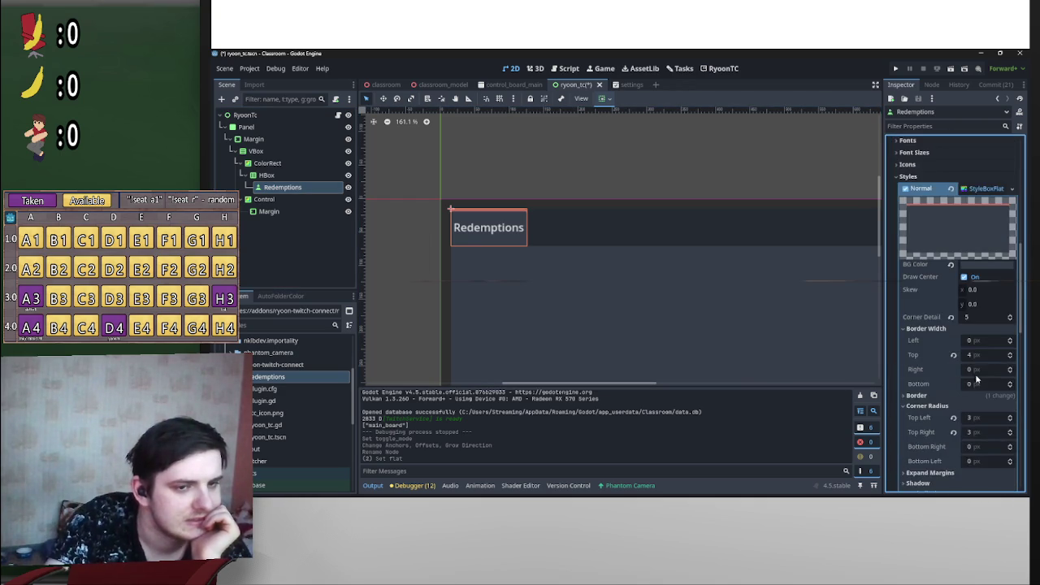
pyautogui.click(953, 354)
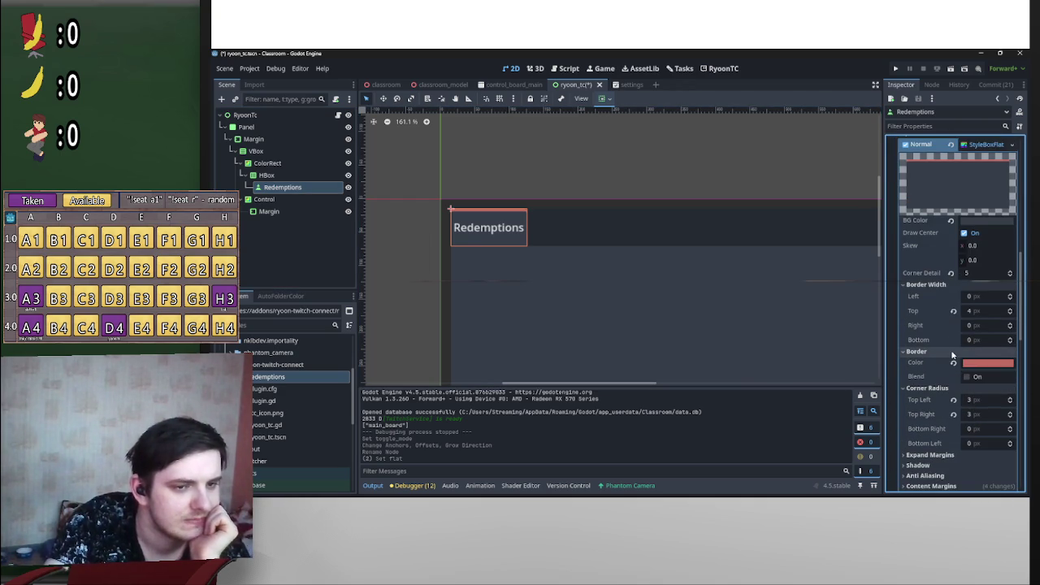
pyautogui.click(953, 352)
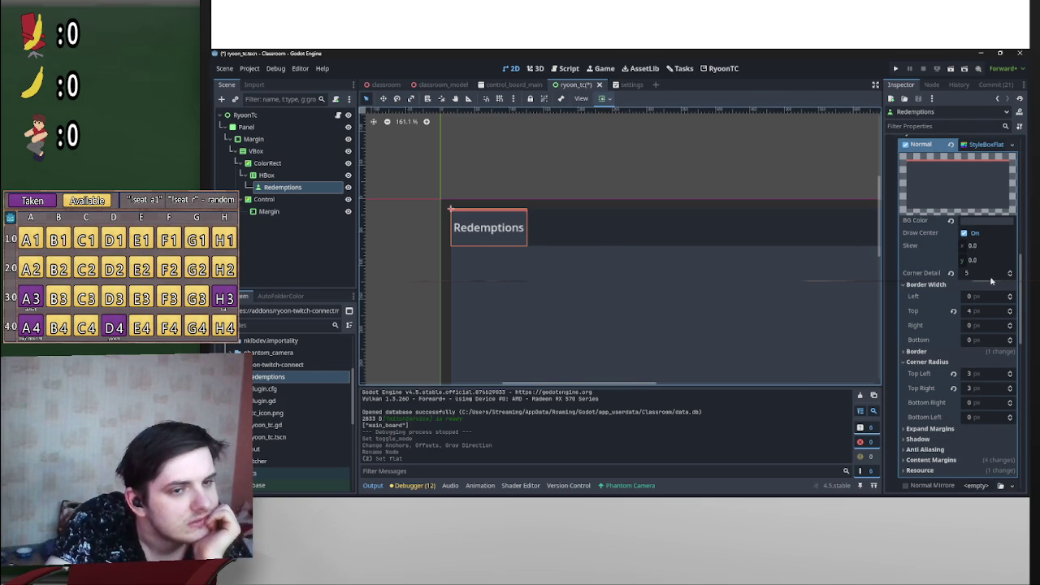
# Step: Revert the Normal style's Corner Detail to its default of 8
pyautogui.click(951, 275)
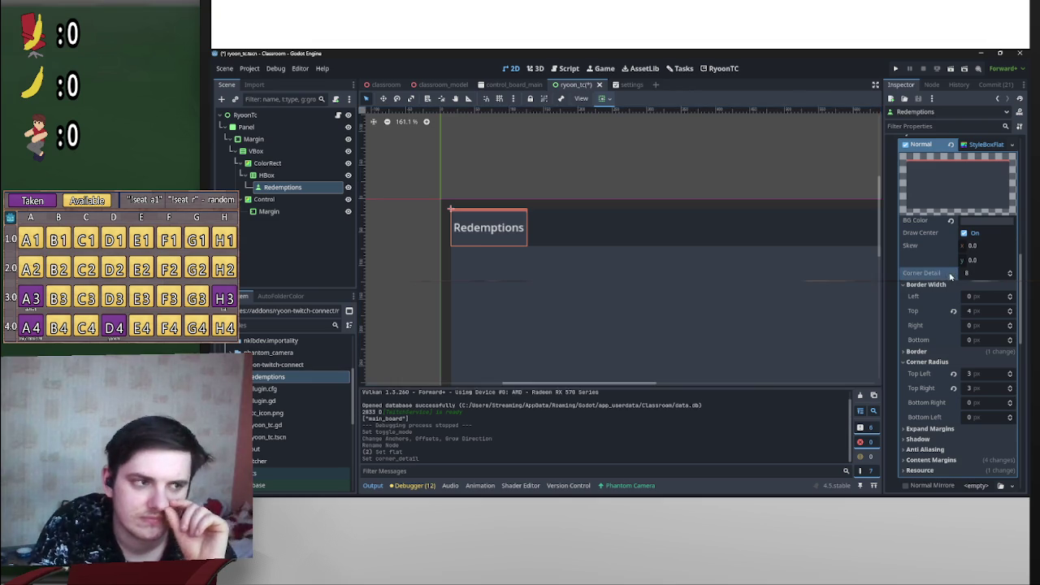
pyautogui.scroll(10, 796, 296)
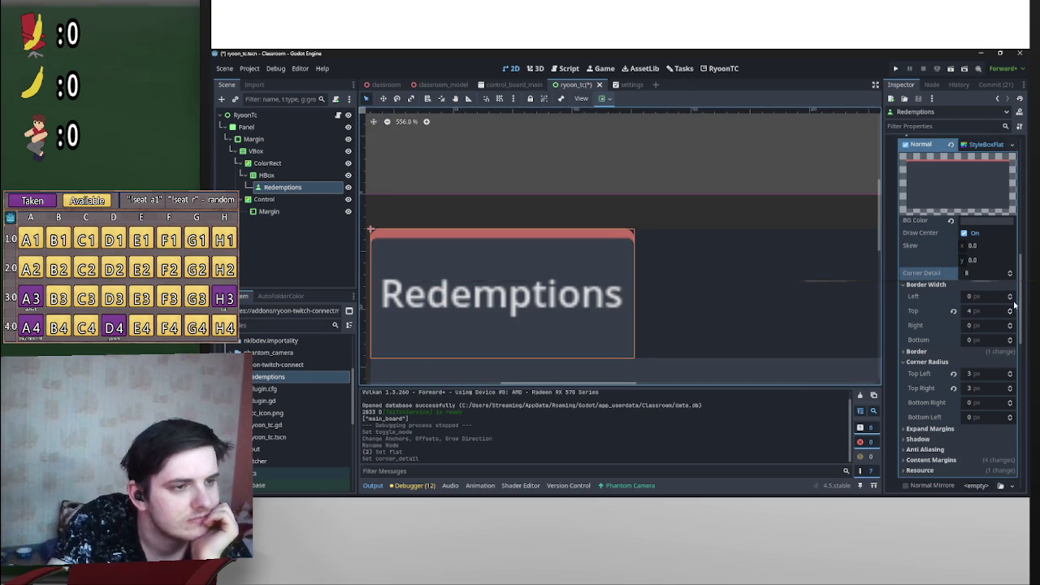
pyautogui.click(1012, 276)
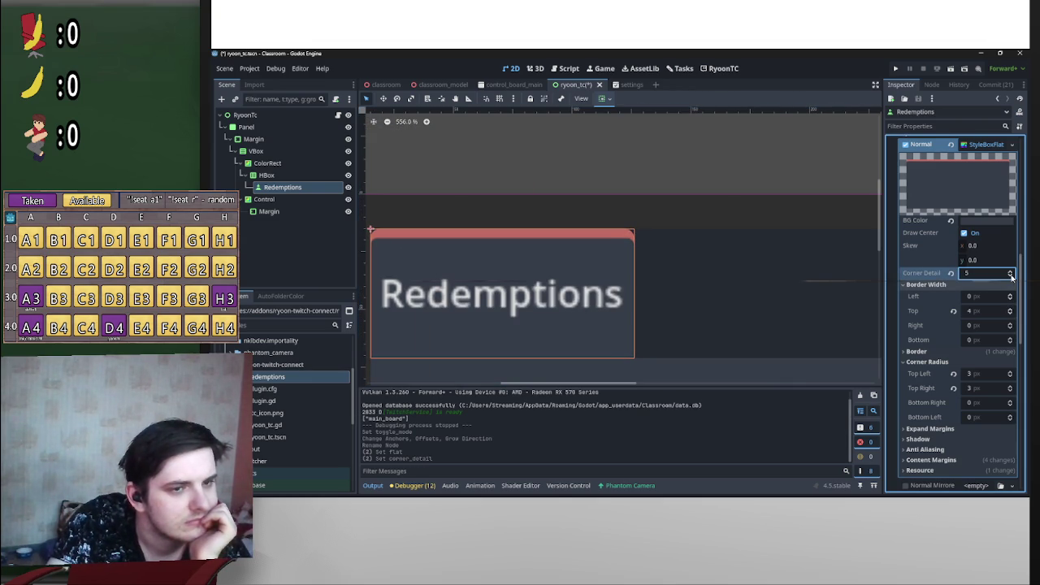
pyautogui.click(951, 274)
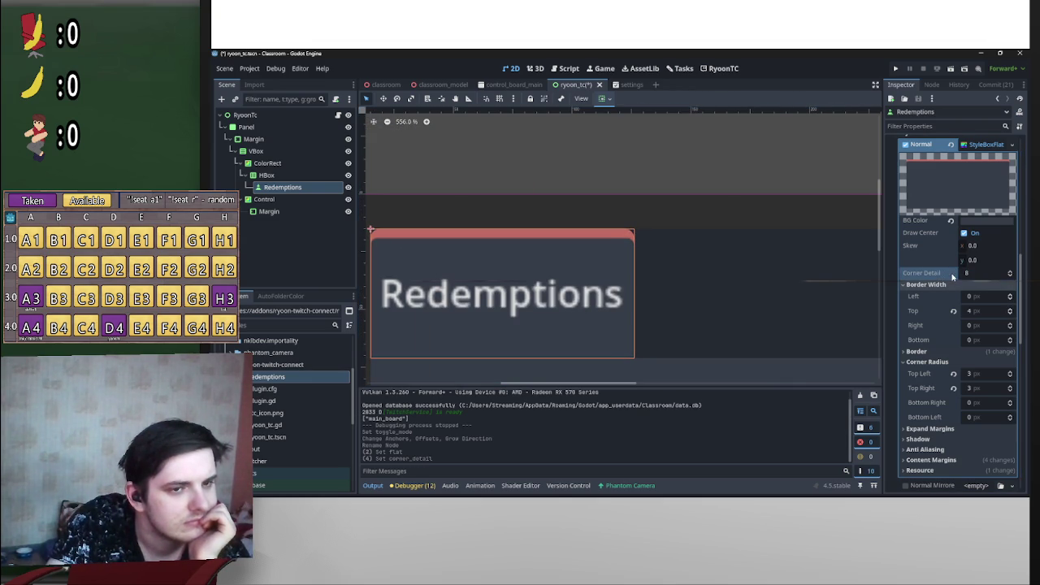
pyautogui.scroll(-5, 564, 275)
pyautogui.click(380, 274)
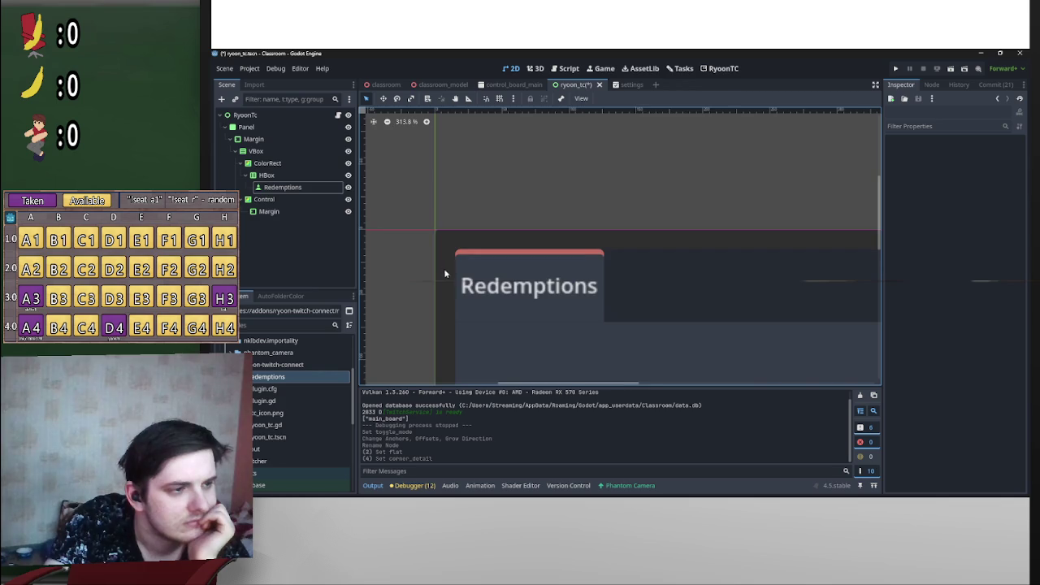
pyautogui.scroll(-5, 441, 273)
pyautogui.scroll(10, 524, 283)
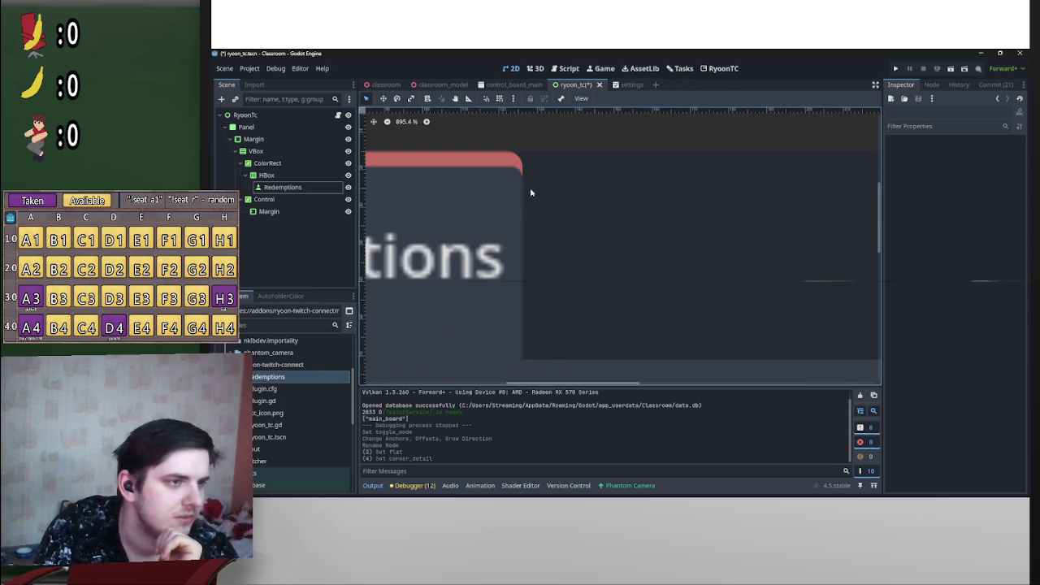
pyautogui.scroll(-15, 484, 369)
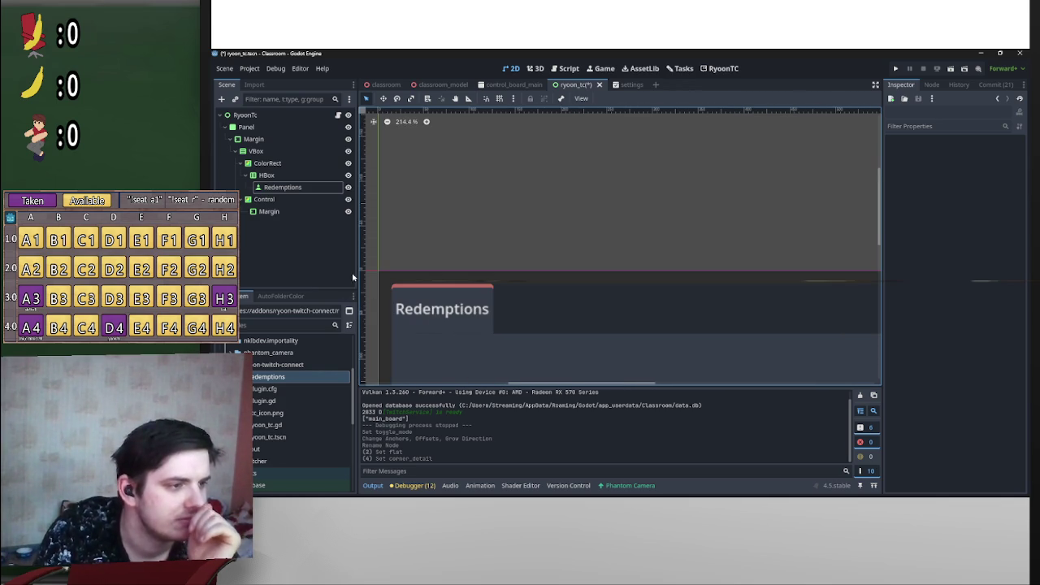
pyautogui.scroll(-3, 517, 281)
pyautogui.moveTo(517, 282)
pyautogui.mouseDown()
pyautogui.moveTo(589, 173)
pyautogui.moveTo(566, 225)
pyautogui.moveTo(571, 262)
pyautogui.mouseUp()
pyautogui.scroll(-5, 601, 180)
pyautogui.scroll(3, 569, 238)
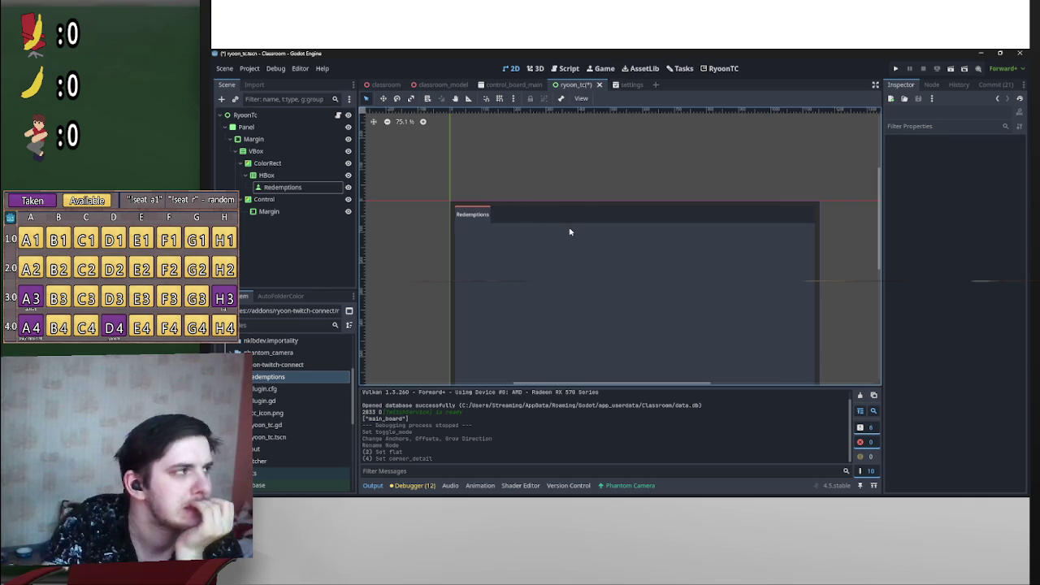
pyautogui.scroll(-2, 511, 237)
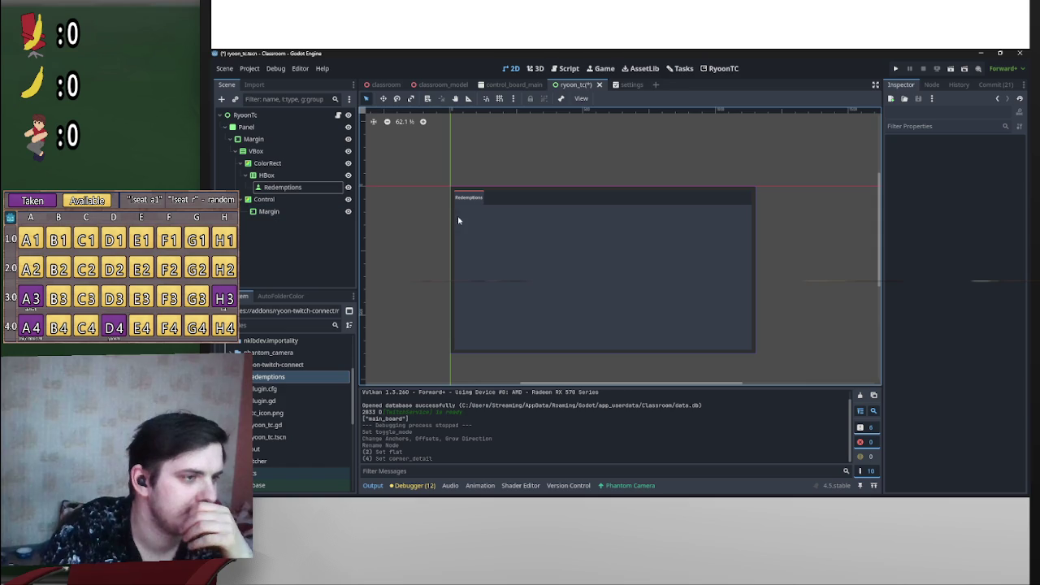
pyautogui.click(299, 213)
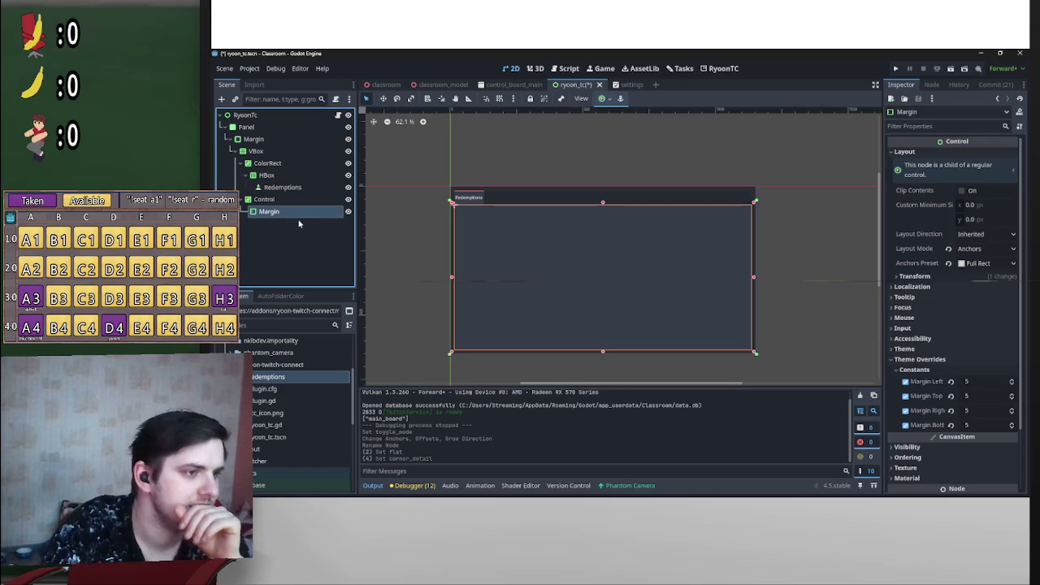
# Step: Add a Control under the lower Margin with Fill for both horizontal and vertical sizing
pyautogui.rightClick(277, 210)
pyautogui.click(329, 213)
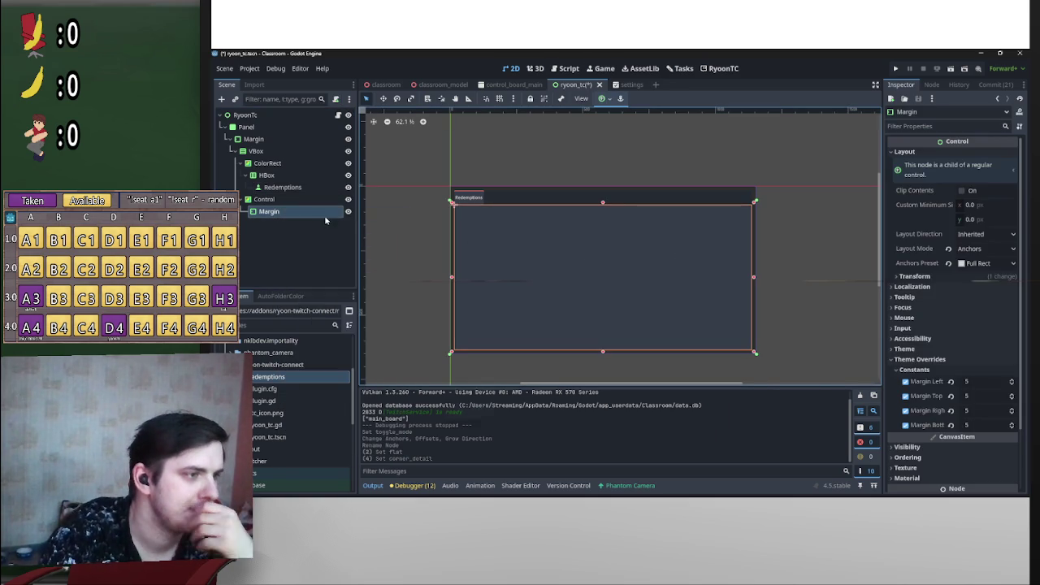
pyautogui.doubleClick(568, 299)
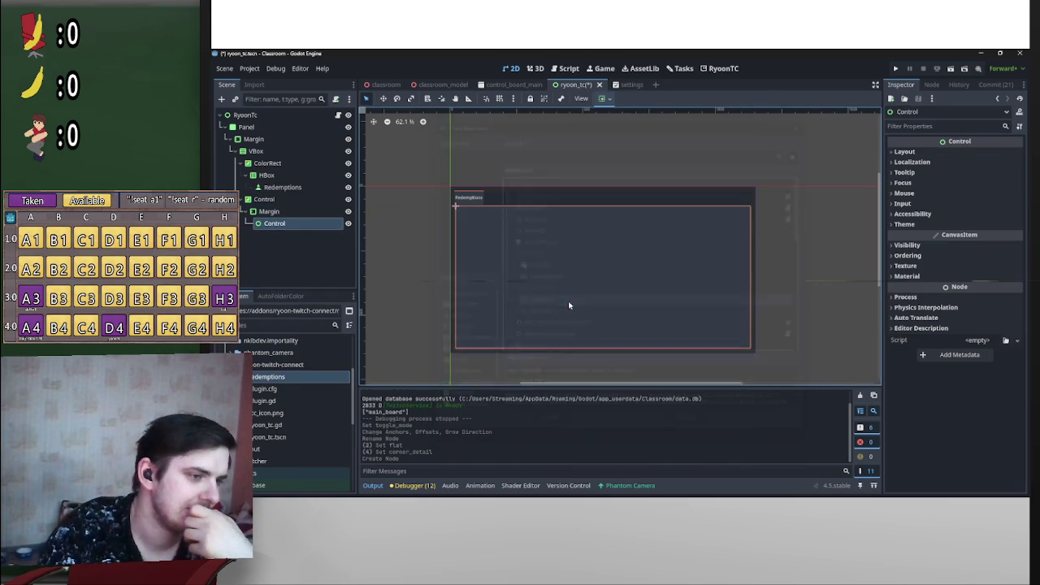
pyautogui.click(603, 98)
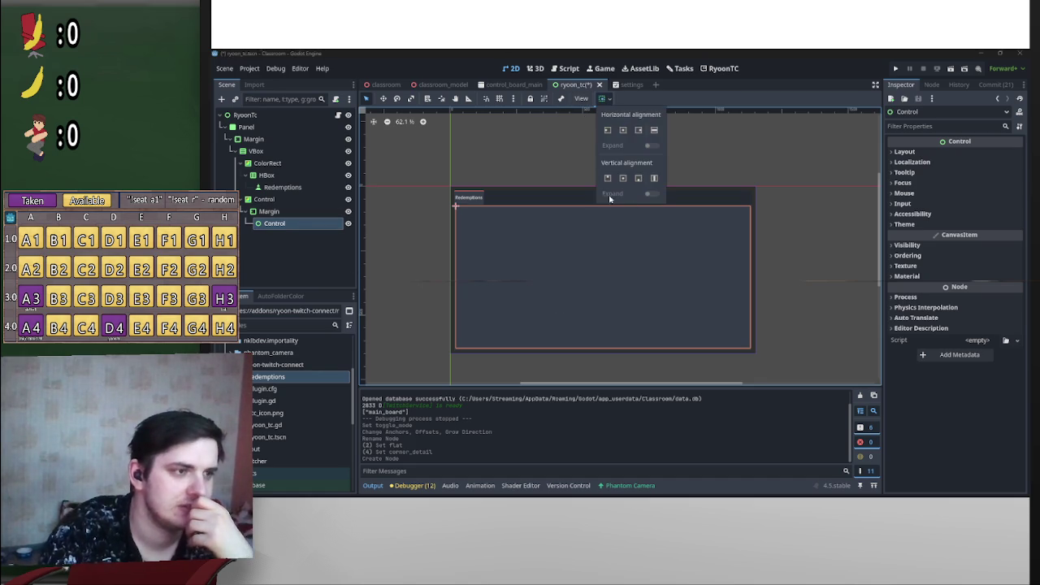
pyautogui.click(303, 225)
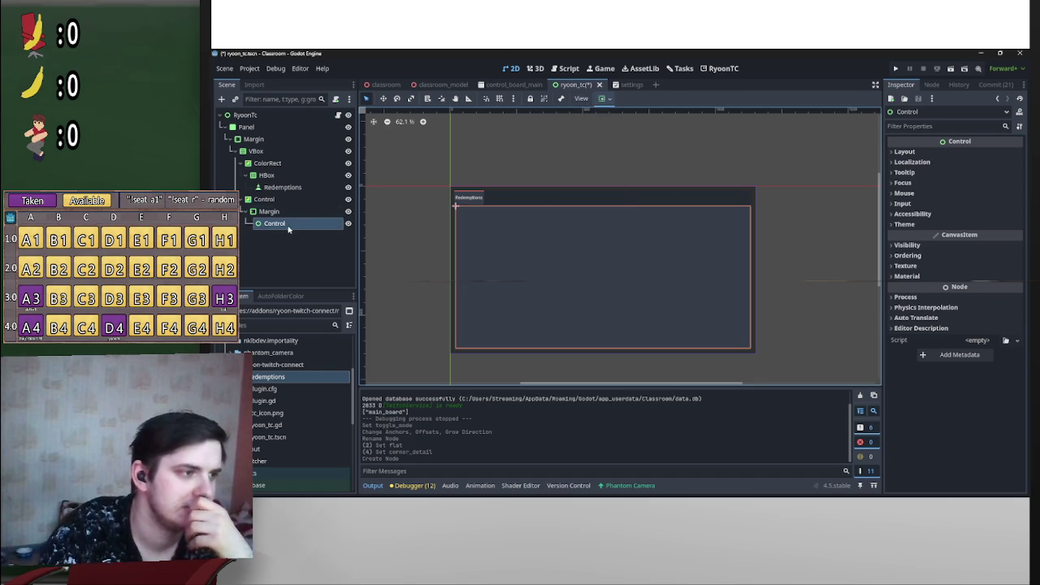
pyautogui.rightClick(283, 224)
pyautogui.click(604, 98)
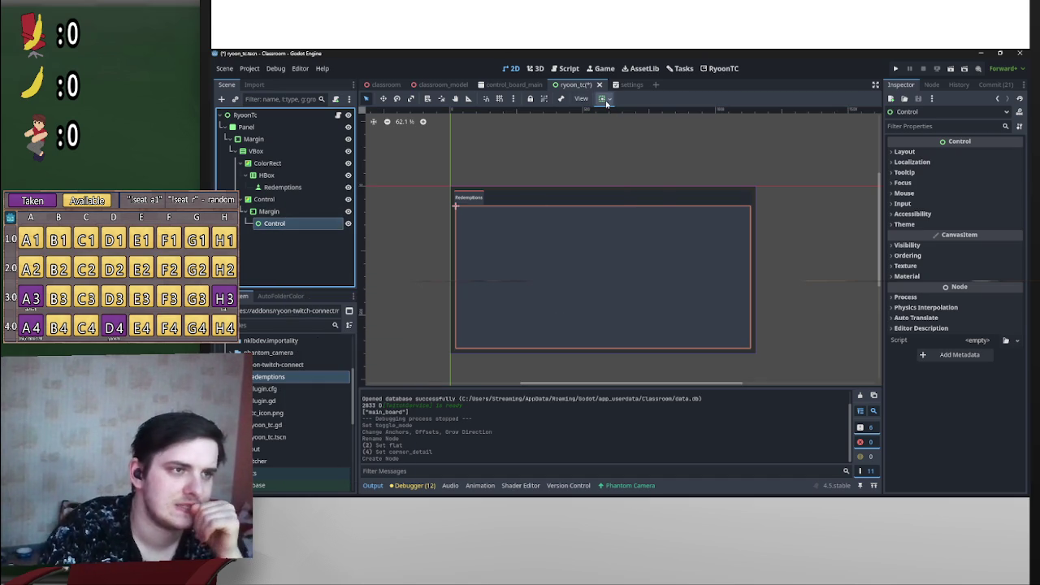
pyautogui.click(604, 98)
pyautogui.click(654, 178)
pyautogui.click(654, 130)
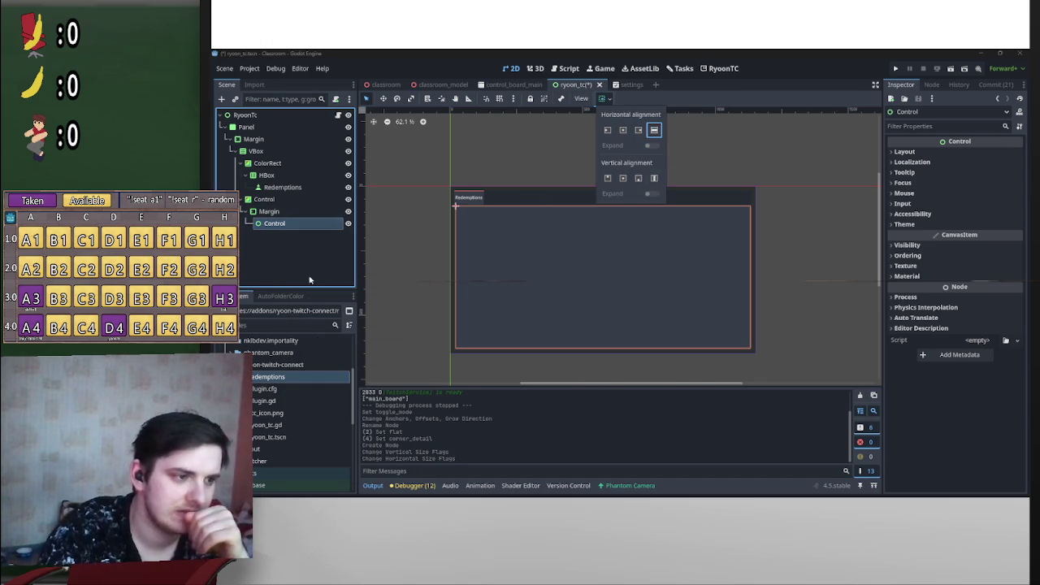
pyautogui.click(279, 269)
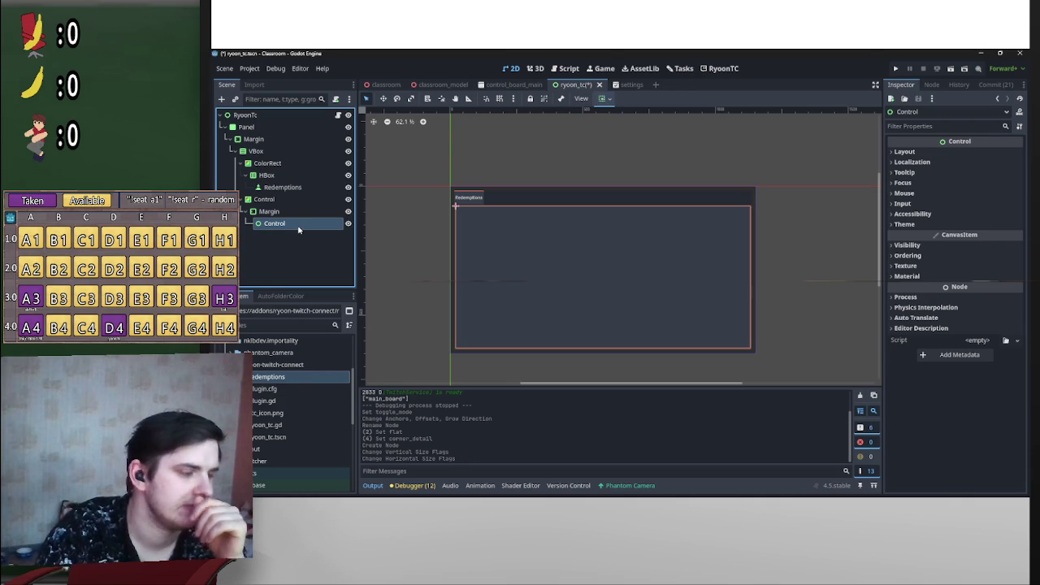
# Step: Rename the new Control node to 'Redemptions'
pyautogui.doubleClick(299, 230)
pyautogui.write('Redemptions')
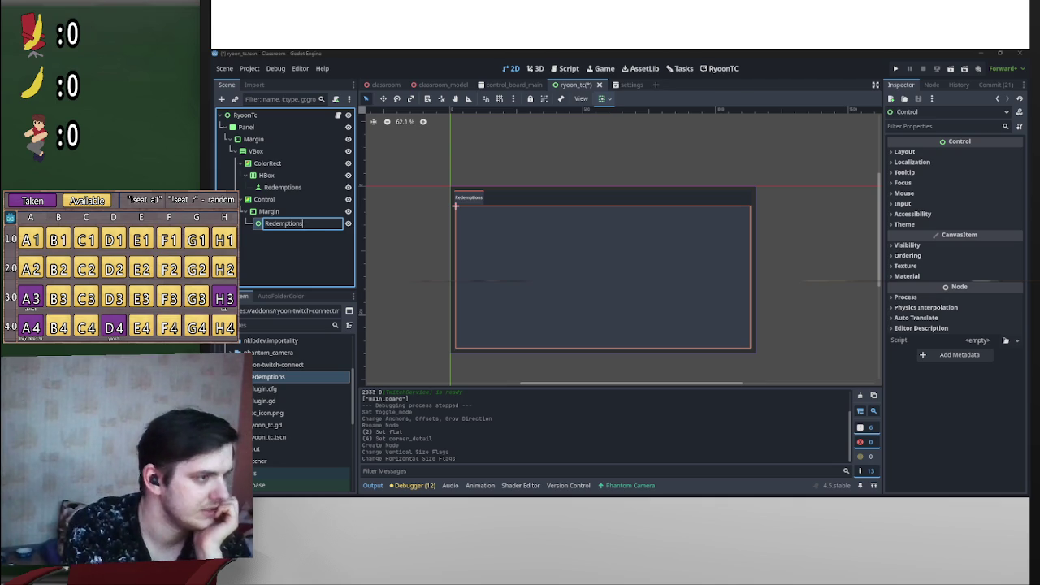
pyautogui.press('Return')
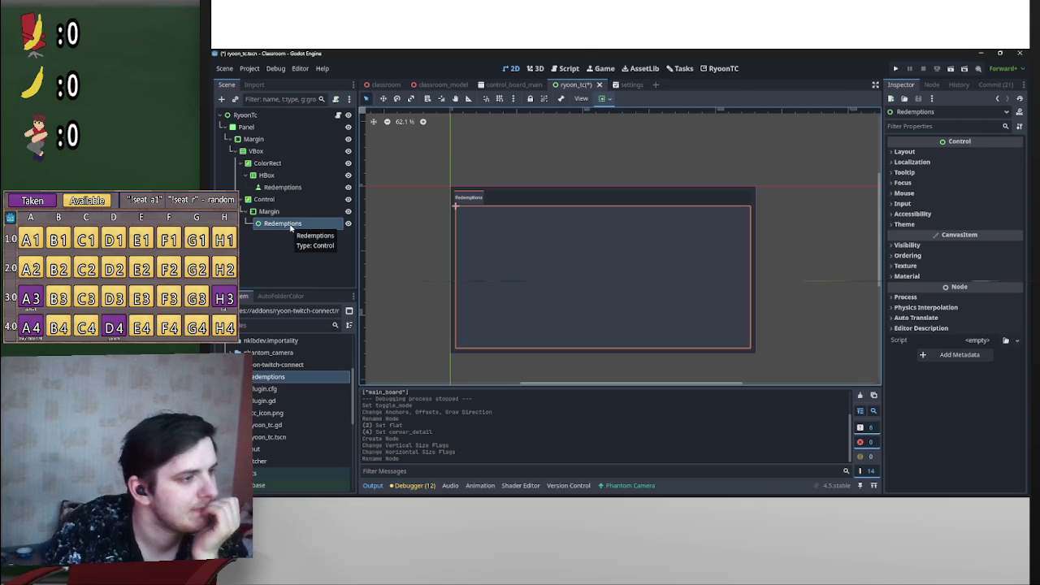
pyautogui.scroll(-1, 477, 240)
pyautogui.scroll(3, 541, 251)
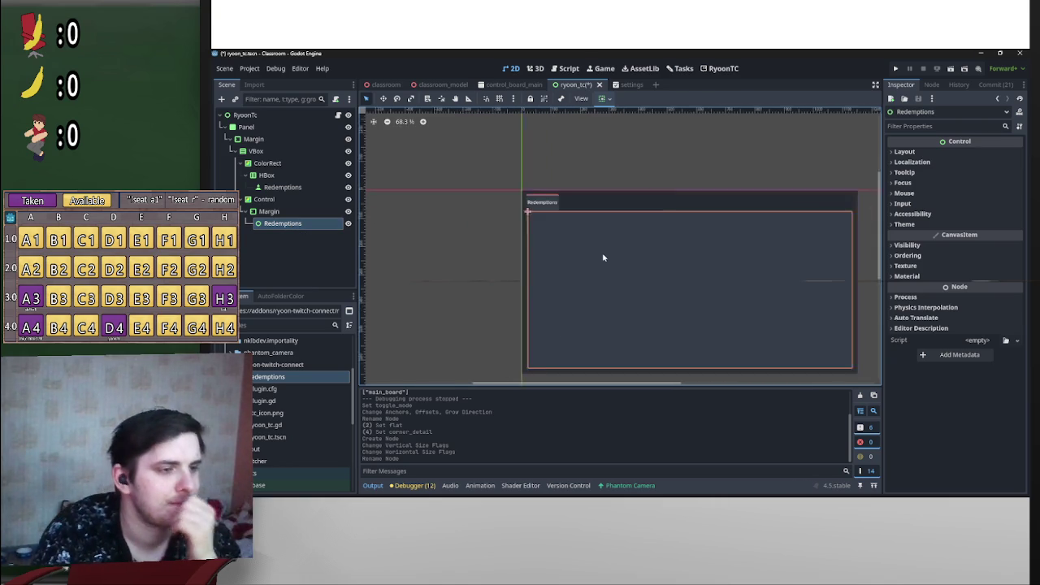
pyautogui.rightClick(292, 224)
# Step: Add an HBoxContainer under Redemptions and give it Full Rect anchors
pyautogui.click(366, 227)
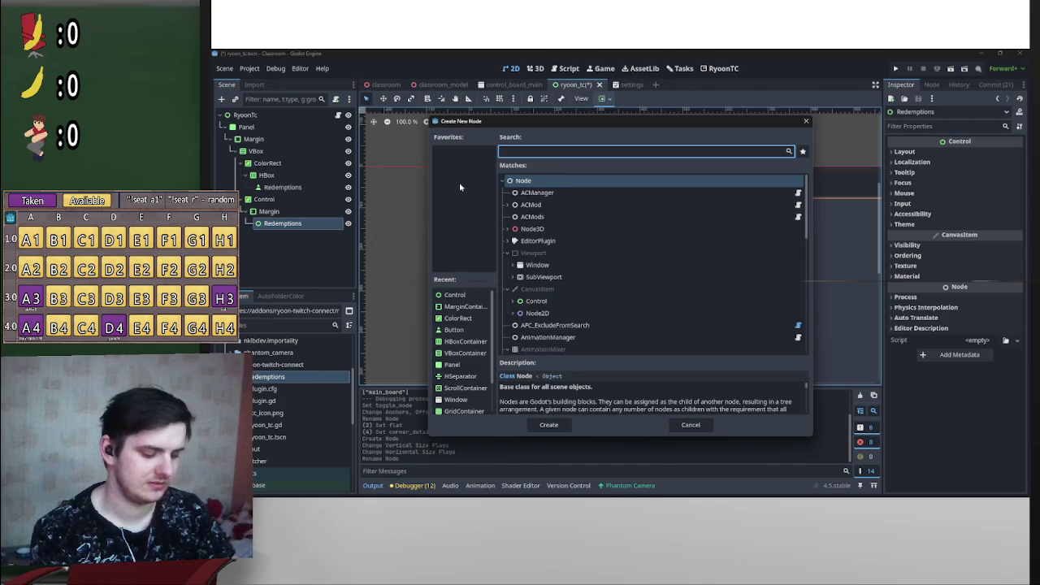
pyautogui.write('hbox')
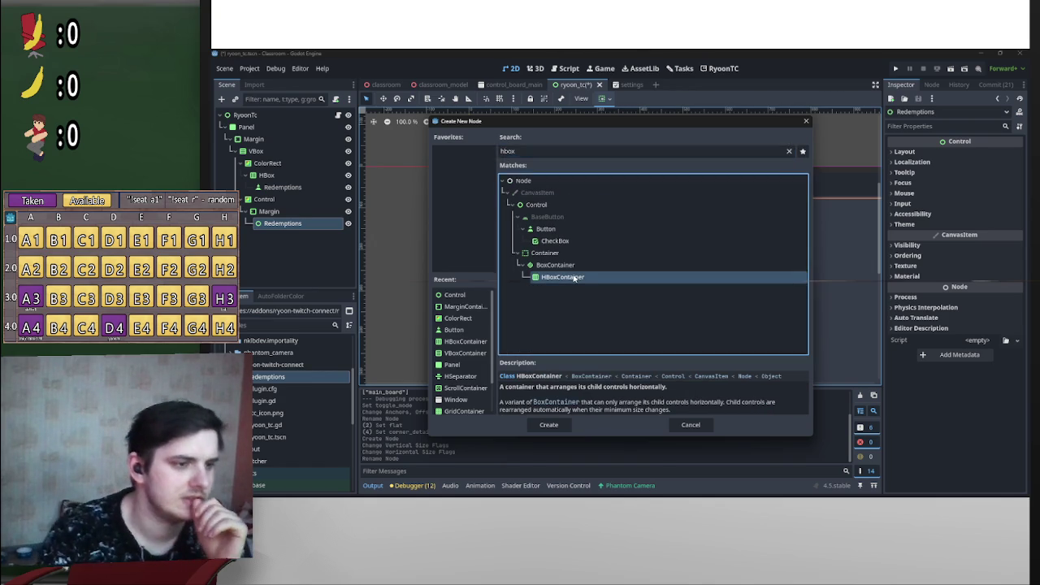
pyautogui.doubleClick(572, 277)
pyautogui.scroll(-1, 526, 258)
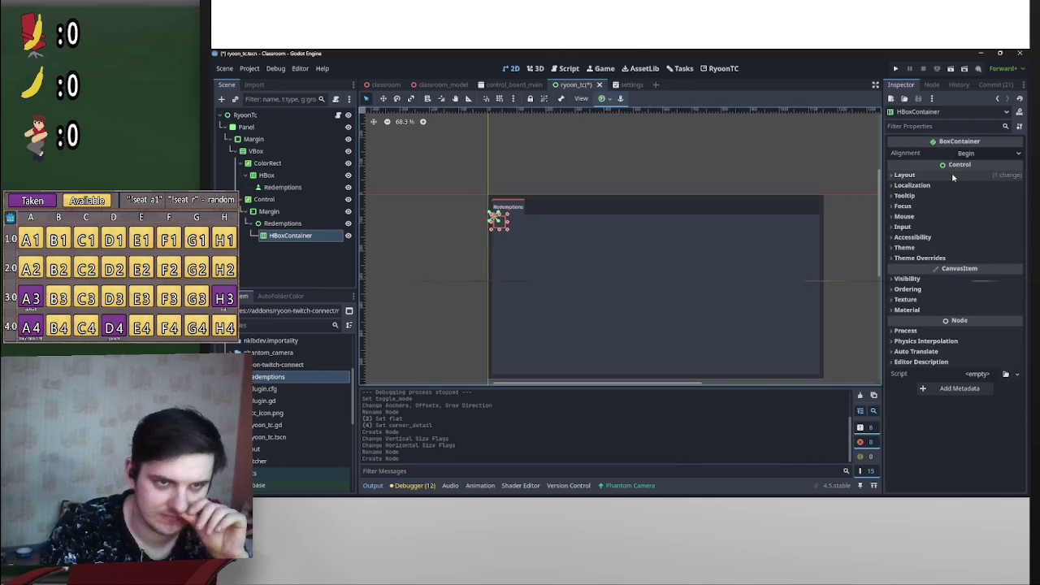
pyautogui.click(609, 99)
pyautogui.click(653, 175)
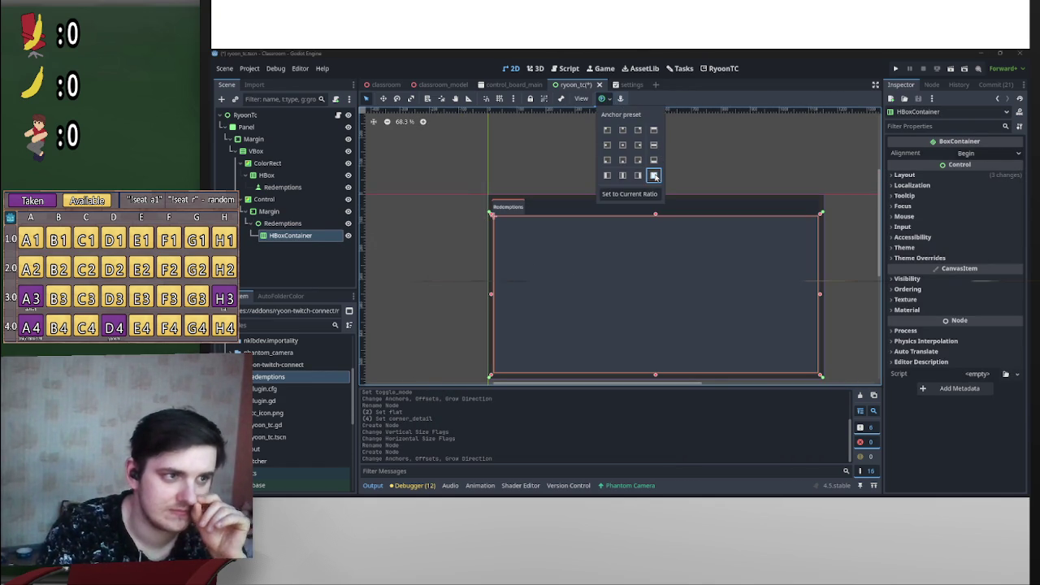
pyautogui.scroll(10, 524, 248)
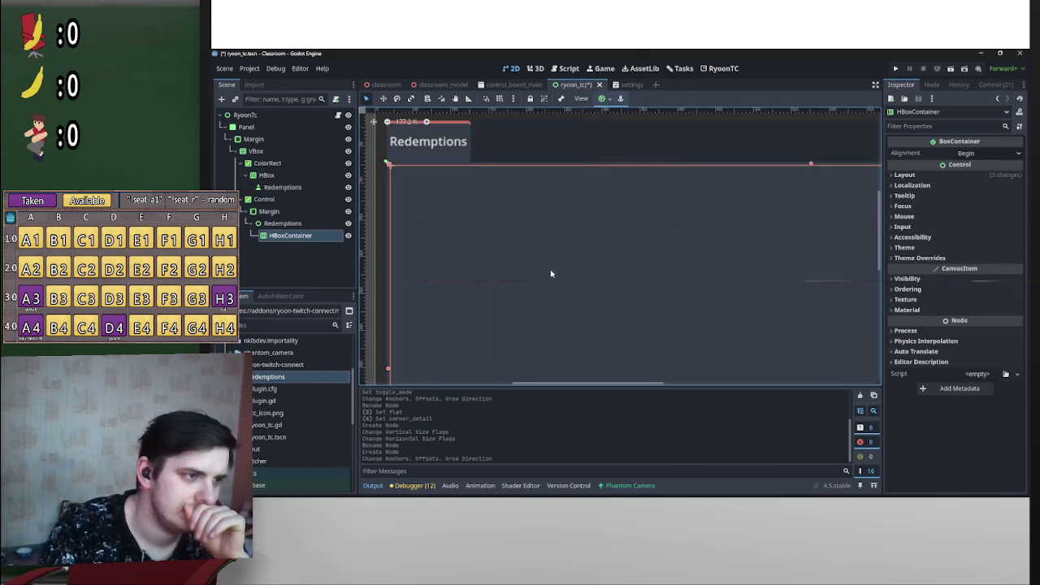
pyautogui.press('f')
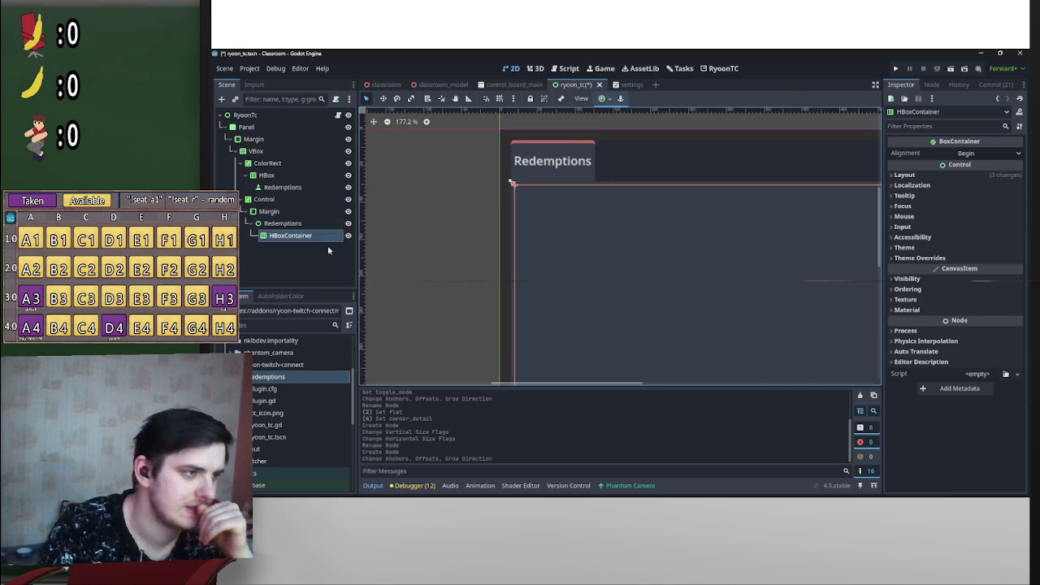
# Step: Set the HBoxContainer's Separation constant override to 10
pyautogui.click(904, 175)
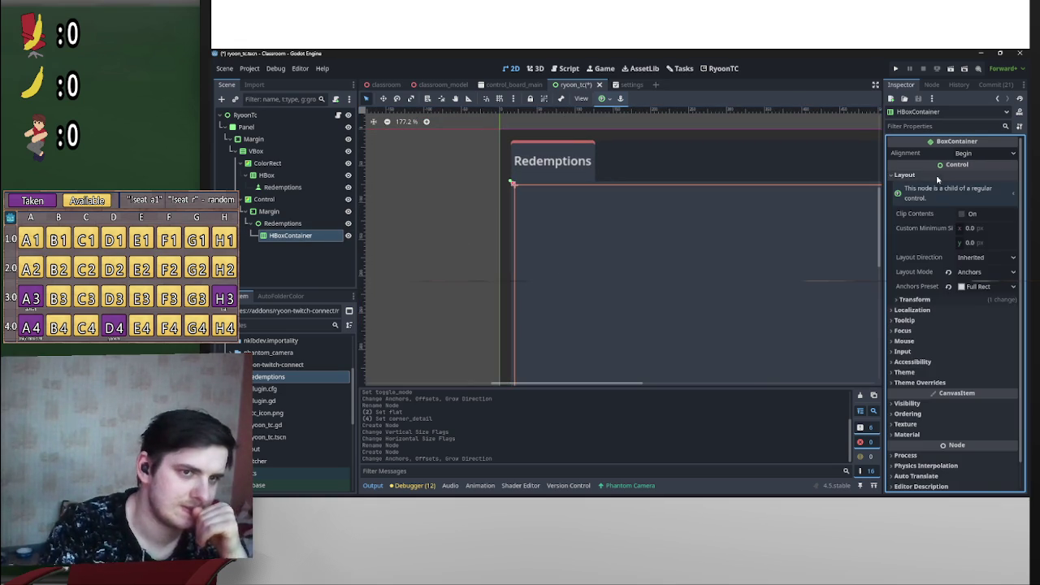
pyautogui.click(904, 175)
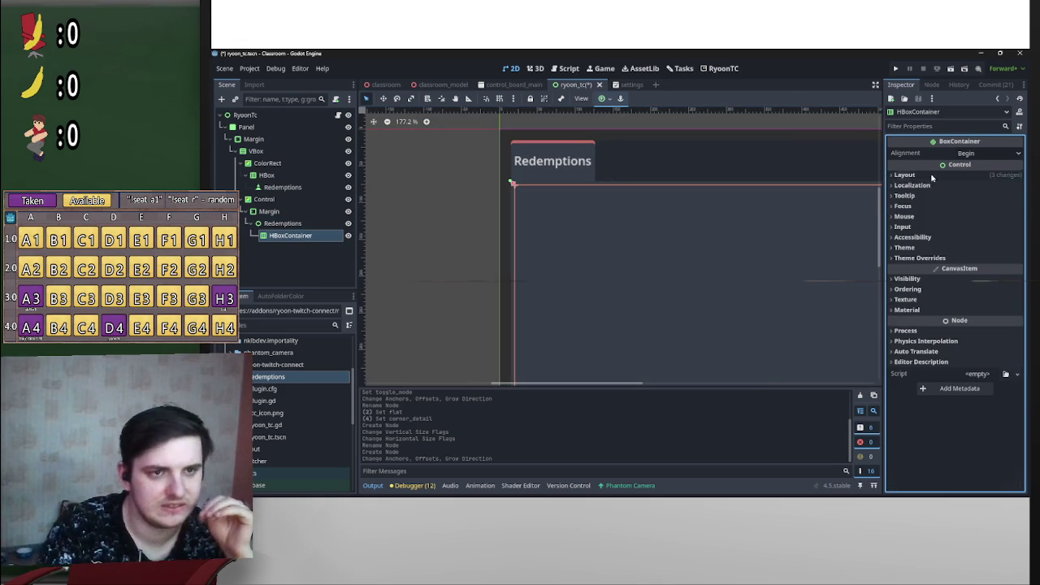
pyautogui.click(919, 257)
pyautogui.click(914, 268)
pyautogui.click(989, 280)
pyautogui.write('10')
pyautogui.press('Return')
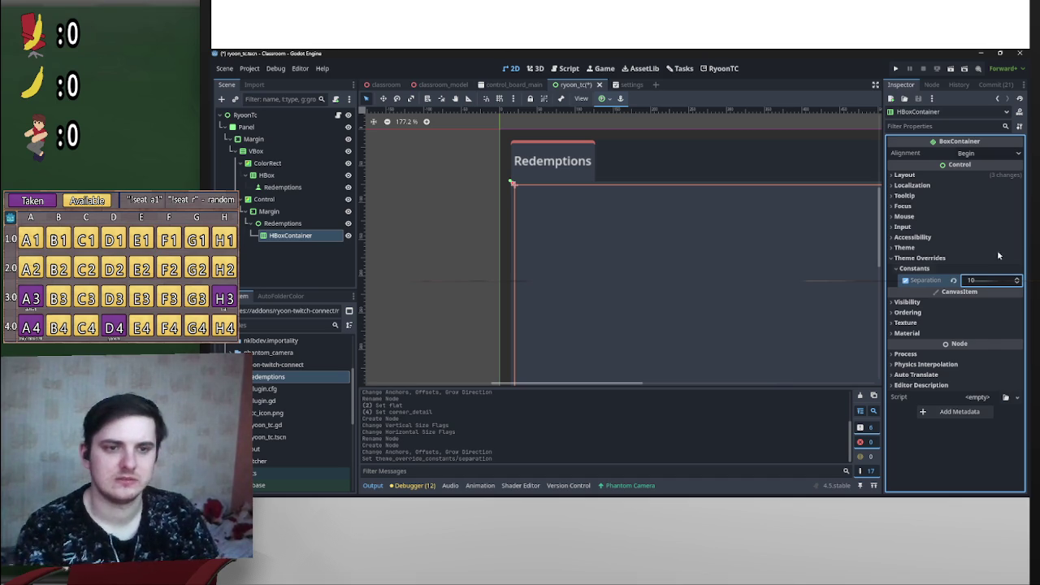
# Step: Rename the HBoxContainer node to 'HBox'
pyautogui.scroll(-4, 743, 278)
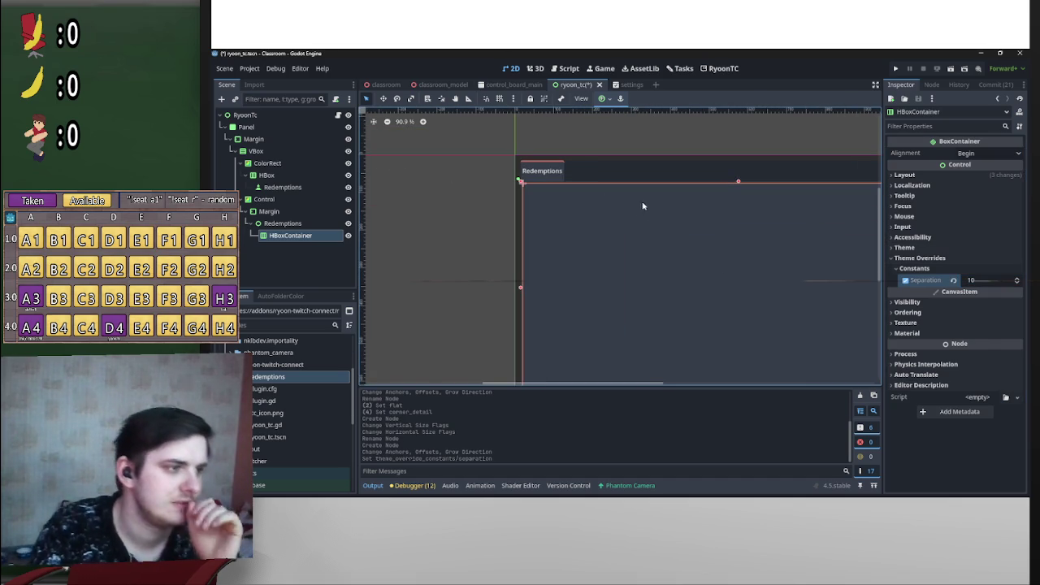
pyautogui.scroll(-4, 696, 236)
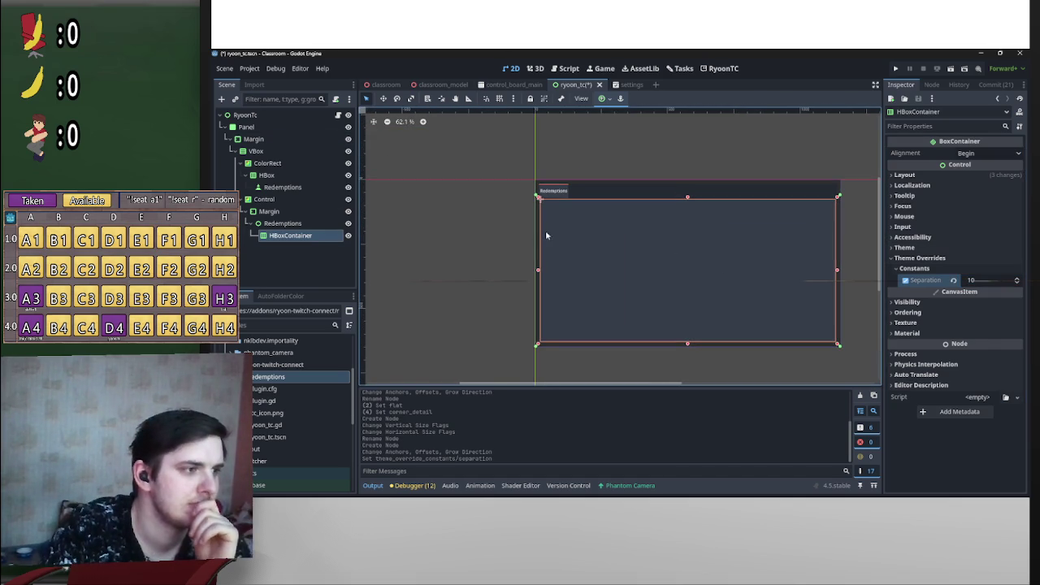
pyautogui.moveTo(670, 221)
pyautogui.mouseDown()
pyautogui.moveTo(662, 232)
pyautogui.moveTo(623, 228)
pyautogui.moveTo(589, 200)
pyautogui.mouseUp()
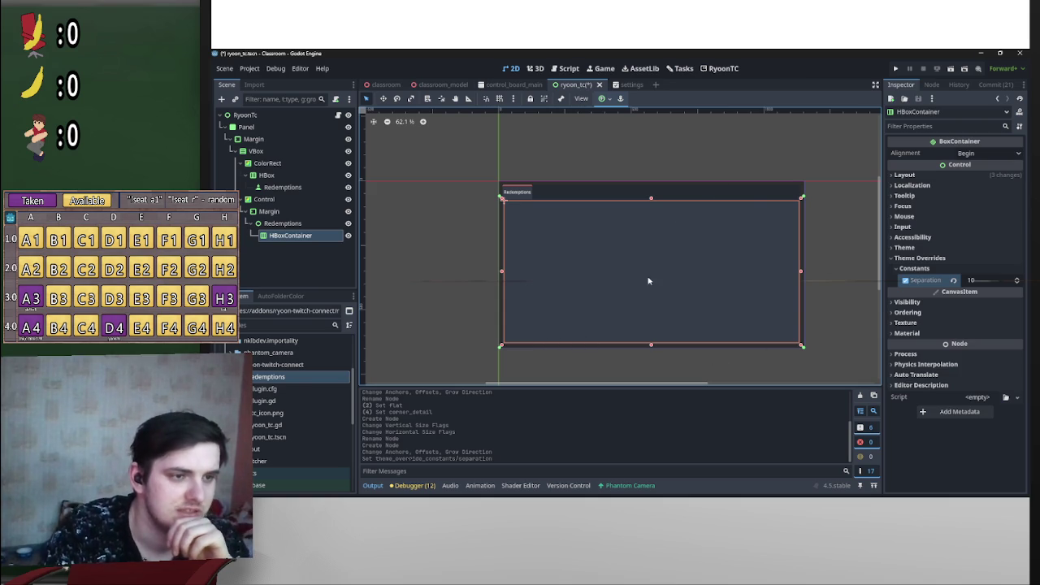
pyautogui.doubleClick(297, 236)
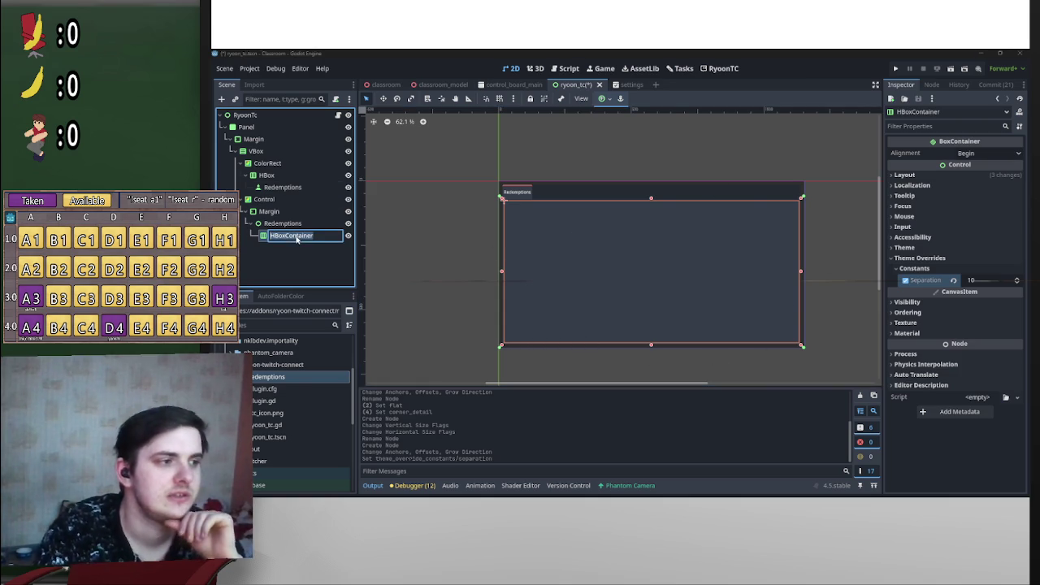
pyautogui.click(295, 236)
pyautogui.press('Delete')
pyautogui.press('Delete')
pyautogui.press('Delete')
pyautogui.press('Return')
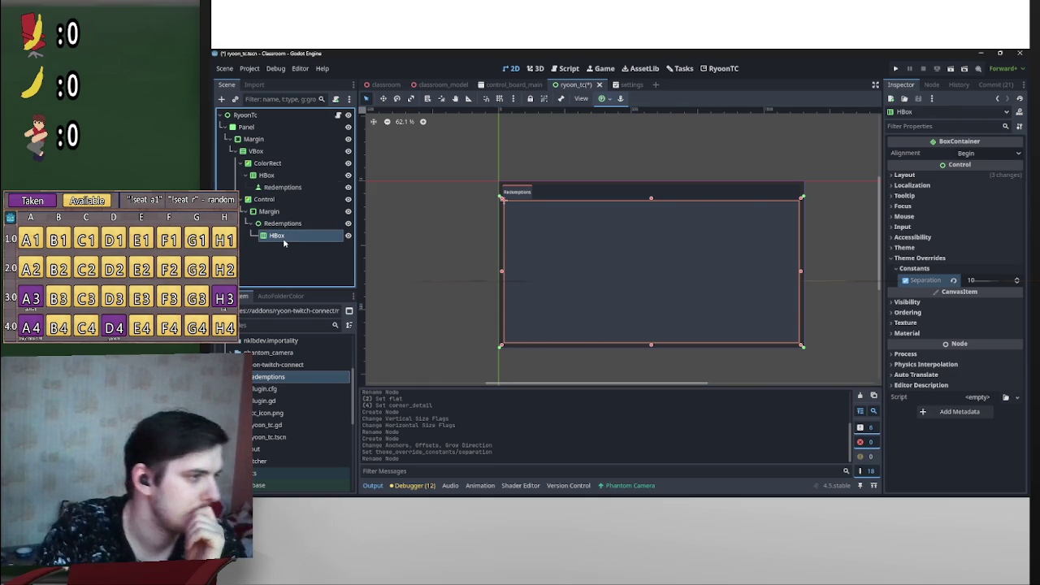
# Step: Add a VBoxContainer as a child of HBox
pyautogui.rightClick(283, 239)
pyautogui.click(281, 226)
pyautogui.rightClick(285, 239)
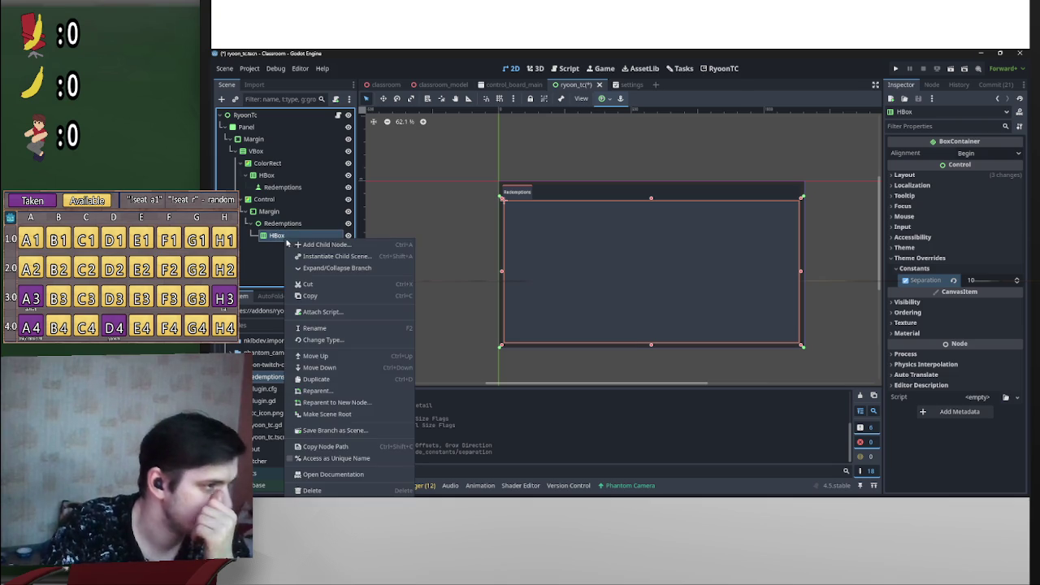
pyautogui.click(325, 245)
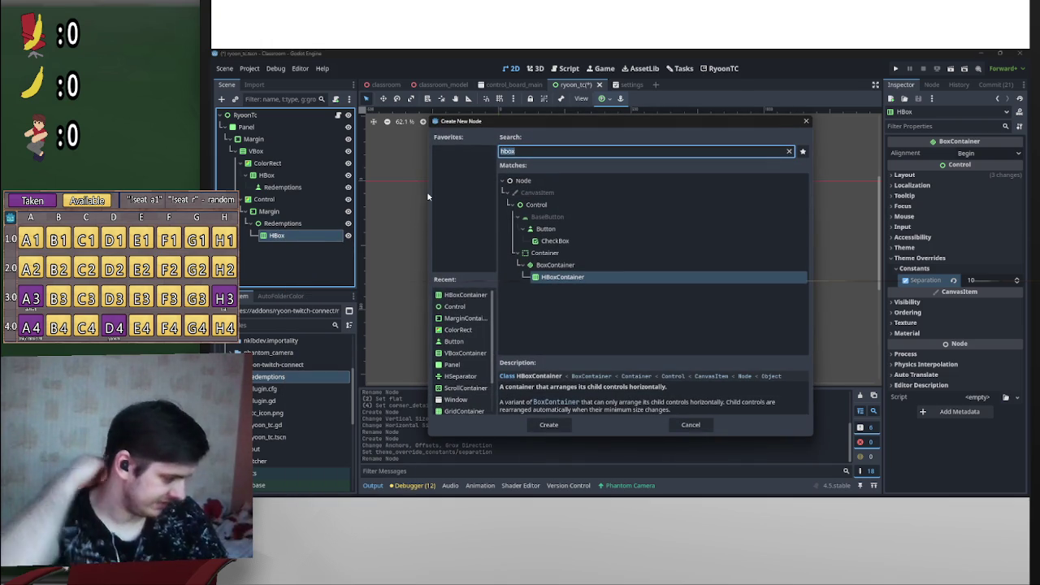
pyautogui.write('vbo')
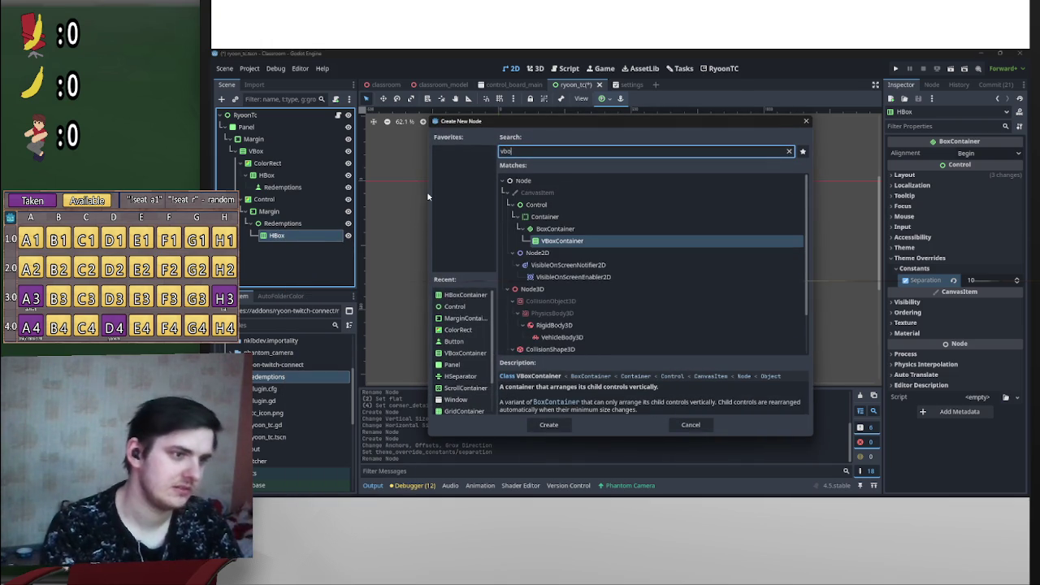
pyautogui.doubleClick(578, 241)
# Step: Rename the new VBoxContainer to 'RedemptionList'
pyautogui.doubleClick(288, 248)
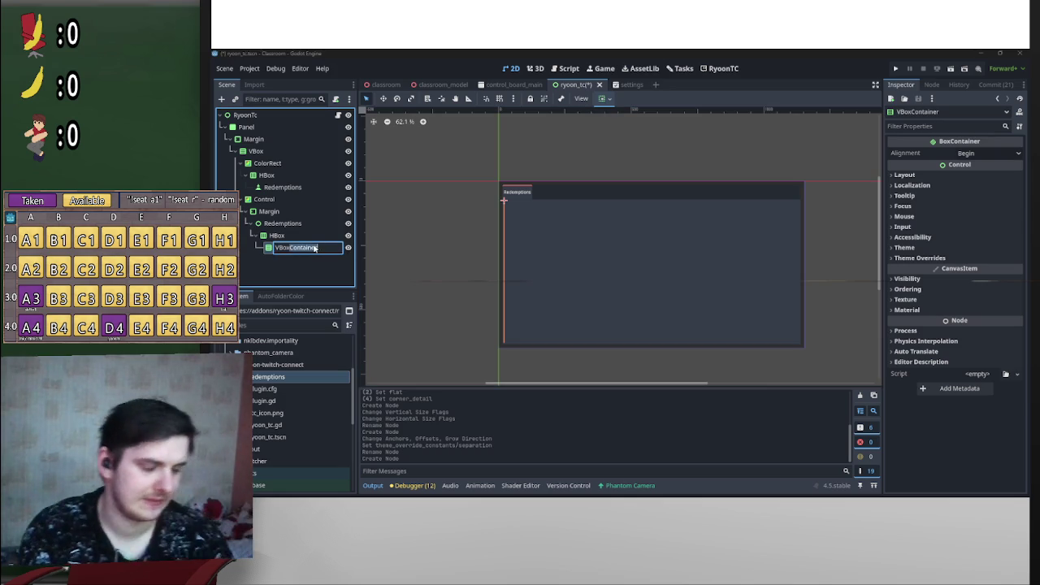
pyautogui.moveTo(325, 251); pyautogui.dragTo(257, 247)
pyautogui.press('BackSpace')
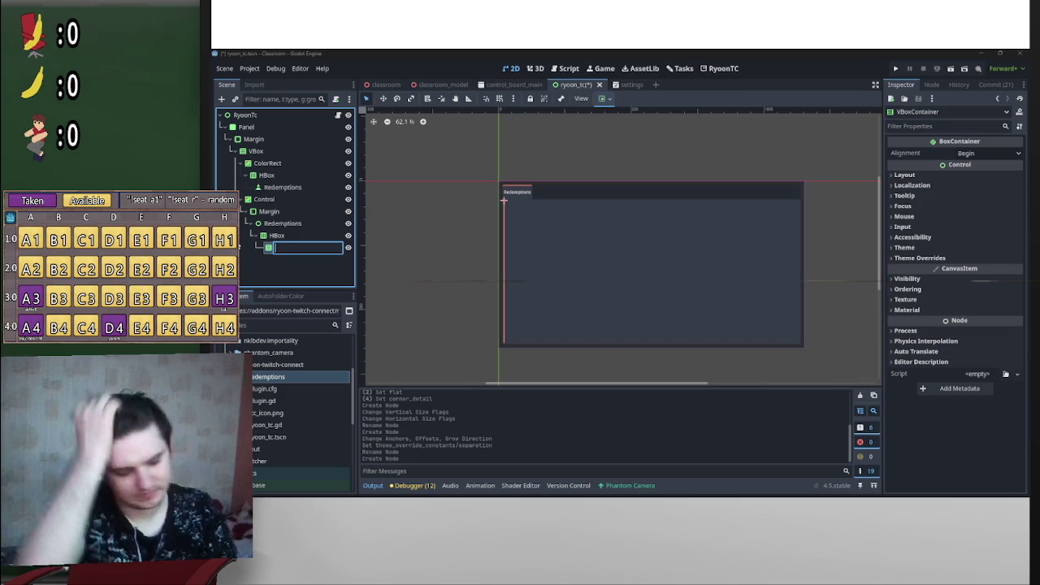
pyautogui.write('Redemp')
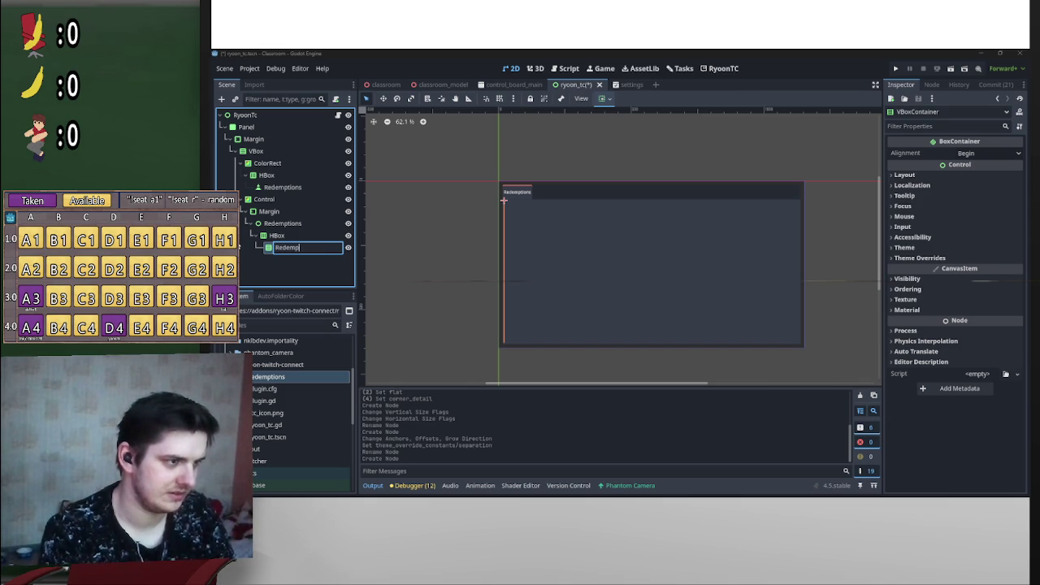
pyautogui.write('tionList')
pyautogui.press('Return')
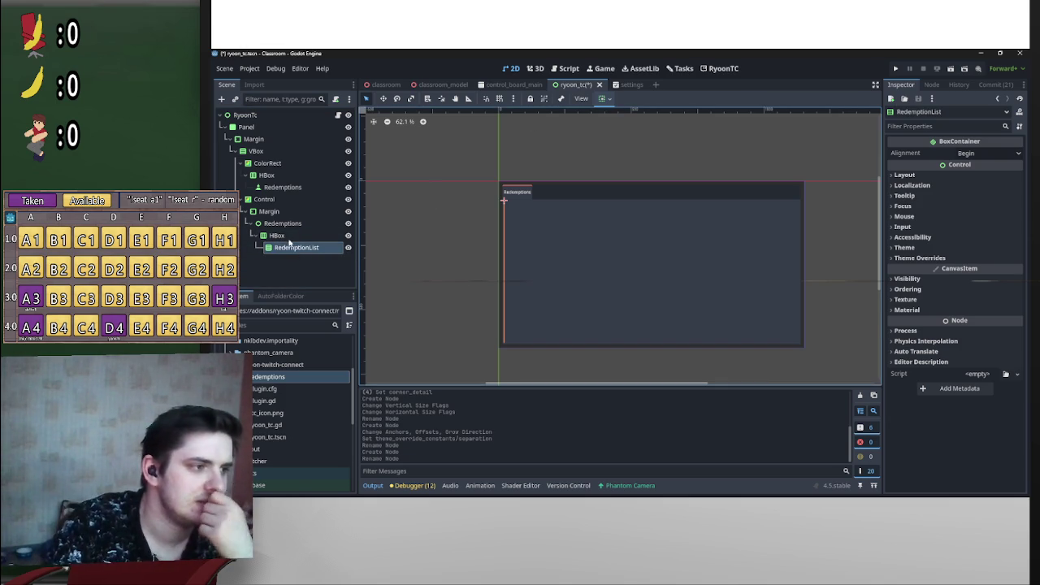
# Step: Add a Control under HBox named 'RedemptionDetails'
pyautogui.rightClick(280, 235)
pyautogui.click(305, 237)
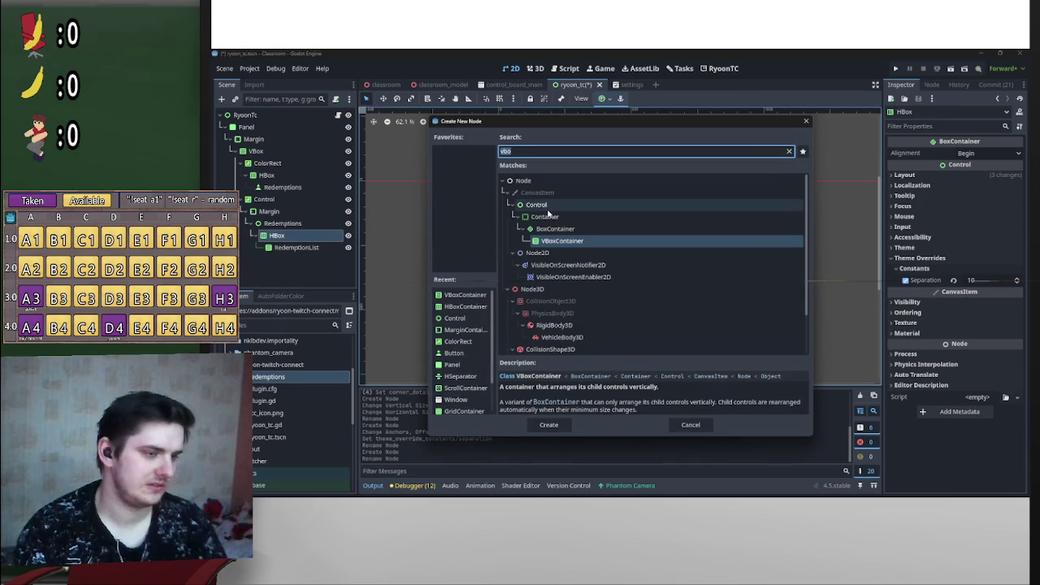
pyautogui.write('control')
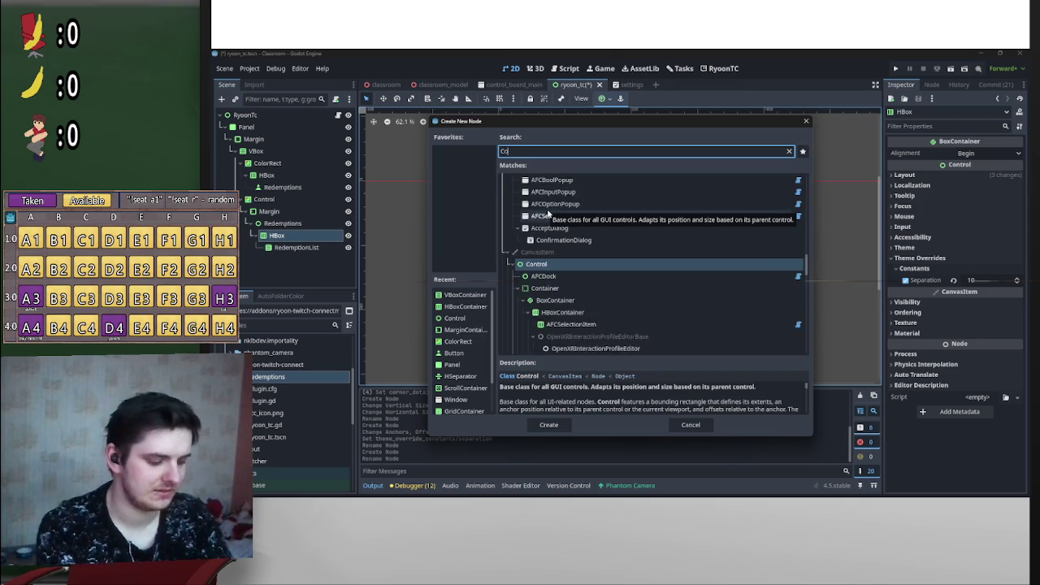
pyautogui.press('Escape')
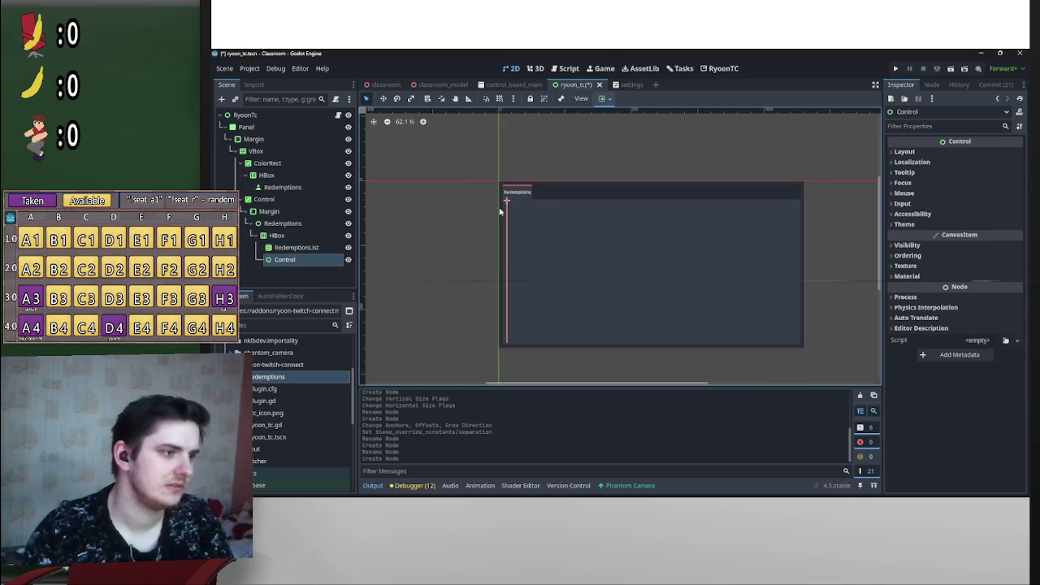
pyautogui.doubleClick(289, 260)
pyautogui.write('D')
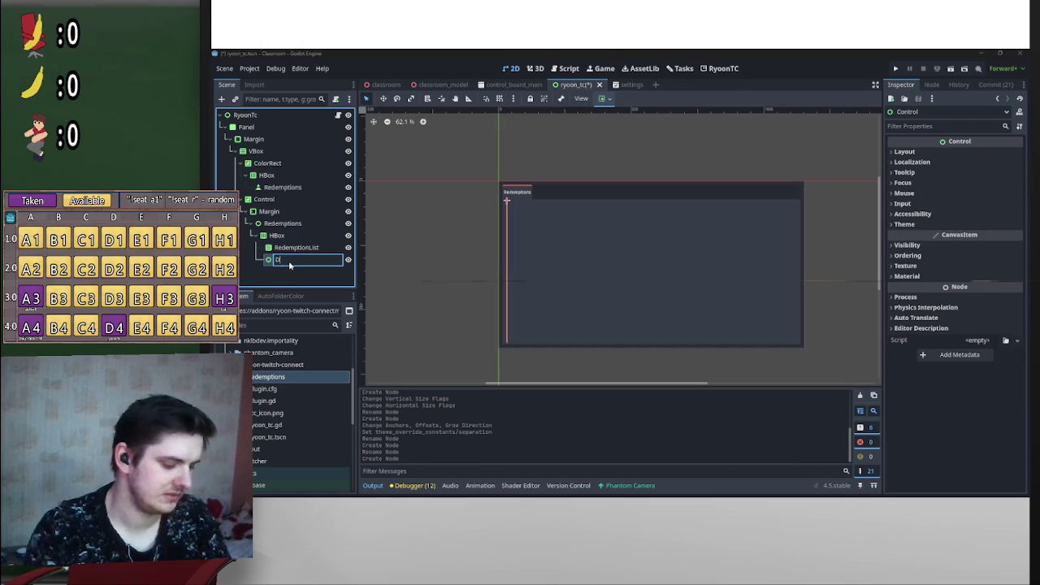
pyautogui.write('edempt')
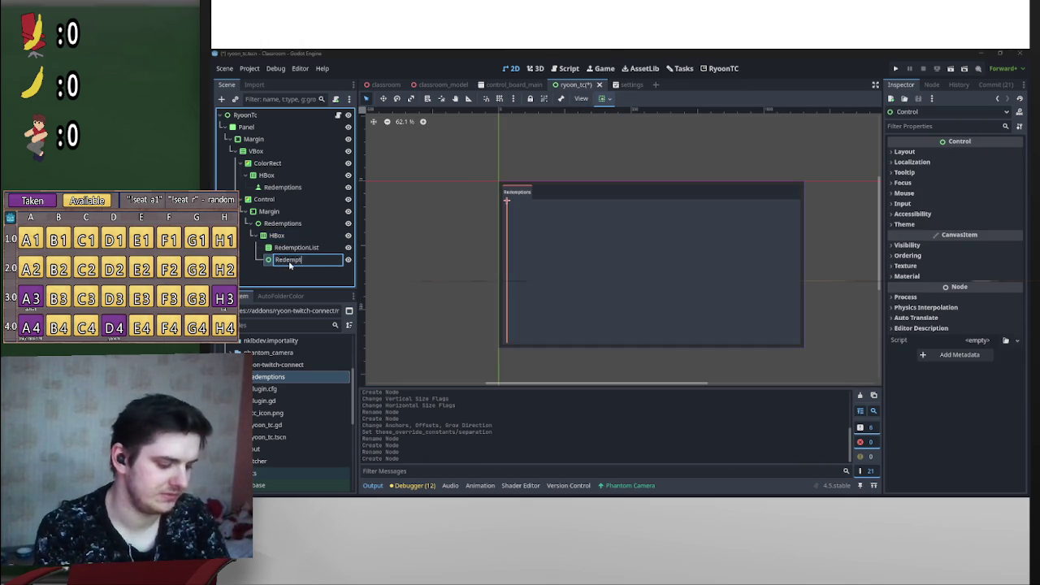
pyautogui.write('s')
pyautogui.press('Return')
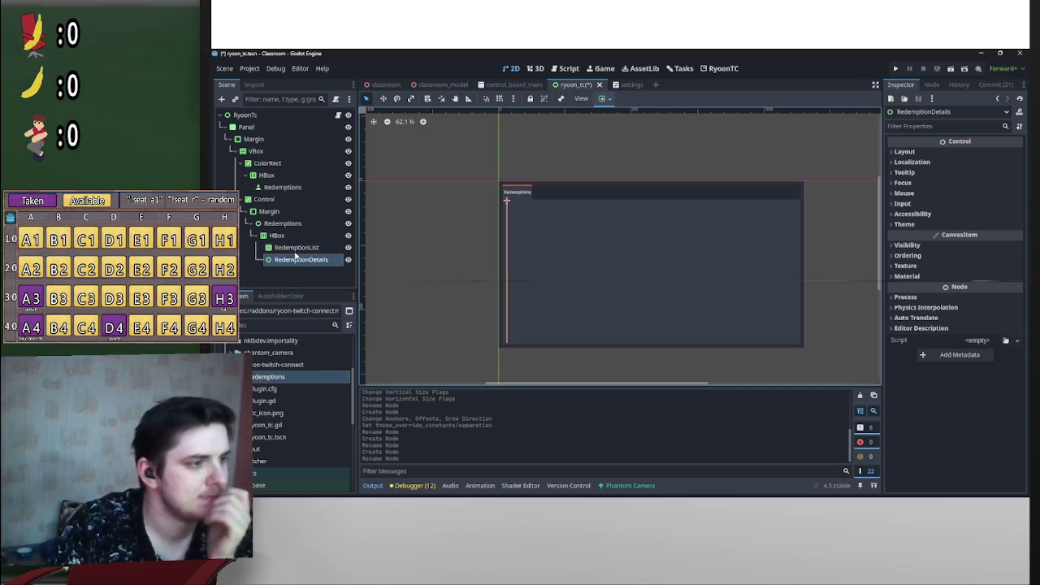
# Step: Turn on Horizontal Expand for RedemptionList
pyautogui.click(297, 247)
pyautogui.click(602, 98)
pyautogui.click(649, 145)
pyautogui.click(297, 259)
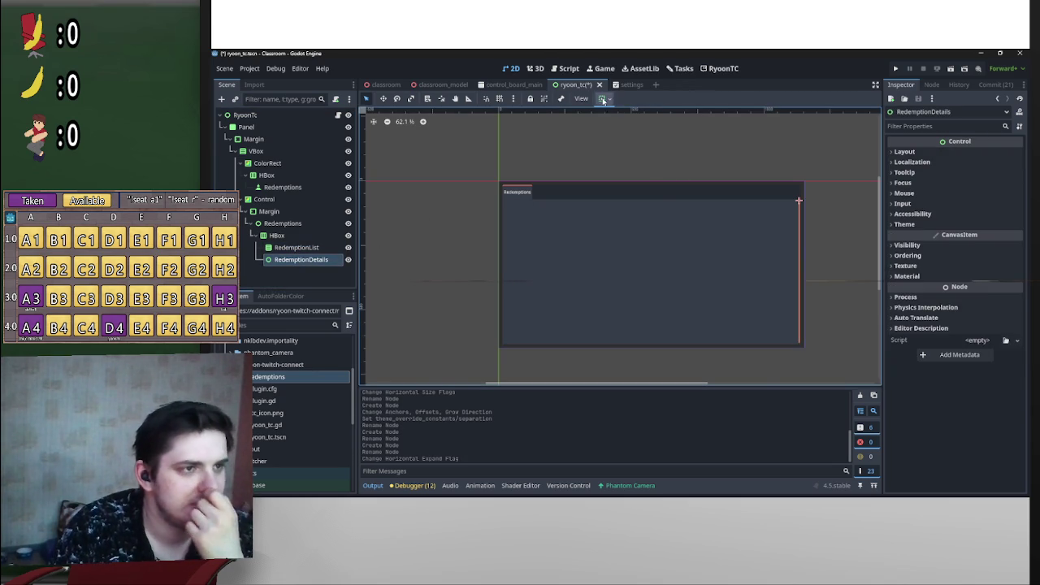
# Step: Turn on Horizontal Expand for RedemptionDetails
pyautogui.click(602, 99)
pyautogui.click(657, 146)
pyautogui.click(298, 251)
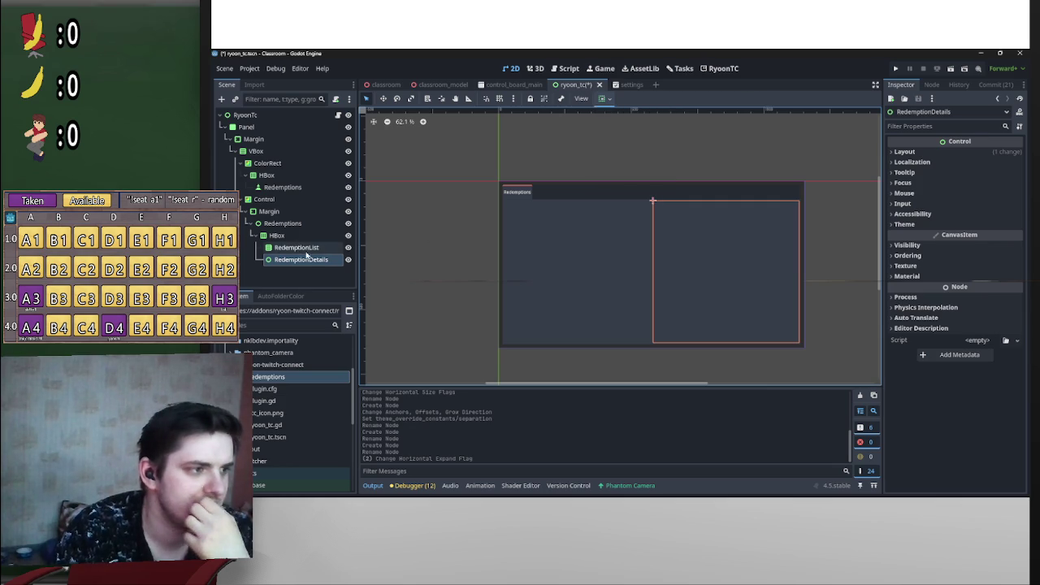
# Step: Give RedemptionList a stretch ratio of 0.4 and save the ryoon_tc scene
pyautogui.click(298, 247)
pyautogui.click(904, 175)
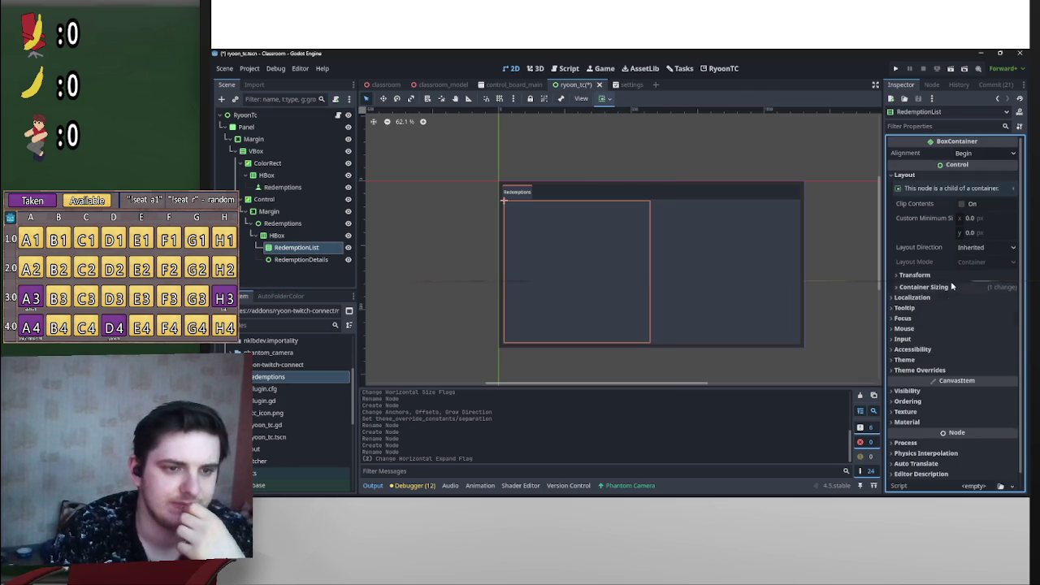
pyautogui.click(926, 287)
pyautogui.click(971, 342)
pyautogui.write('0.')
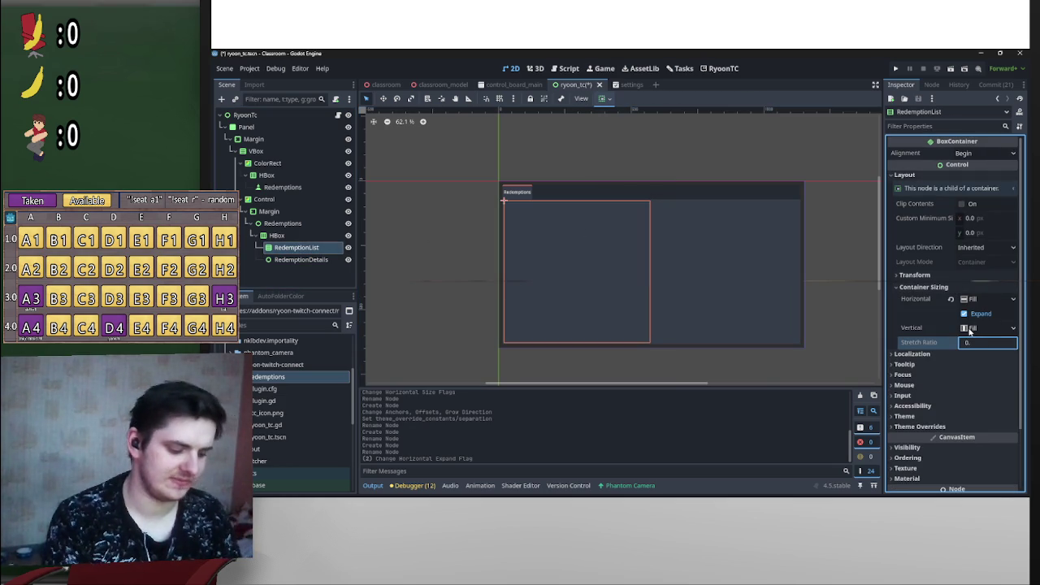
pyautogui.write('4')
pyautogui.press('Return')
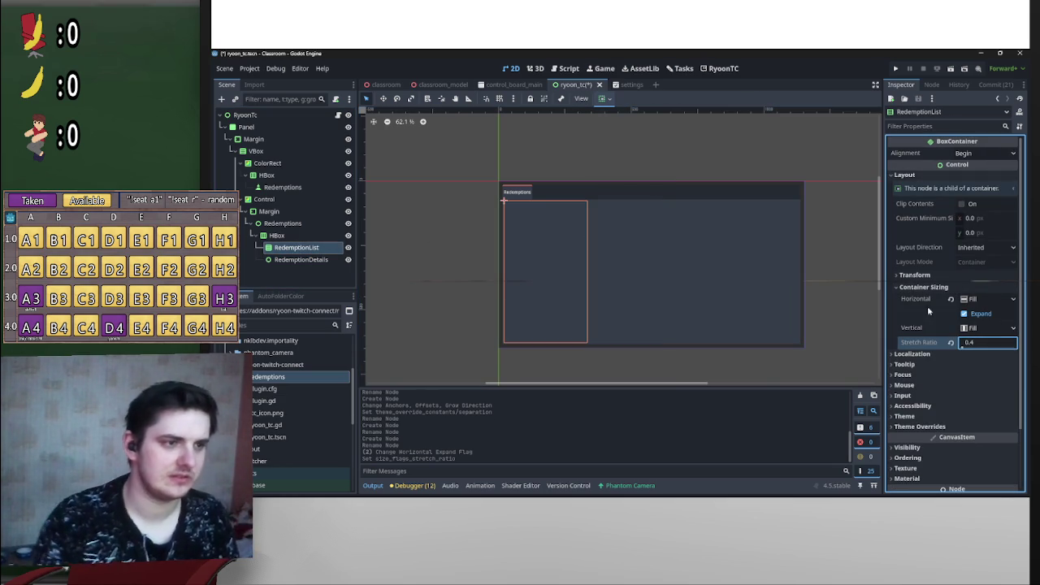
pyautogui.scroll(2, 640, 196)
pyautogui.scroll(-3, 634, 235)
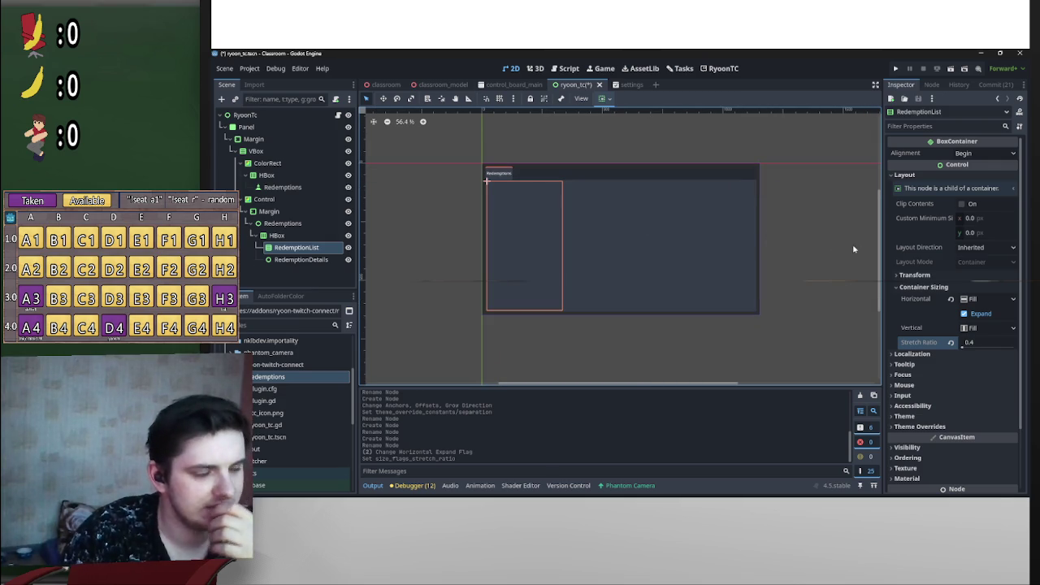
pyautogui.click(805, 239)
pyautogui.hotkey('ctrl', 's')
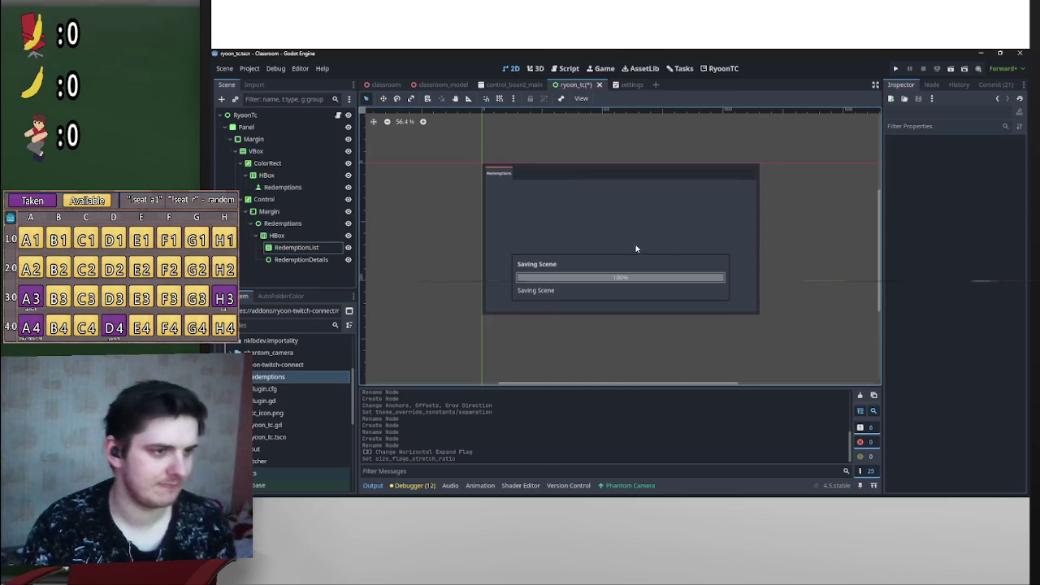
# Step: Compare the narrow RedemptionList column with the RedemptionDetails pane on the canvas
pyautogui.click(552, 234)
pyautogui.scroll(4, 552, 234)
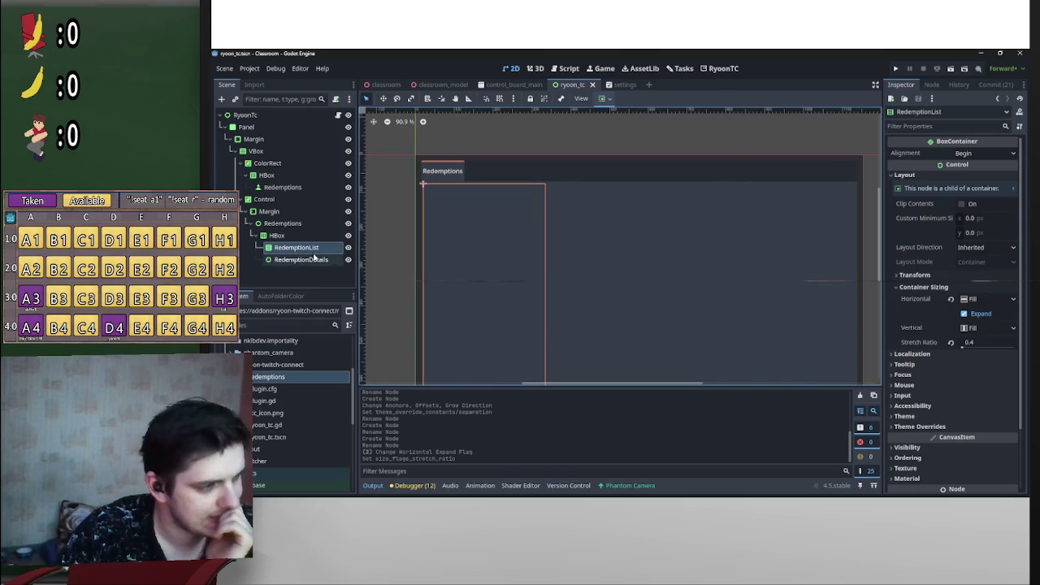
pyautogui.moveTo(555, 213); pyautogui.dragTo(574, 207)
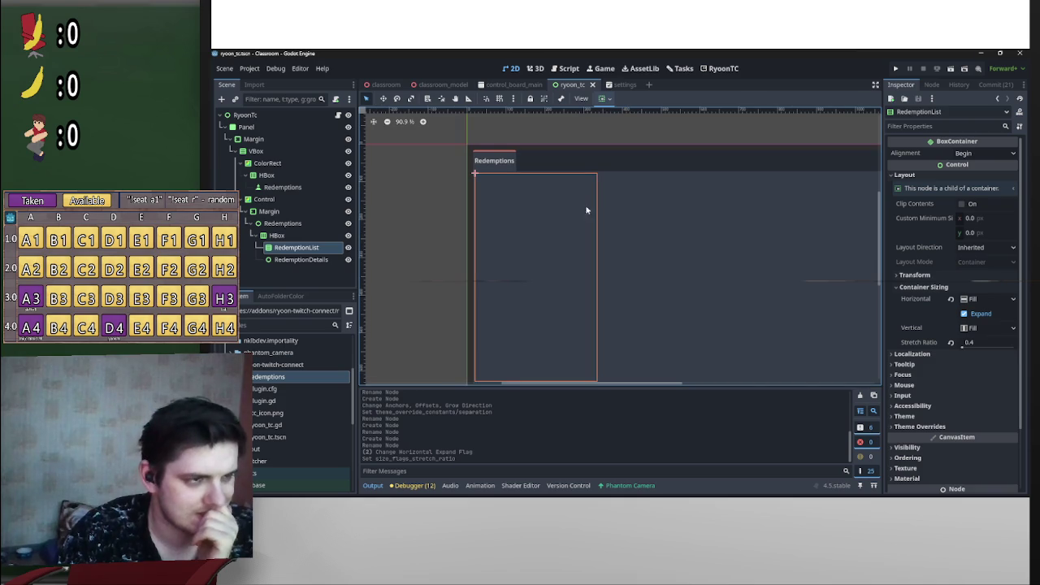
pyautogui.click(601, 253)
pyautogui.click(578, 249)
pyautogui.click(587, 239)
pyautogui.click(593, 238)
pyautogui.click(592, 238)
pyautogui.click(592, 238)
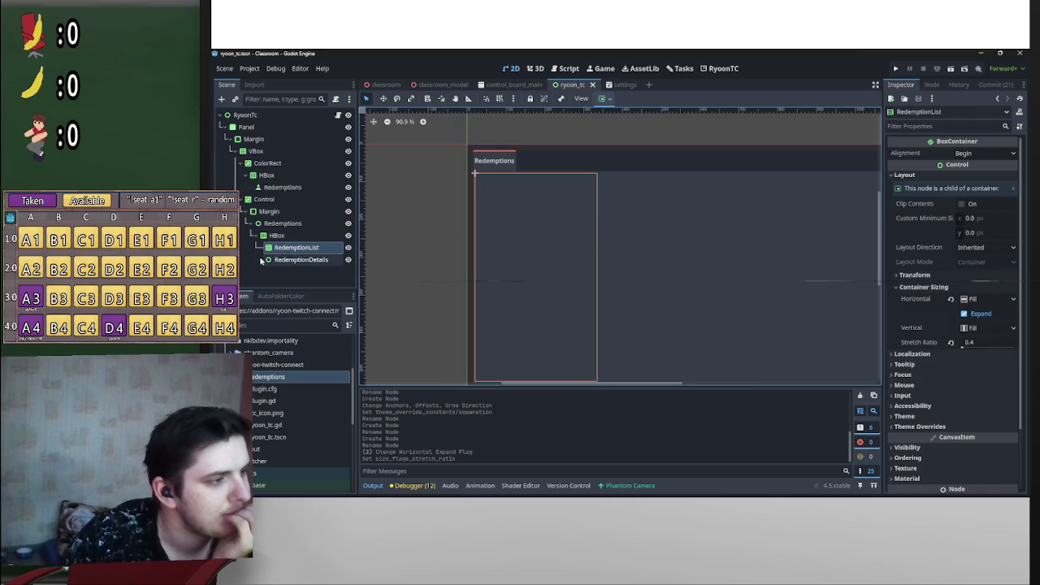
pyautogui.scroll(-4, 601, 264)
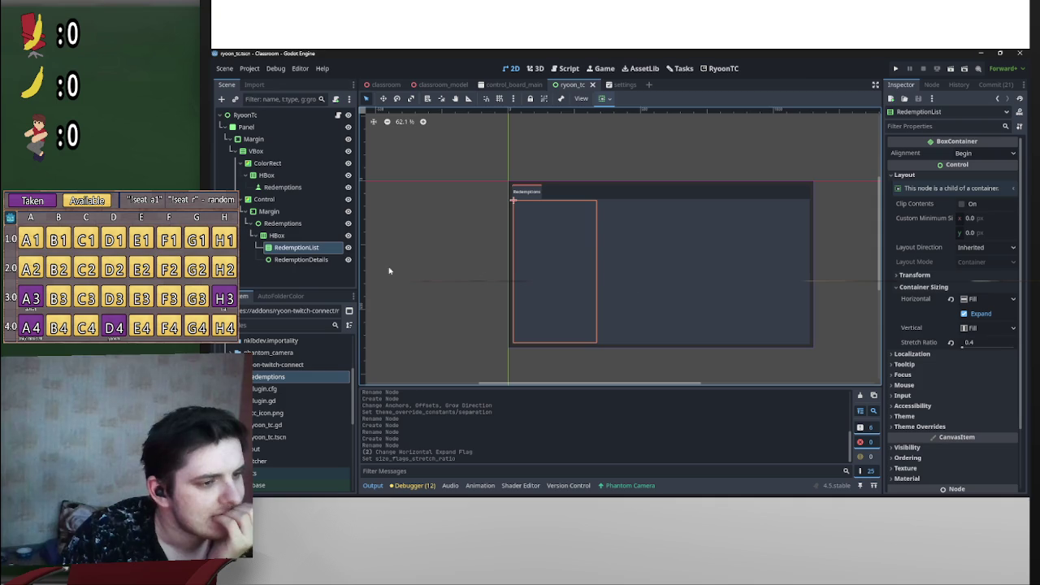
pyautogui.click(276, 235)
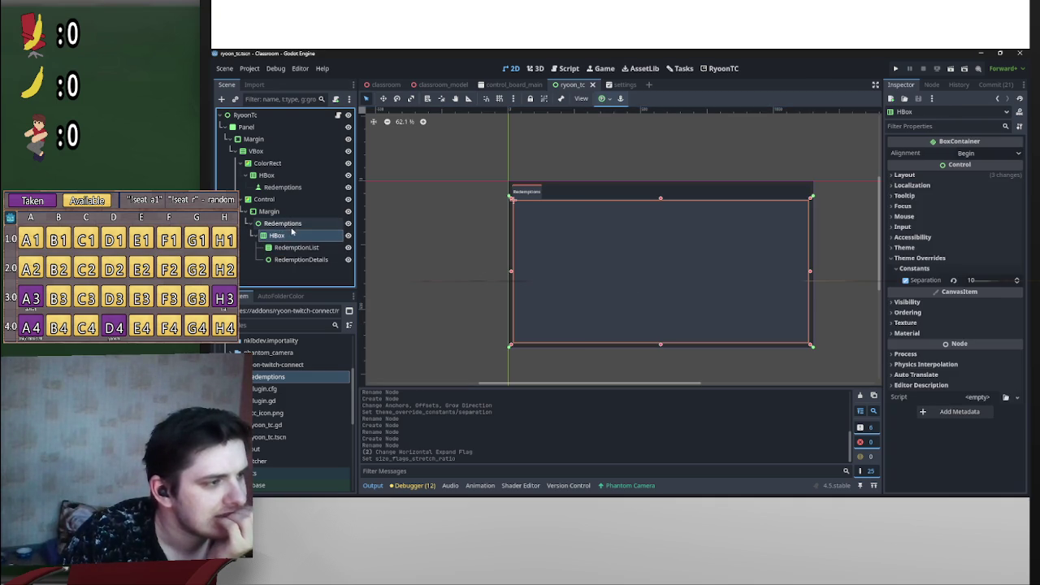
# Step: Set the HBox Separation override to 16, then change it to 0
pyautogui.click(983, 280)
pyautogui.write('16')
pyautogui.press('Return')
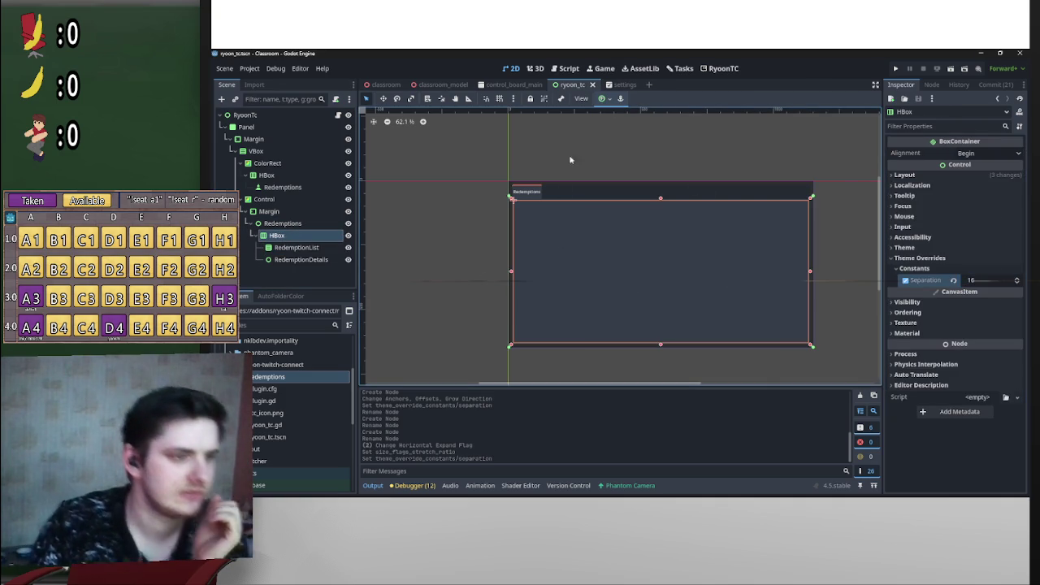
pyautogui.click(975, 270)
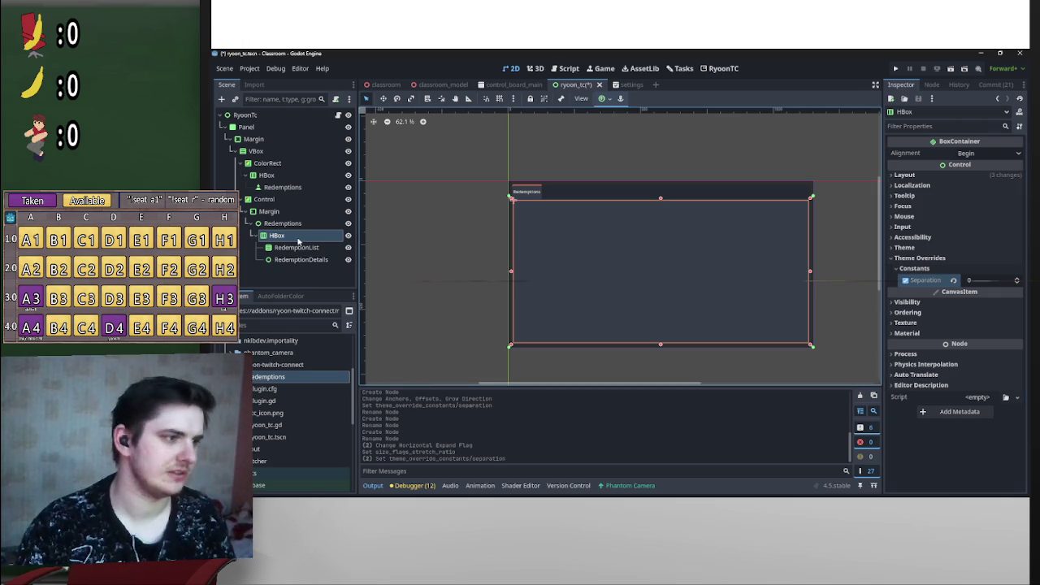
# Step: Begin adding a child node under HBox, searching the node list for 'sep'
pyautogui.rightClick(298, 248)
pyautogui.click(301, 235)
pyautogui.click(301, 235)
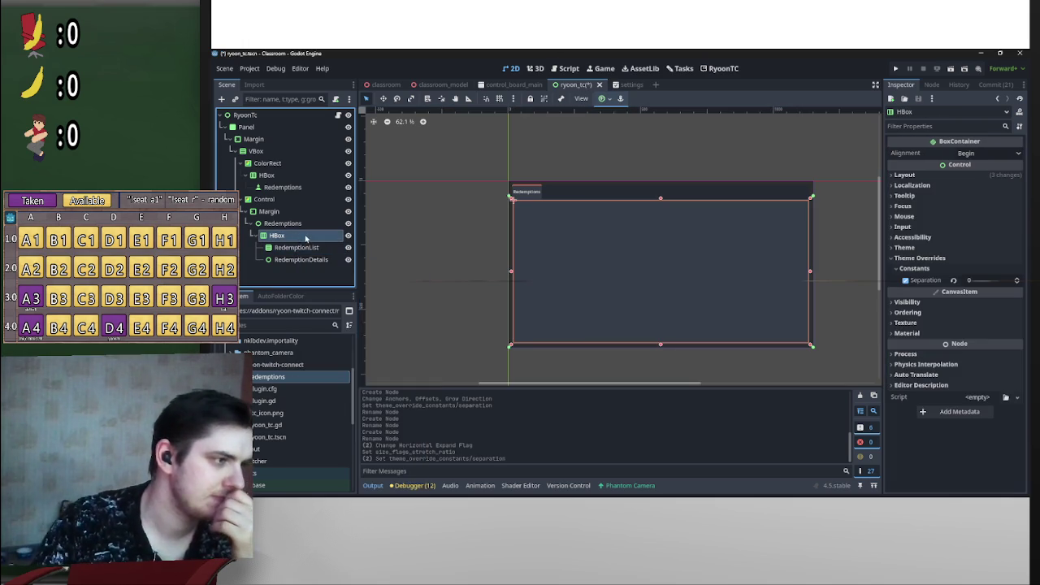
pyautogui.rightClick(302, 236)
pyautogui.click(329, 240)
pyautogui.write('sep')
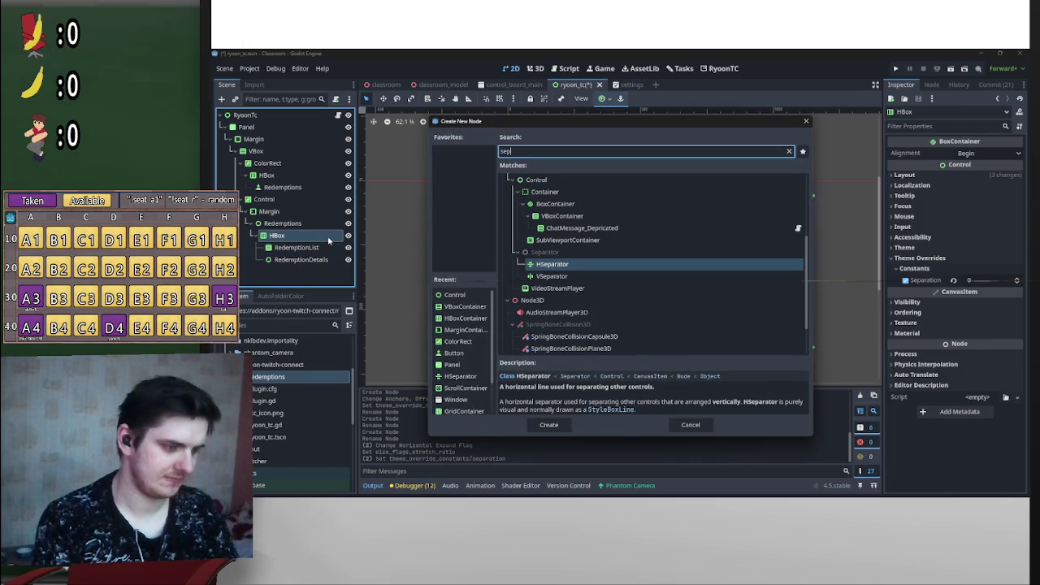
# Step: Add a VSeparator between RedemptionList and RedemptionDetails with a Separation override of 16
pyautogui.doubleClick(551, 277)
pyautogui.moveTo(310, 257); pyautogui.dragTo(310, 258)
pyautogui.click(926, 235)
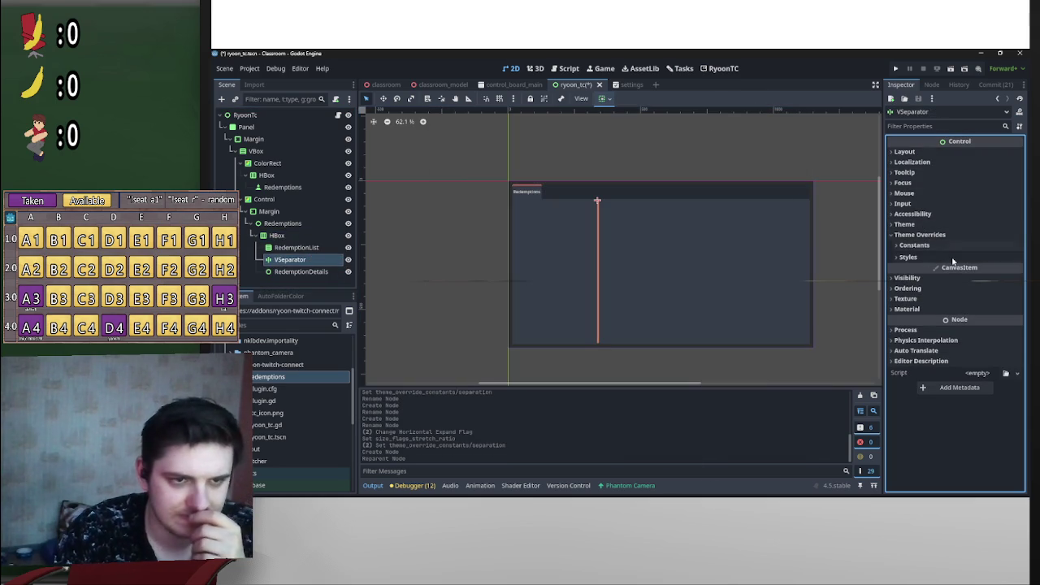
pyautogui.click(914, 245)
pyautogui.click(974, 256)
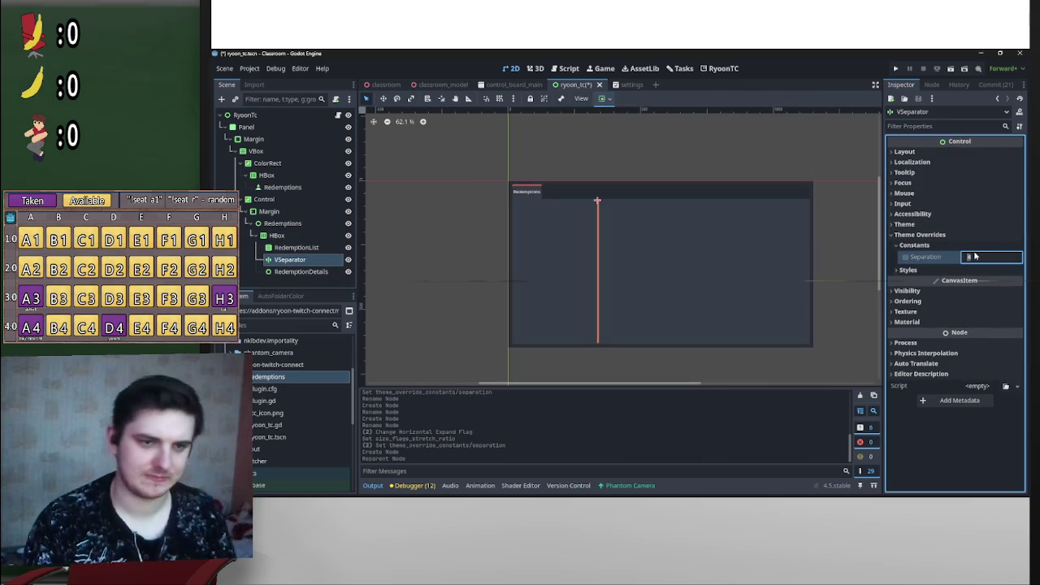
pyautogui.press('Return')
pyautogui.scroll(2, 644, 233)
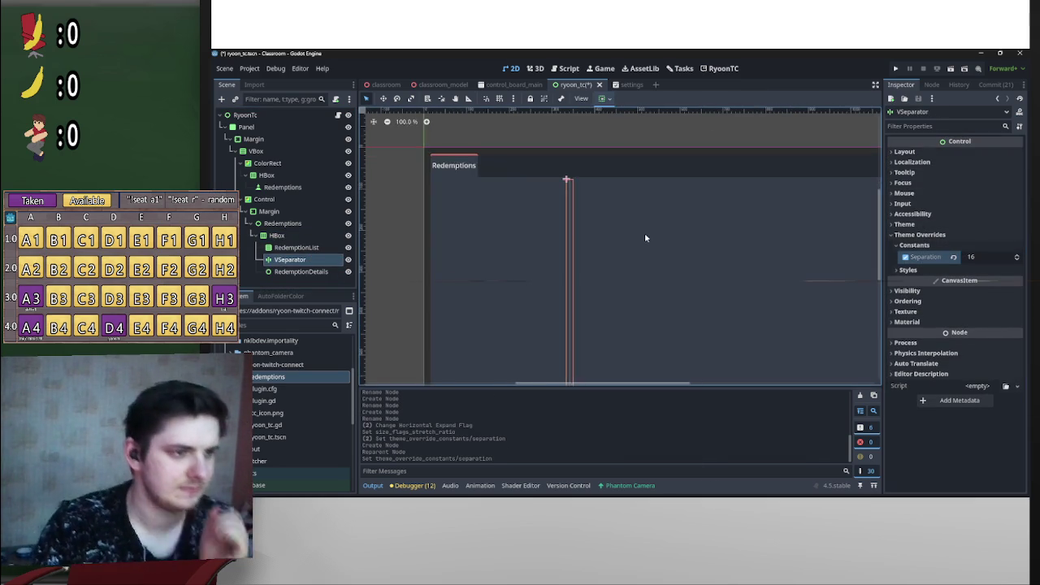
pyautogui.press('Escape')
pyautogui.scroll(-1, 576, 279)
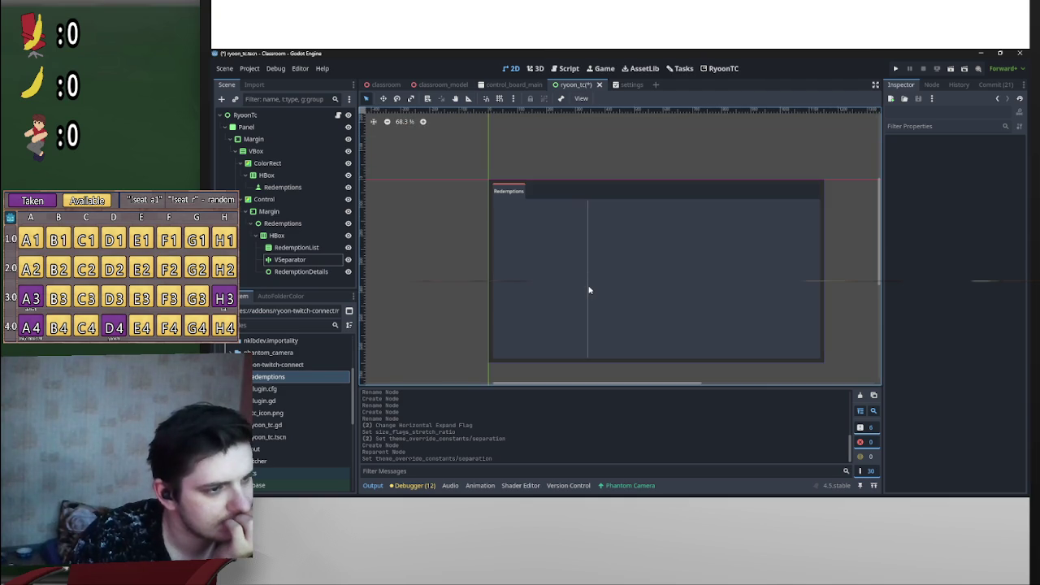
# Step: Raise the VSeparator's Separation override to 20 and preview the spacing
pyautogui.click(589, 290)
pyautogui.click(980, 259)
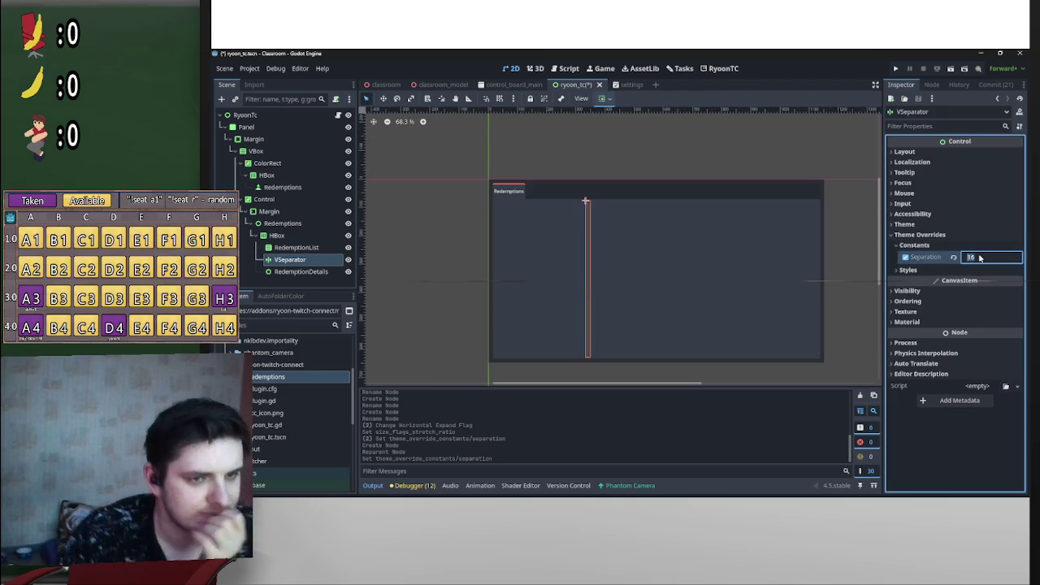
pyautogui.write('20')
pyautogui.press('Return')
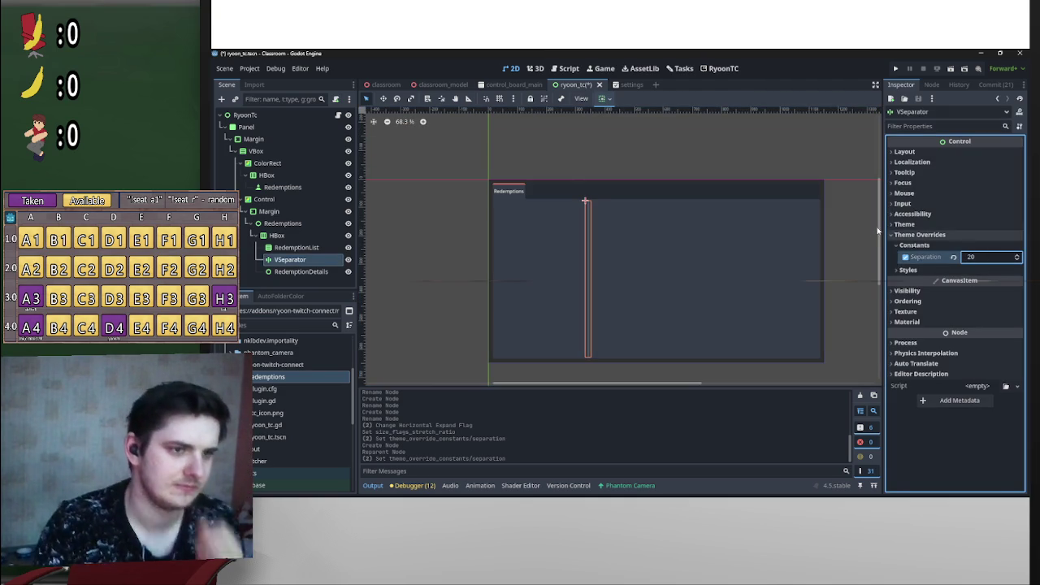
pyautogui.click(743, 225)
pyautogui.scroll(-3, 631, 252)
pyautogui.scroll(3, 631, 252)
# Step: Compare the sizes of RedemptionDetails and the VSeparator to check the layout
pyautogui.click(692, 277)
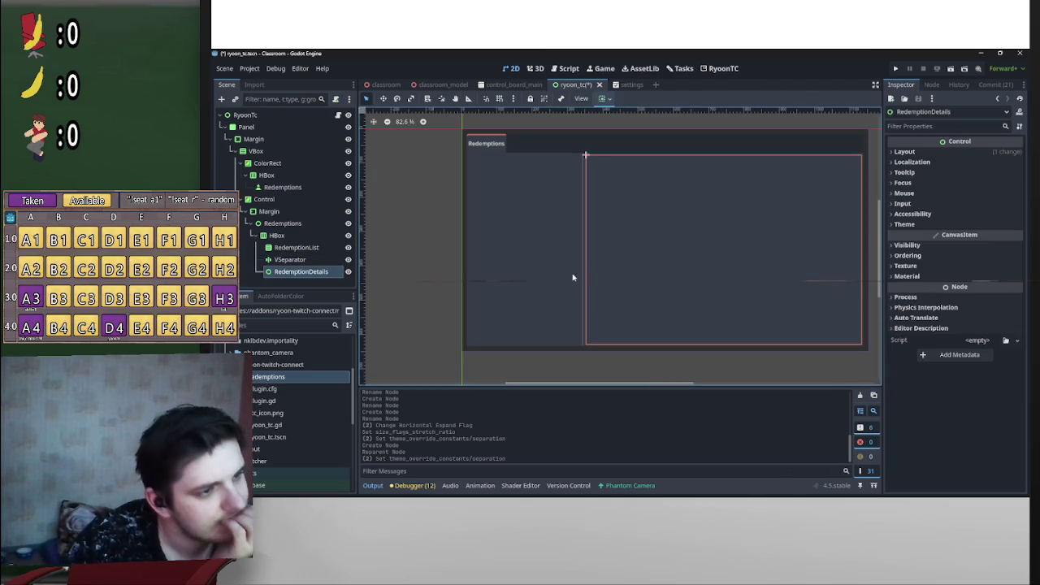
pyautogui.click(583, 278)
pyautogui.click(736, 266)
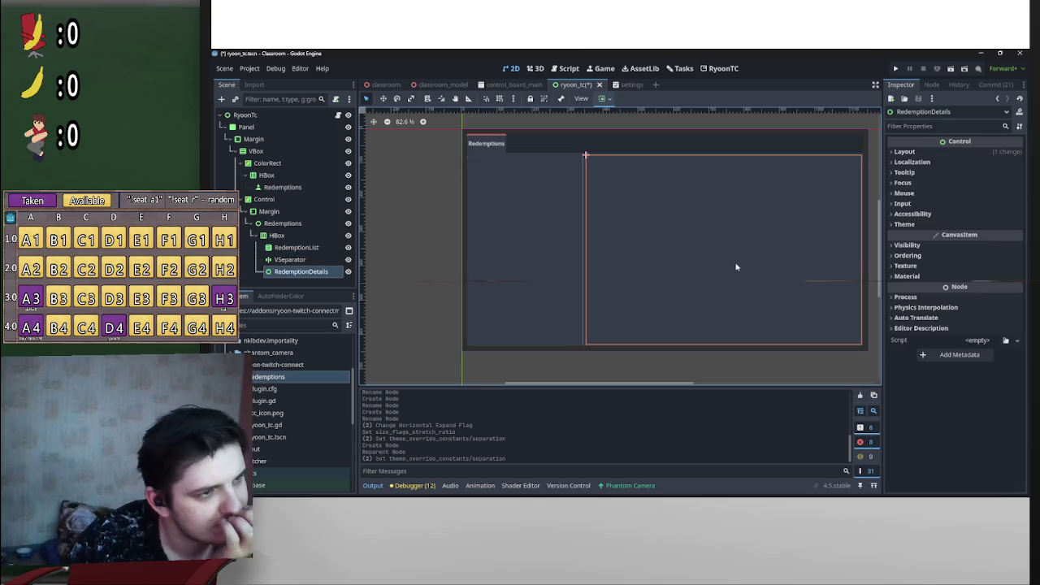
pyautogui.click(438, 261)
pyautogui.scroll(-2, 687, 238)
pyautogui.scroll(3, 703, 238)
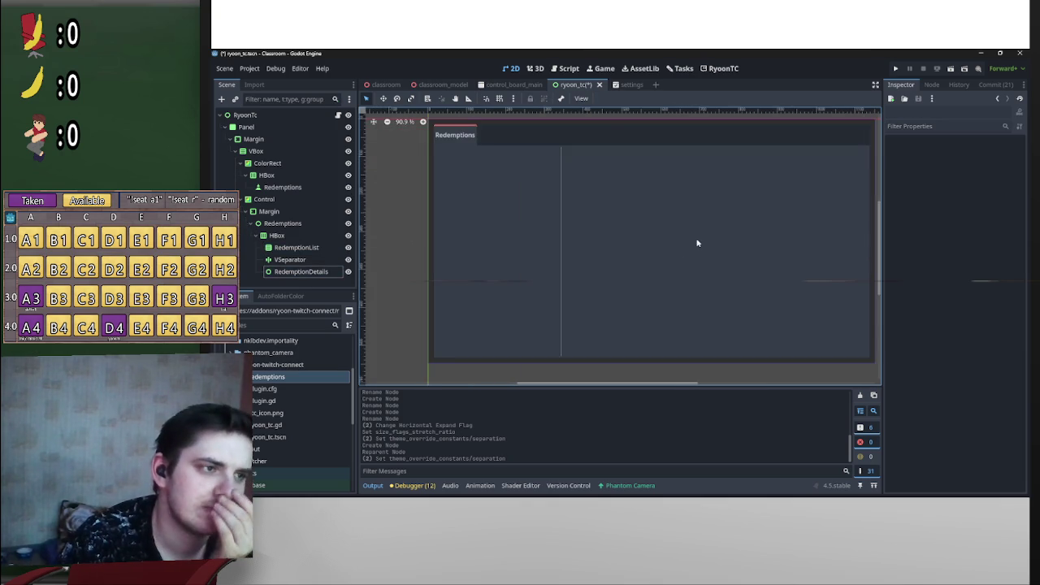
pyautogui.scroll(3, 679, 250)
pyautogui.click(524, 286)
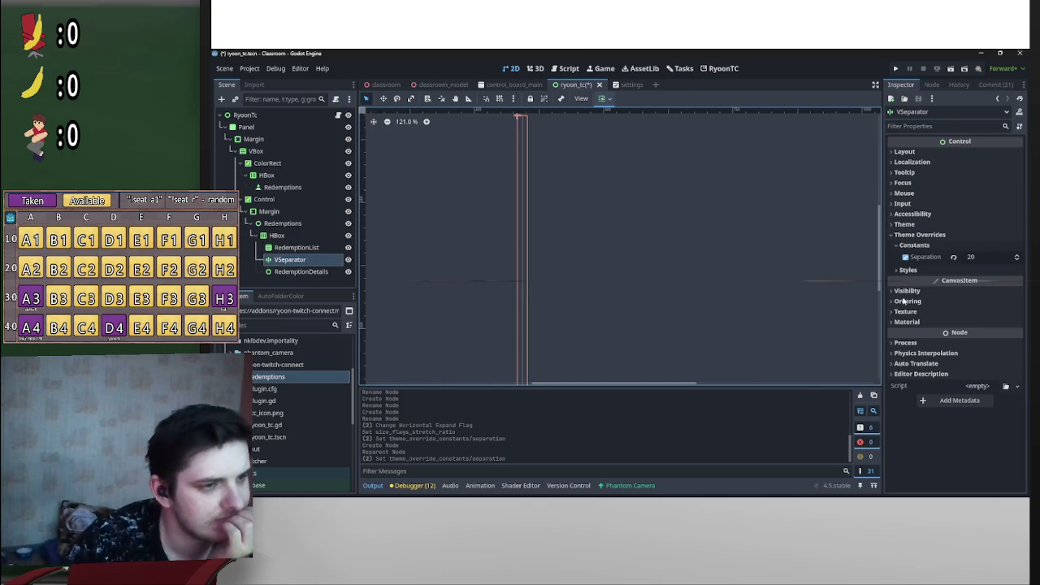
# Step: Give the VSeparator a New StyleBoxLine separator style with line thickness 2
pyautogui.click(936, 271)
pyautogui.click(982, 284)
pyautogui.click(998, 399)
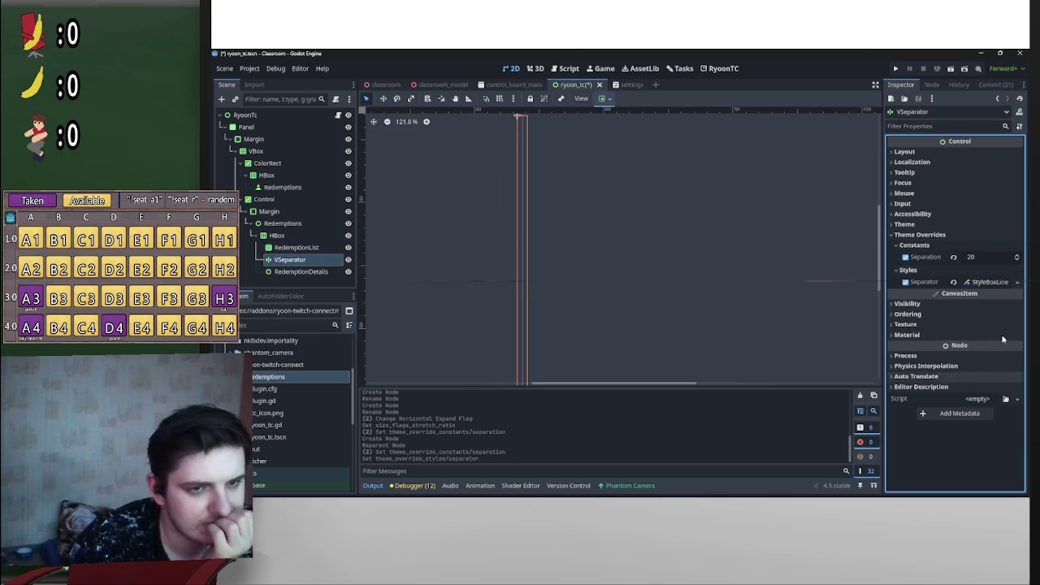
pyautogui.click(993, 286)
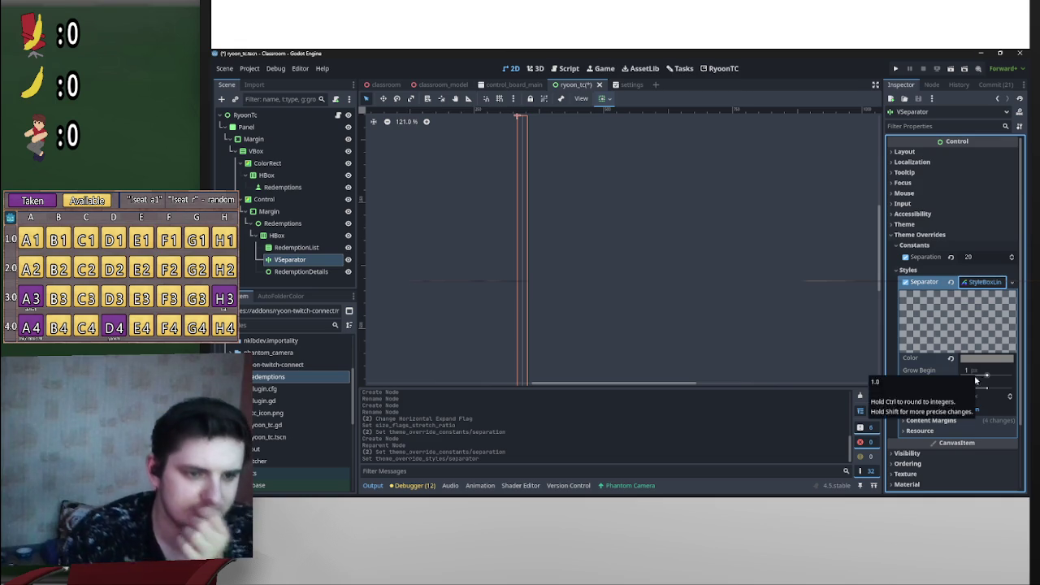
pyautogui.click(976, 398)
pyautogui.write('2')
pyautogui.press('Return')
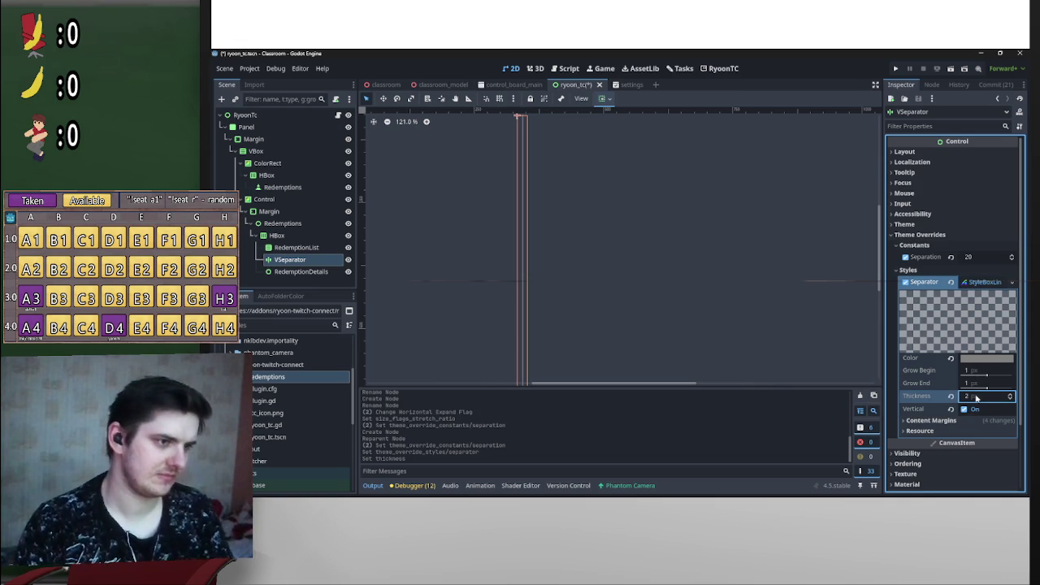
# Step: Save the scene and view the canvas at 100% zoom
pyautogui.scroll(1, 976, 397)
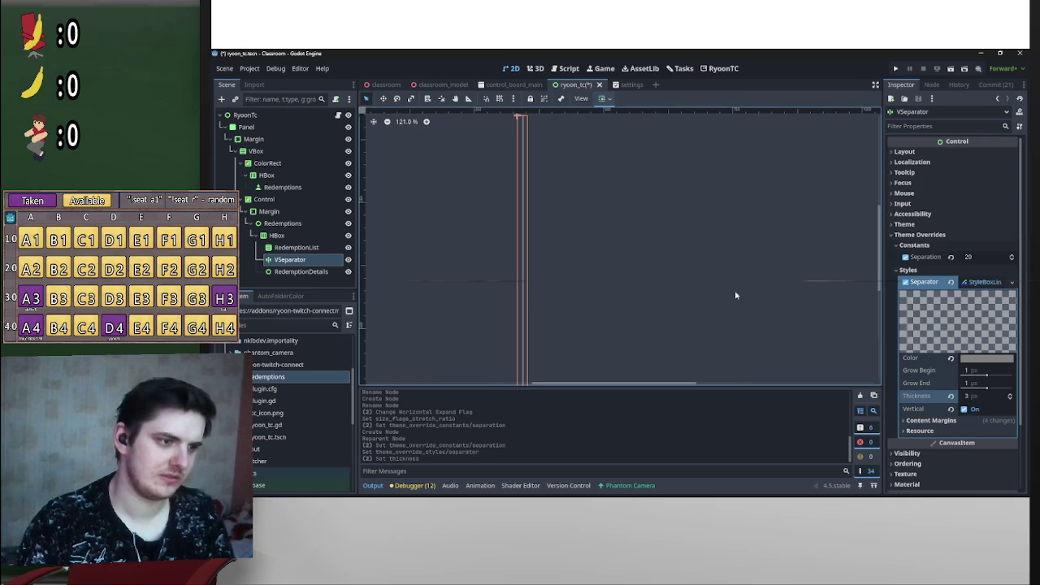
pyautogui.hotkey('ctrl', 's')
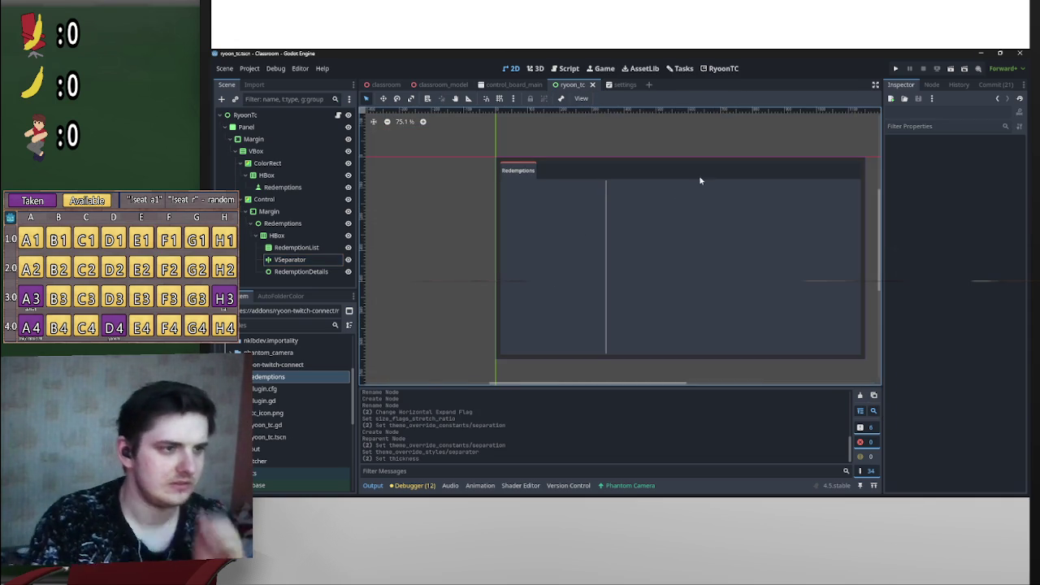
pyautogui.hotkey('ctrl', '0')
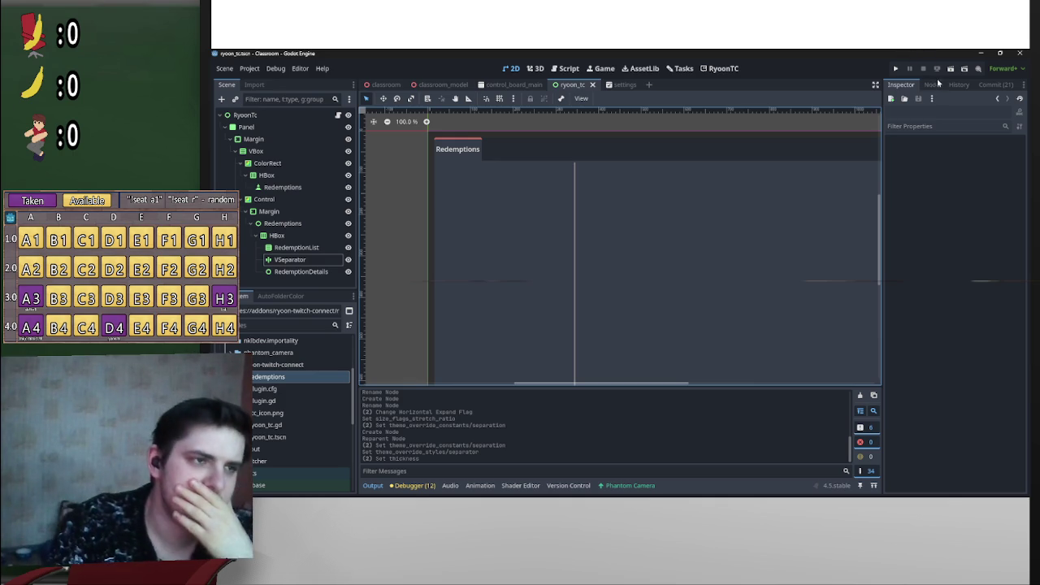
pyautogui.click(248, 68)
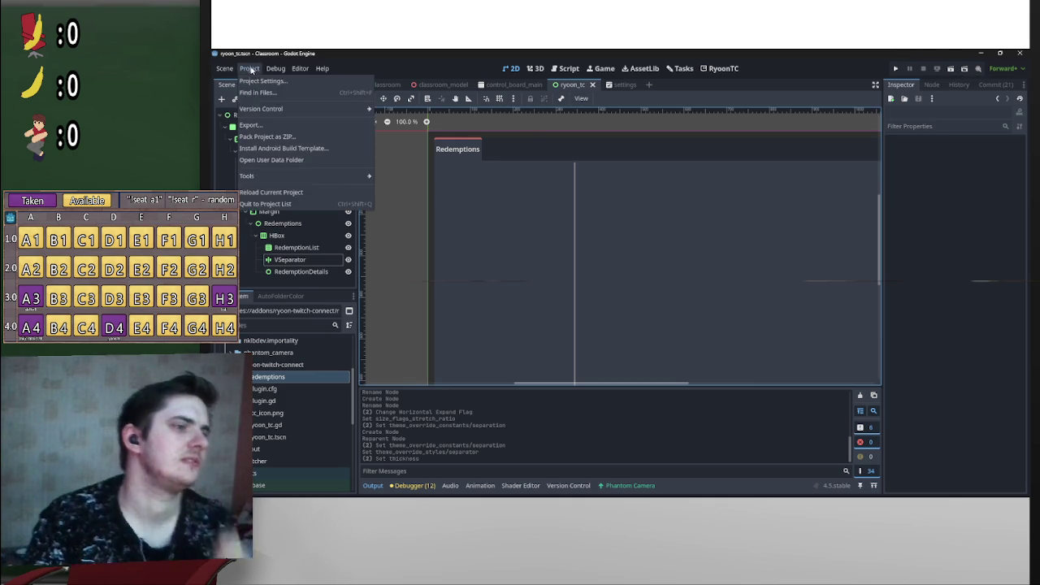
pyautogui.moveTo(300, 69)
pyautogui.click(249, 68)
pyautogui.click(260, 81)
pyautogui.click(365, 316)
pyautogui.click(364, 316)
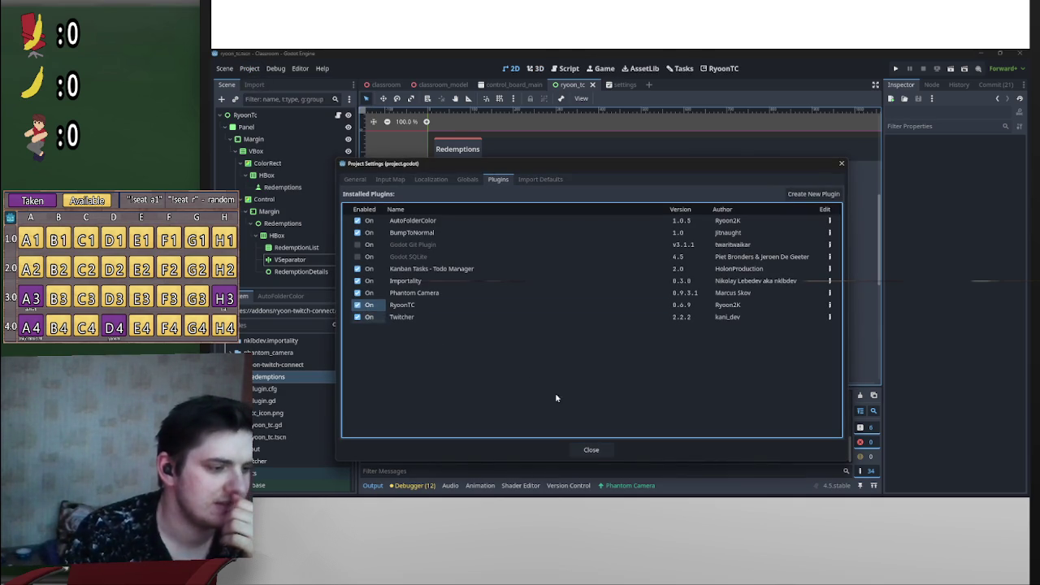
pyautogui.click(591, 449)
pyautogui.click(714, 69)
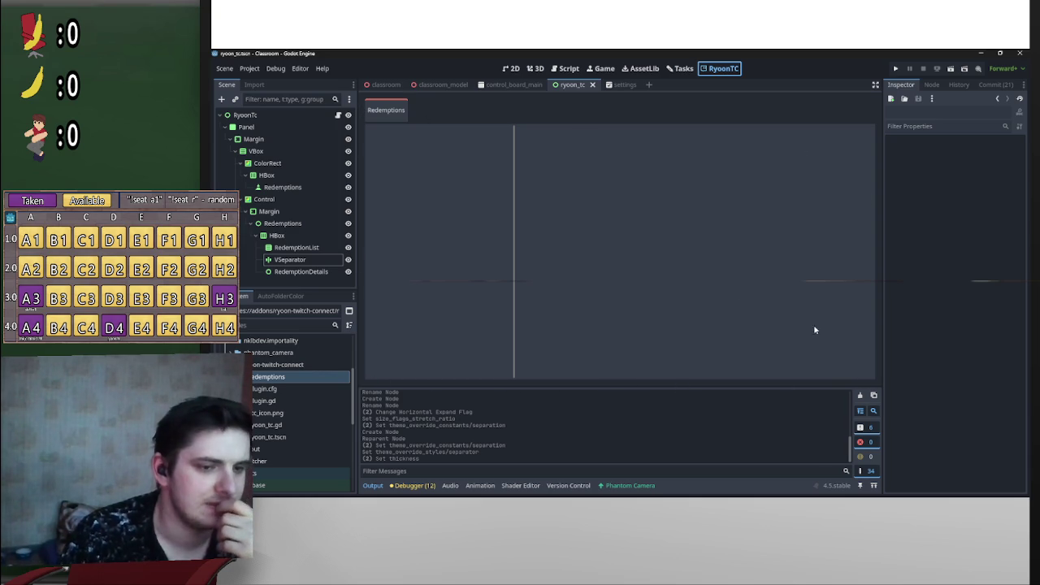
pyautogui.click(274, 139)
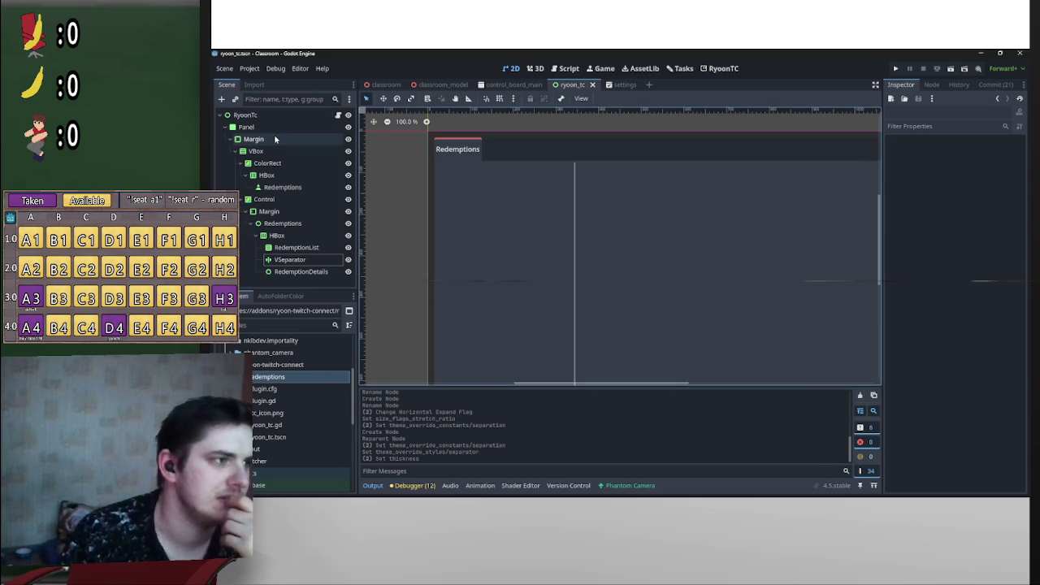
# Step: Set the Margin overrides to 5 and save the scene
pyautogui.click(987, 260)
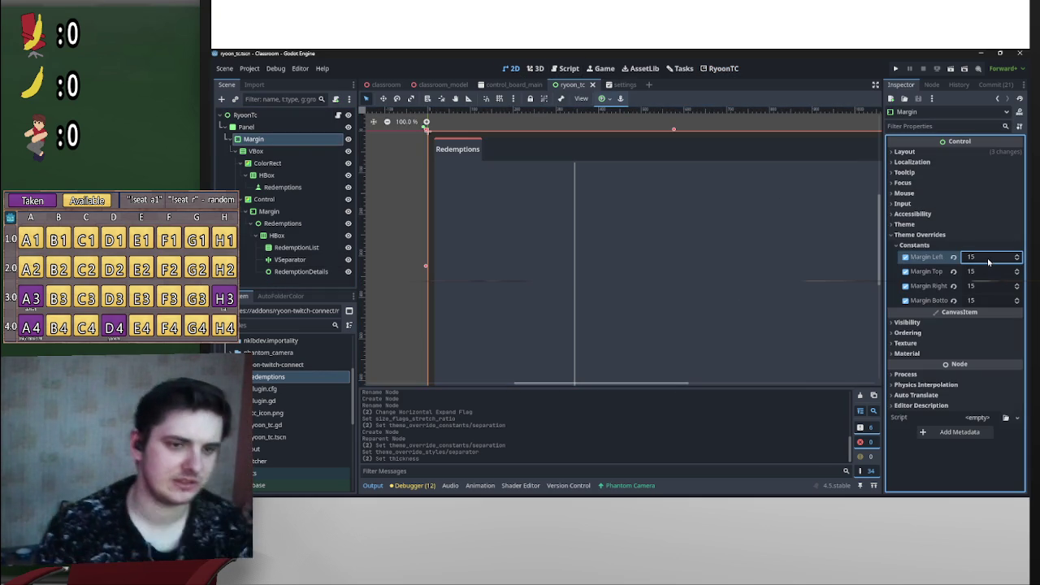
pyautogui.write('5')
pyautogui.press('Tab')
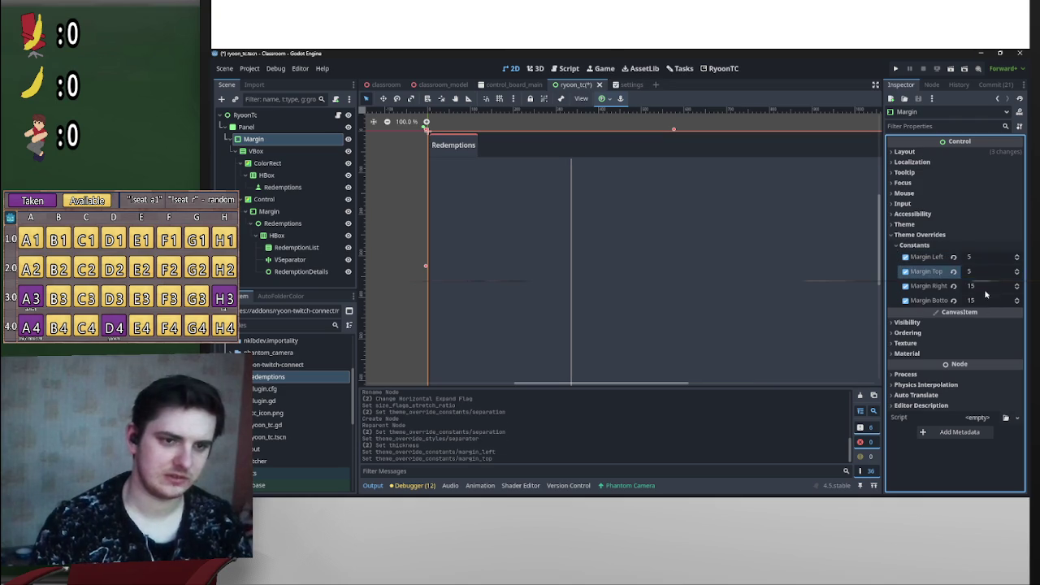
pyautogui.write('5')
pyautogui.press('Tab')
pyautogui.write('5')
pyautogui.press('Tab')
pyautogui.press('Return')
pyautogui.hotkey('ctrl', 's')
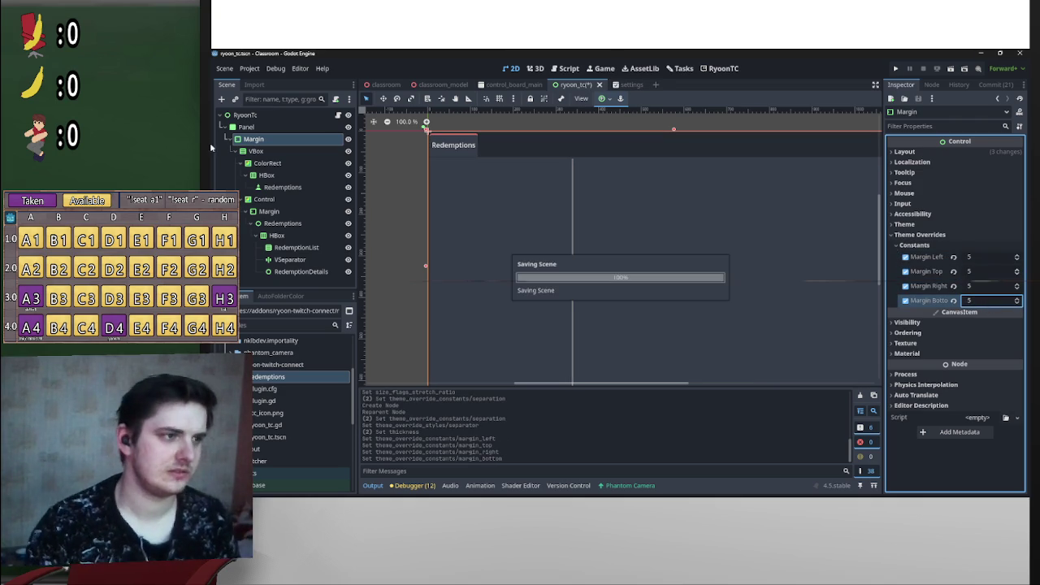
# Step: Reload the RyoonTC plugin in Project Settings and view its screen in distraction-free mode
pyautogui.click(250, 68)
pyautogui.click(268, 84)
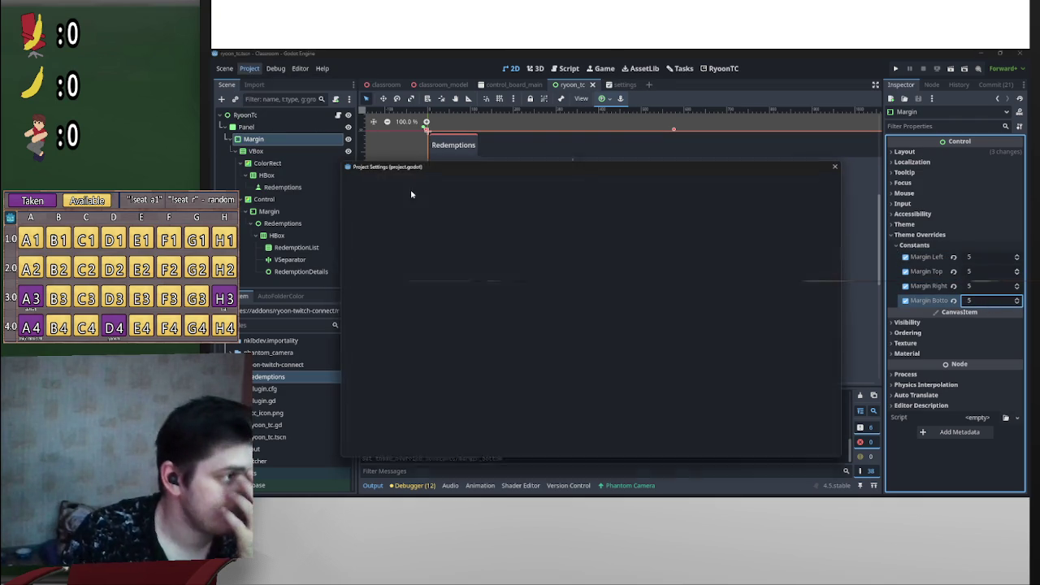
pyautogui.click(369, 305)
pyautogui.click(360, 303)
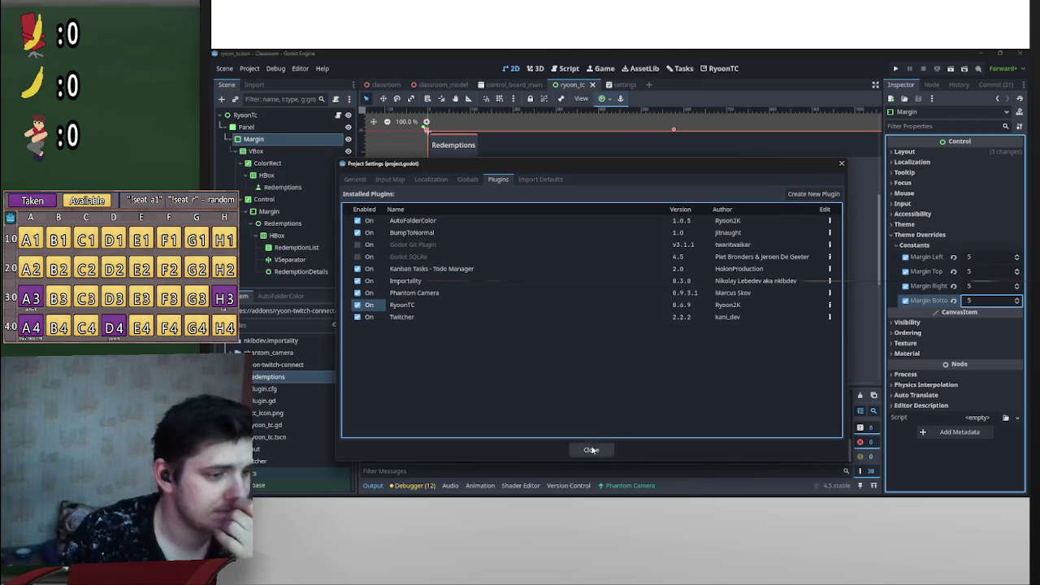
pyautogui.click(591, 450)
pyautogui.click(726, 72)
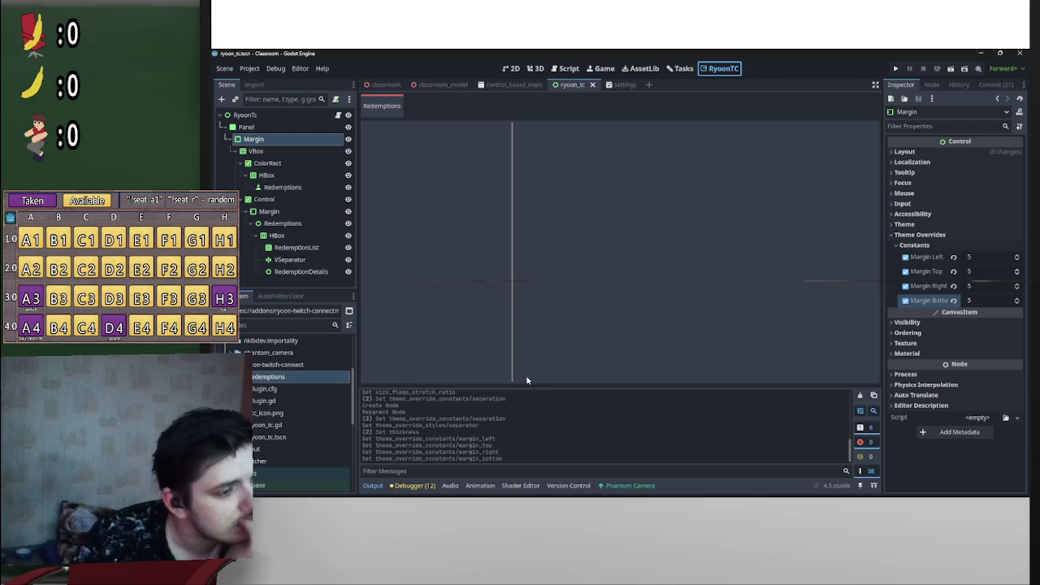
pyautogui.click(875, 85)
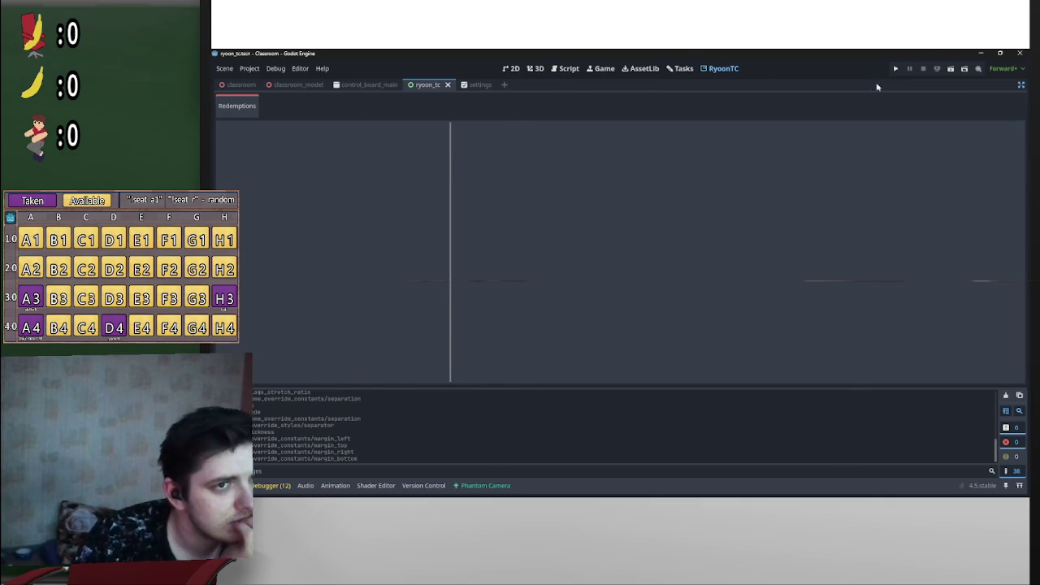
# Step: Exit distraction-free mode to bring back the Scene, FileSystem and Inspector docks
pyautogui.click(1020, 86)
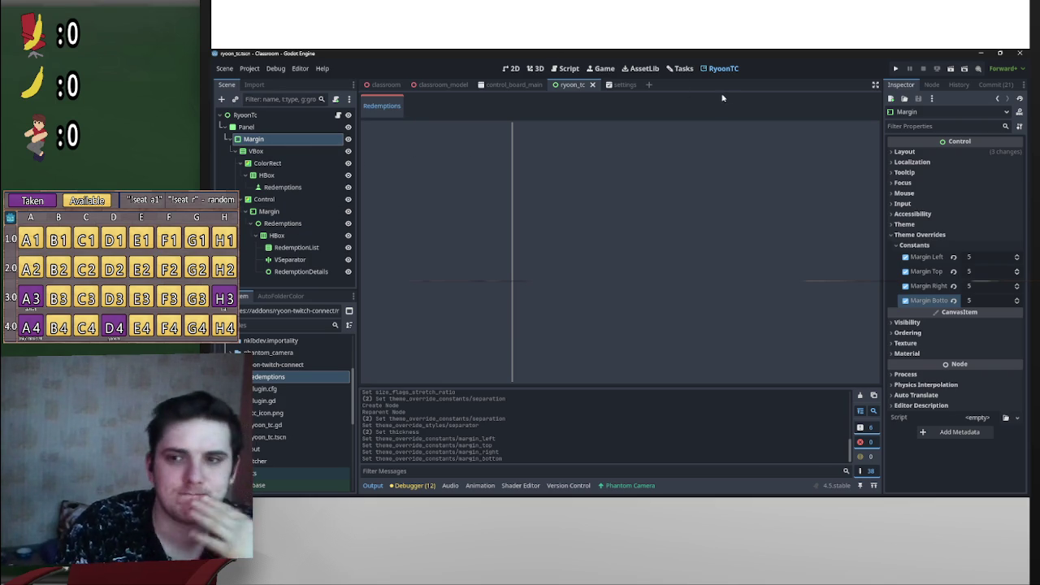
# Step: In the 2D view, select VBox and collapse Margin, ColorRect and Control in the Scene dock
pyautogui.click(511, 70)
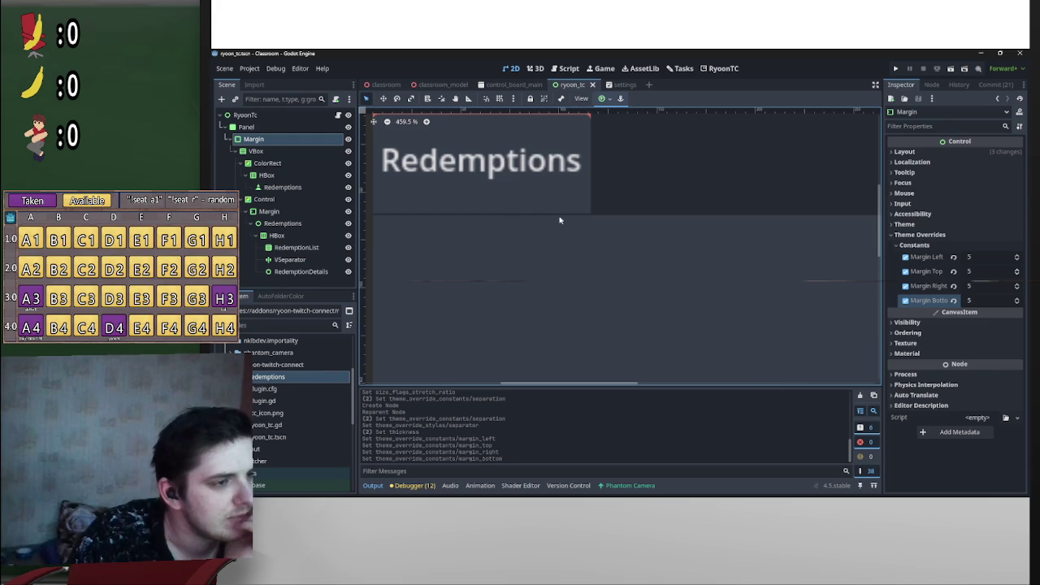
pyautogui.click(257, 151)
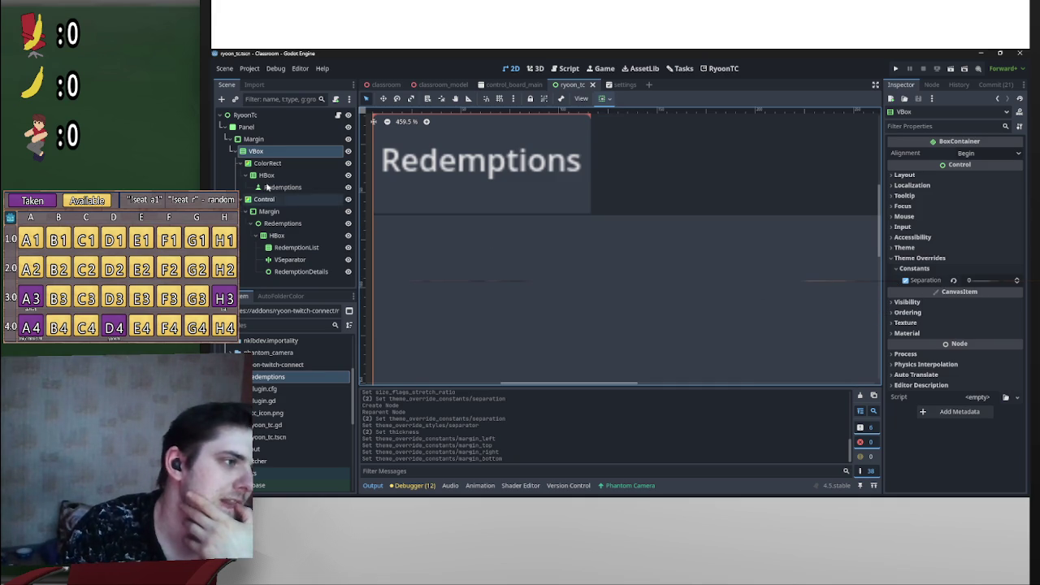
pyautogui.scroll(-2, 577, 261)
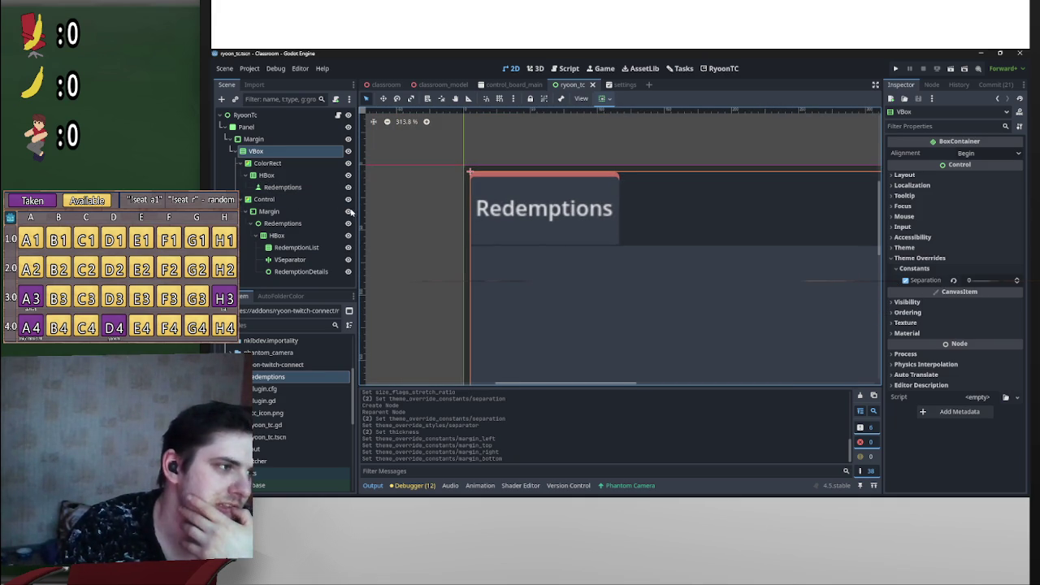
pyautogui.click(248, 139)
pyautogui.click(232, 139)
pyautogui.click(230, 140)
pyautogui.click(230, 139)
pyautogui.click(241, 172)
pyautogui.click(230, 140)
pyautogui.click(241, 162)
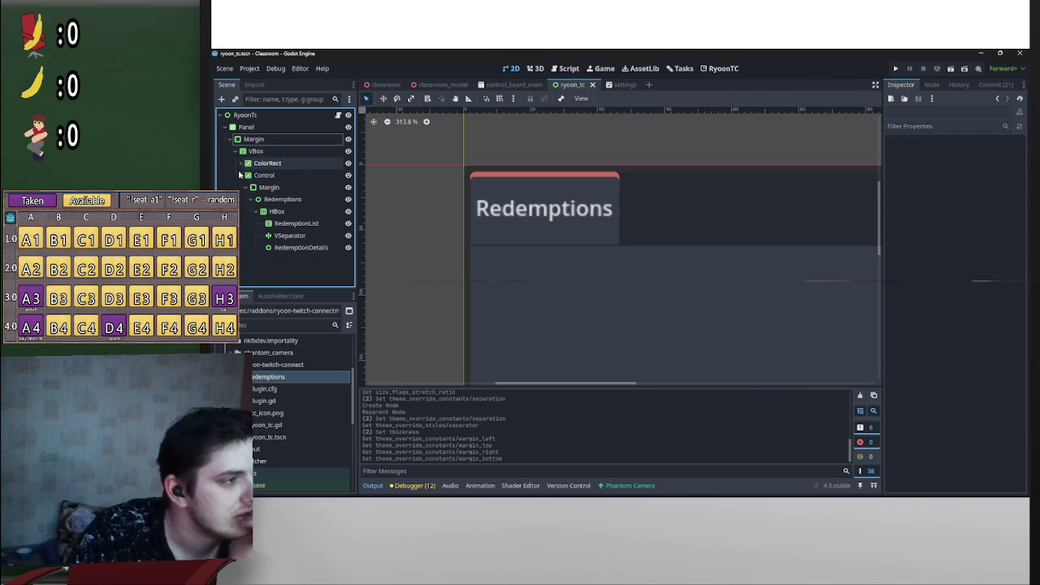
pyautogui.click(241, 175)
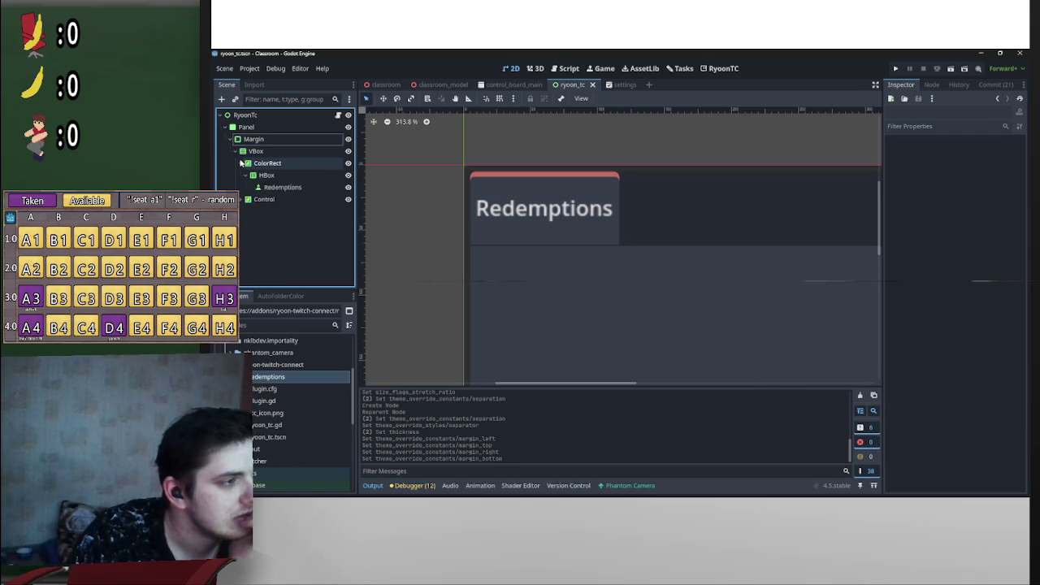
# Step: Return to the RyoonTC screen's Redemptions tab
pyautogui.click(561, 267)
pyautogui.scroll(6, 587, 250)
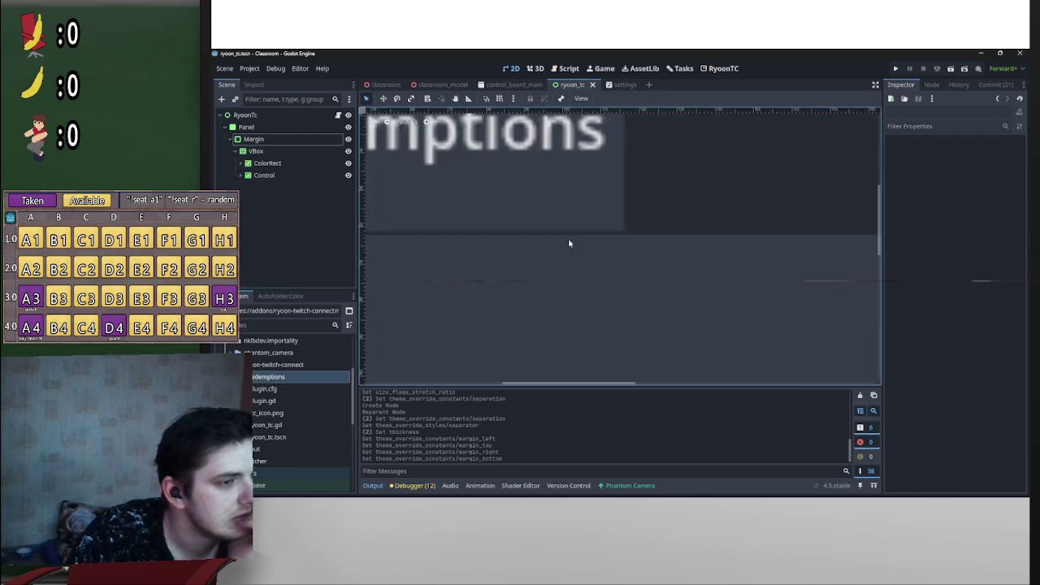
pyautogui.click(721, 68)
pyautogui.click(374, 108)
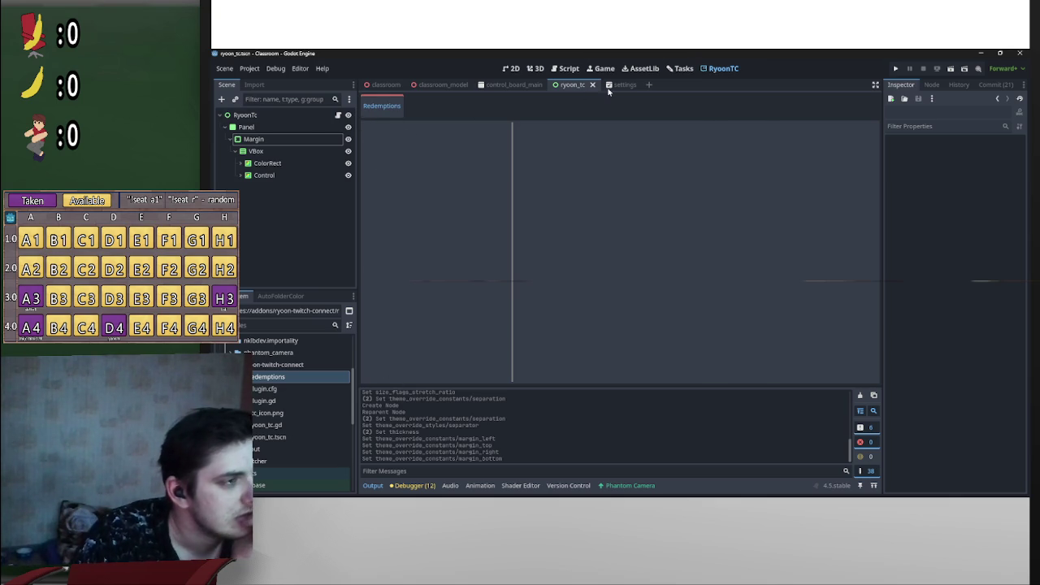
# Step: Cycle through the editor workspaces back to 2D and select the VBox node
pyautogui.click(719, 69)
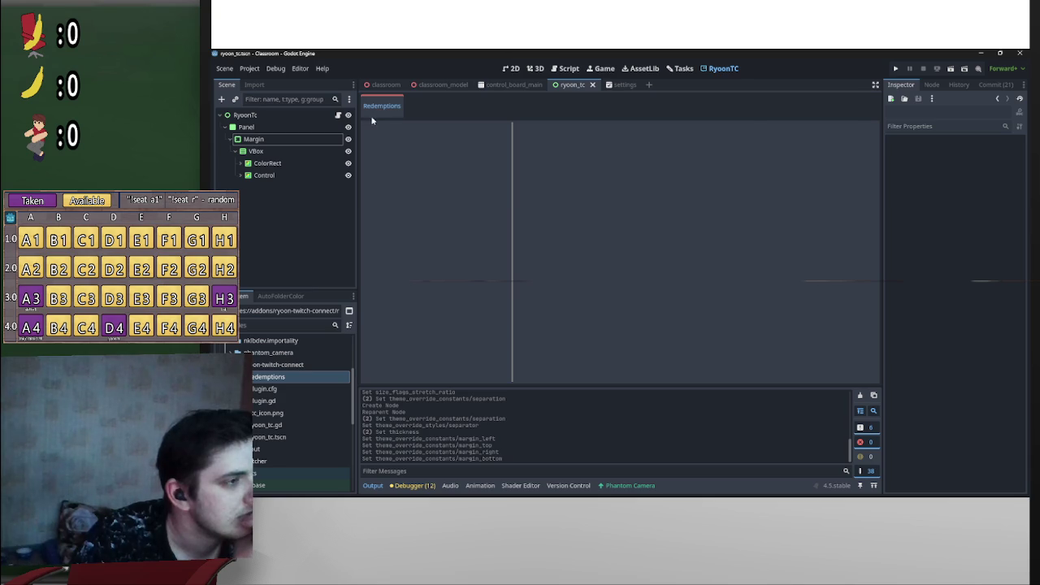
pyautogui.click(564, 71)
pyautogui.click(535, 68)
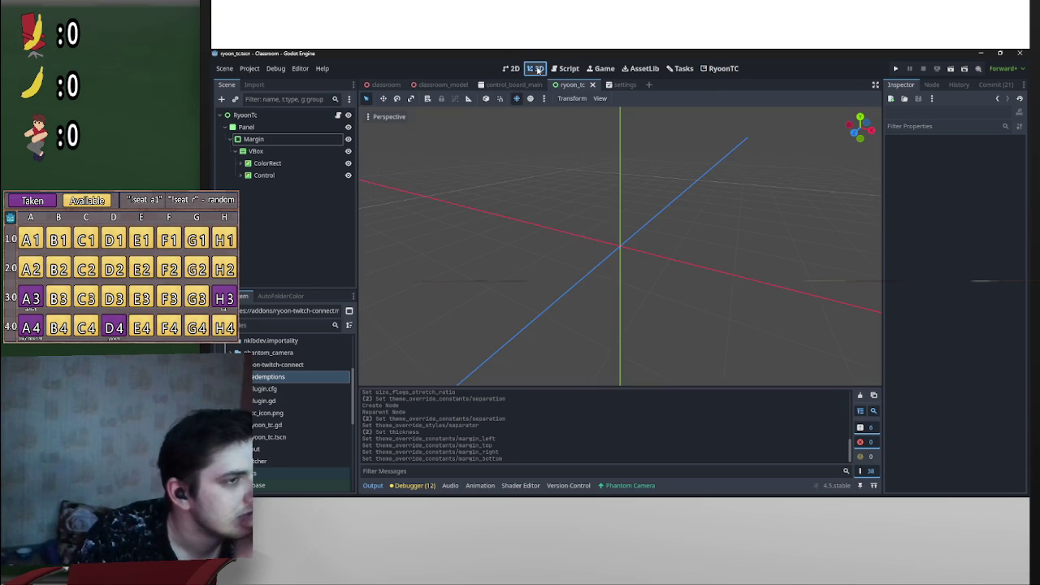
pyautogui.click(602, 68)
pyautogui.click(566, 68)
pyautogui.click(509, 68)
pyautogui.scroll(-3, 568, 174)
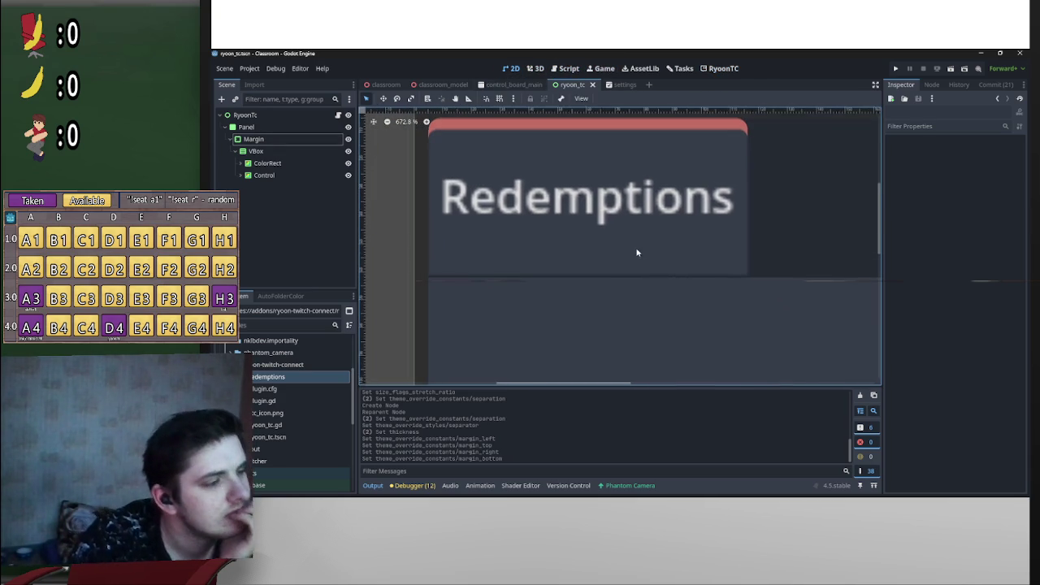
pyautogui.click(283, 151)
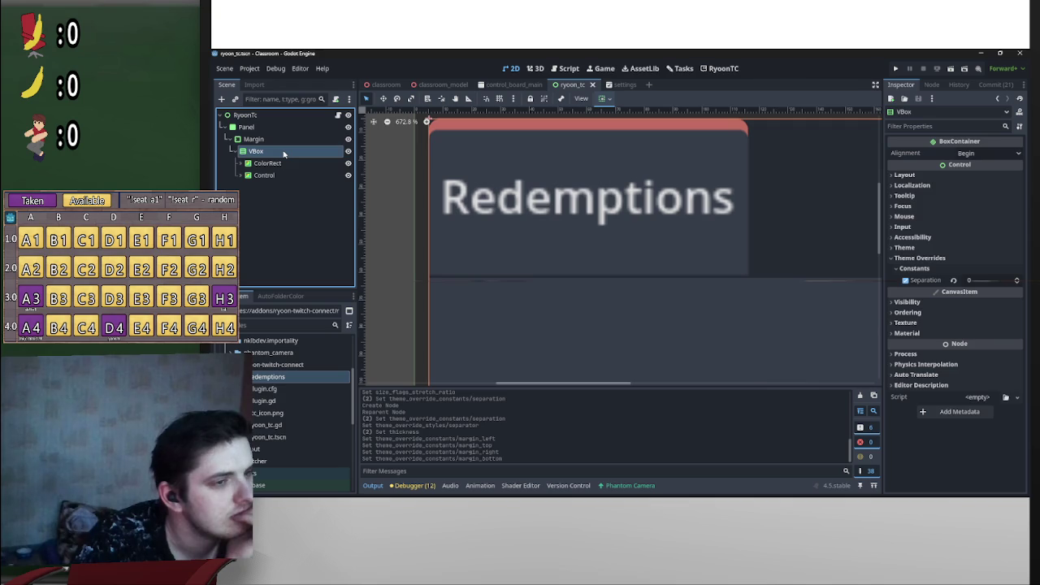
# Step: Drag the VBox Separation override up from 0 to 4 and preview the result
pyautogui.moveTo(957, 285); pyautogui.dragTo(967, 284)
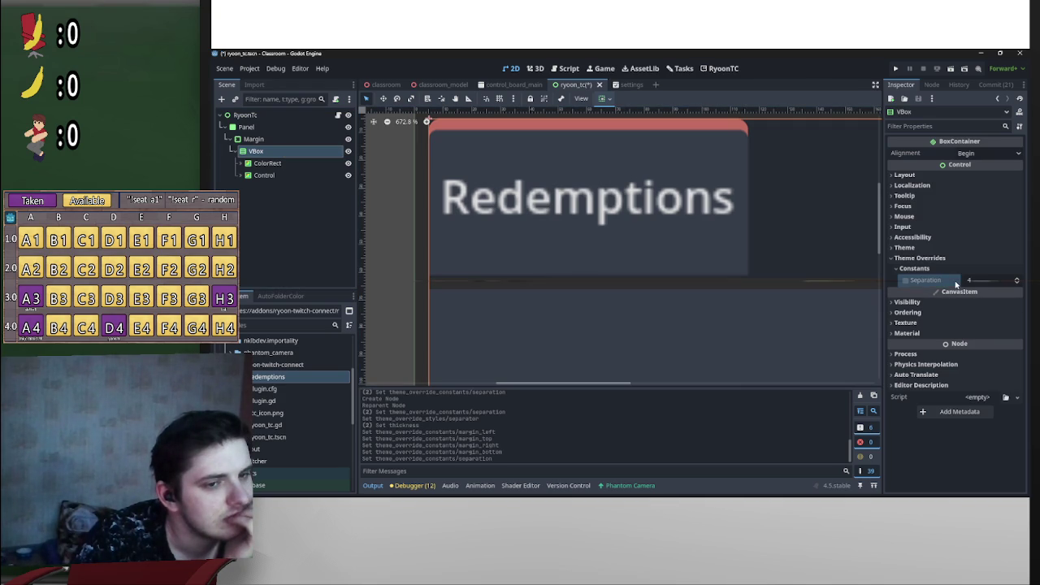
pyautogui.scroll(-3, 719, 288)
pyautogui.scroll(2, 699, 268)
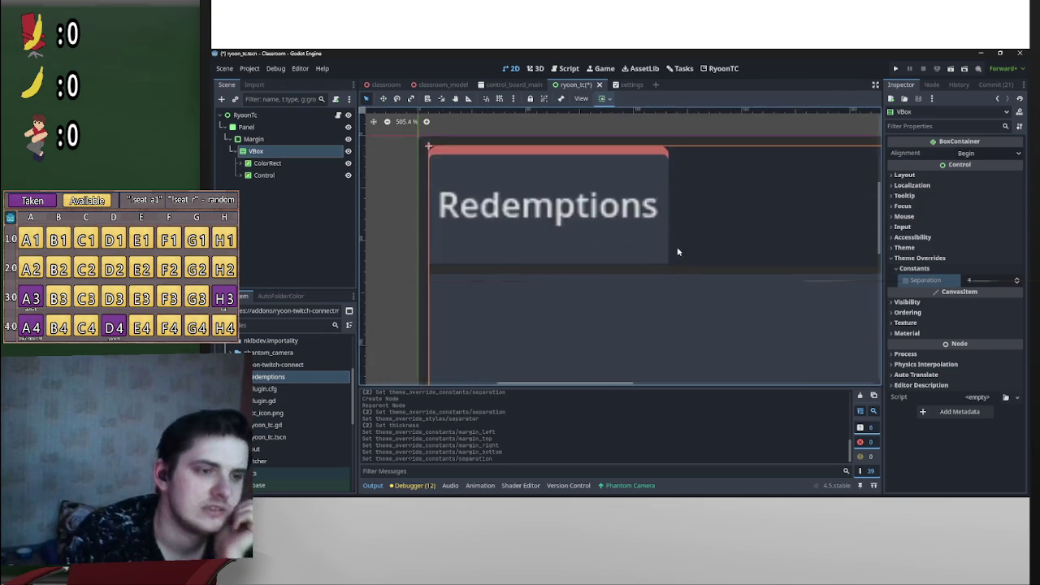
pyautogui.scroll(-5, 674, 236)
pyautogui.scroll(5, 609, 248)
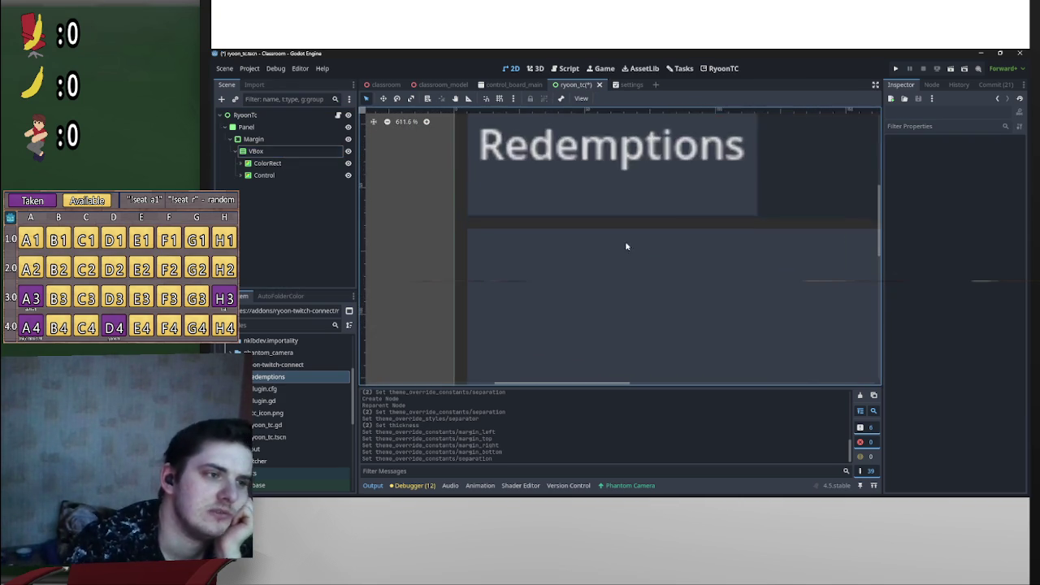
pyautogui.scroll(-7, 645, 241)
pyautogui.scroll(15, 641, 256)
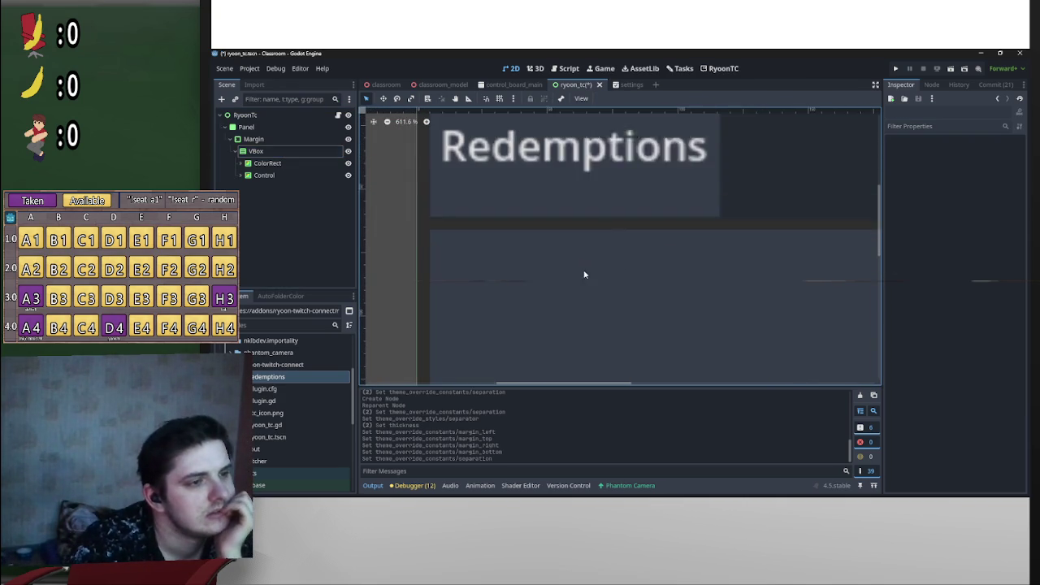
# Step: Set the VBox Separation override to 8, then commit -1
pyautogui.click(272, 151)
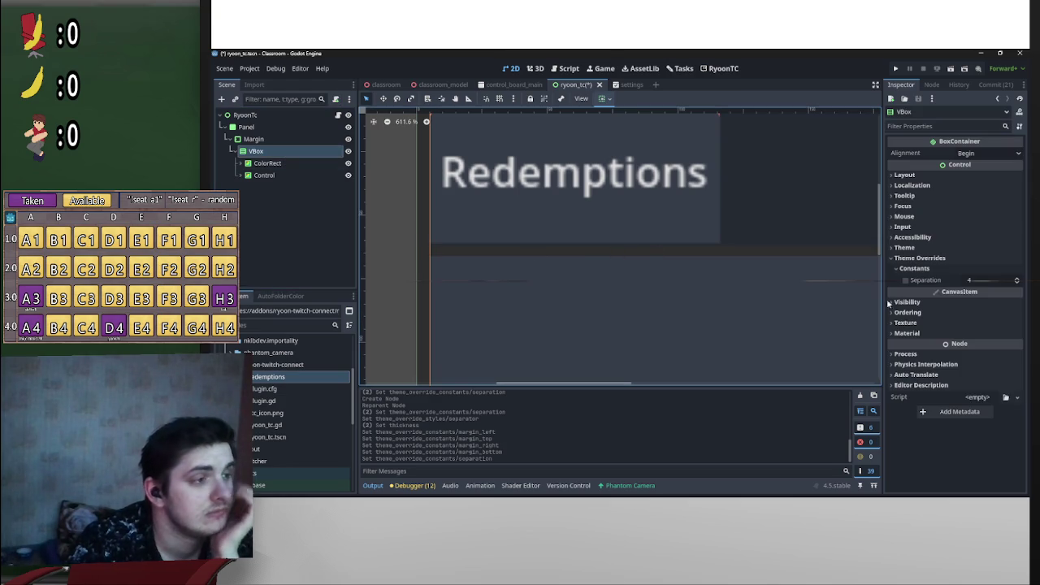
pyautogui.click(990, 280)
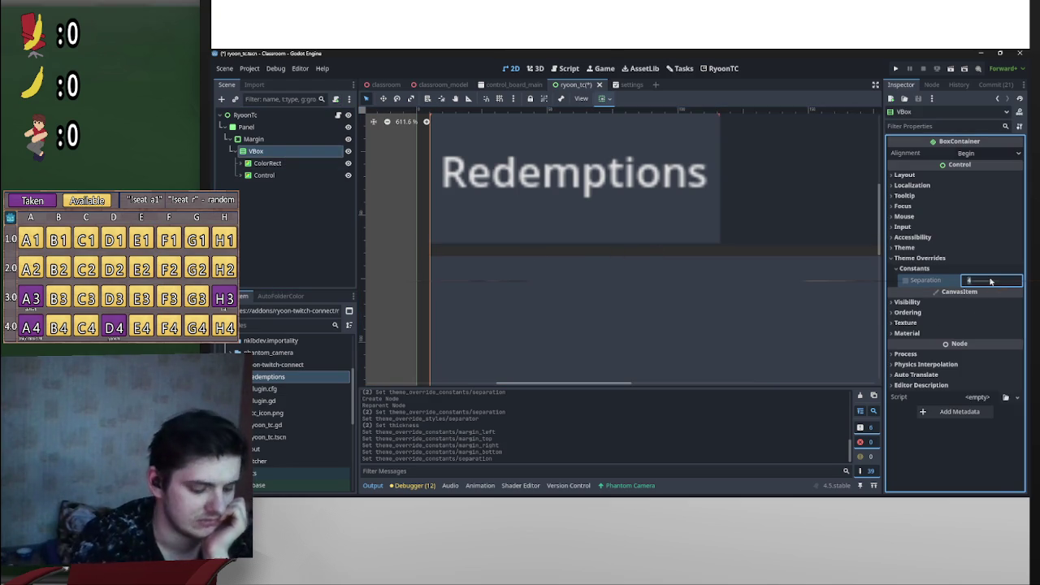
pyautogui.write('08')
pyautogui.press('Return')
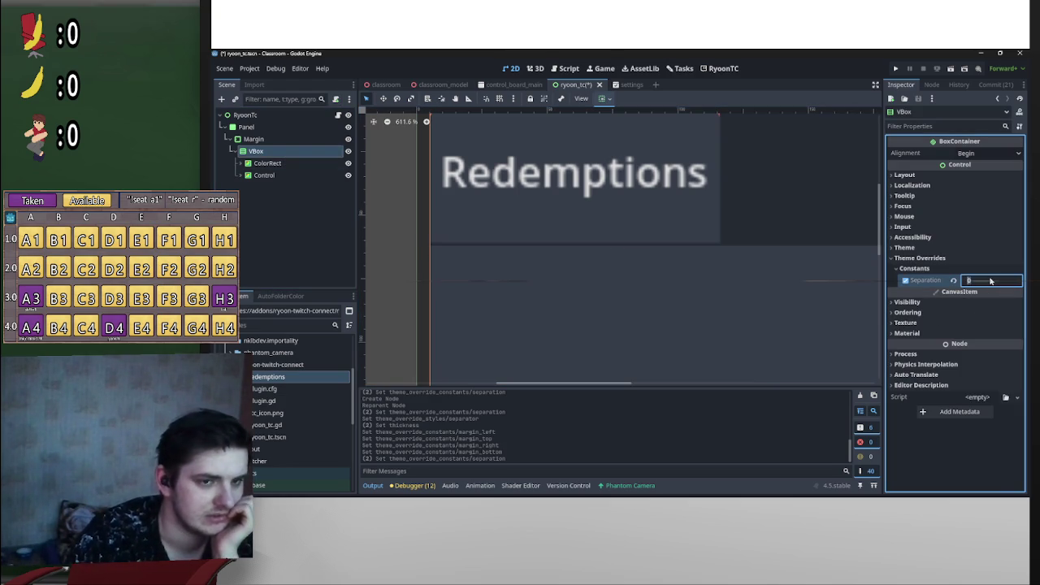
pyautogui.press('Return')
pyautogui.scroll(-5, 631, 182)
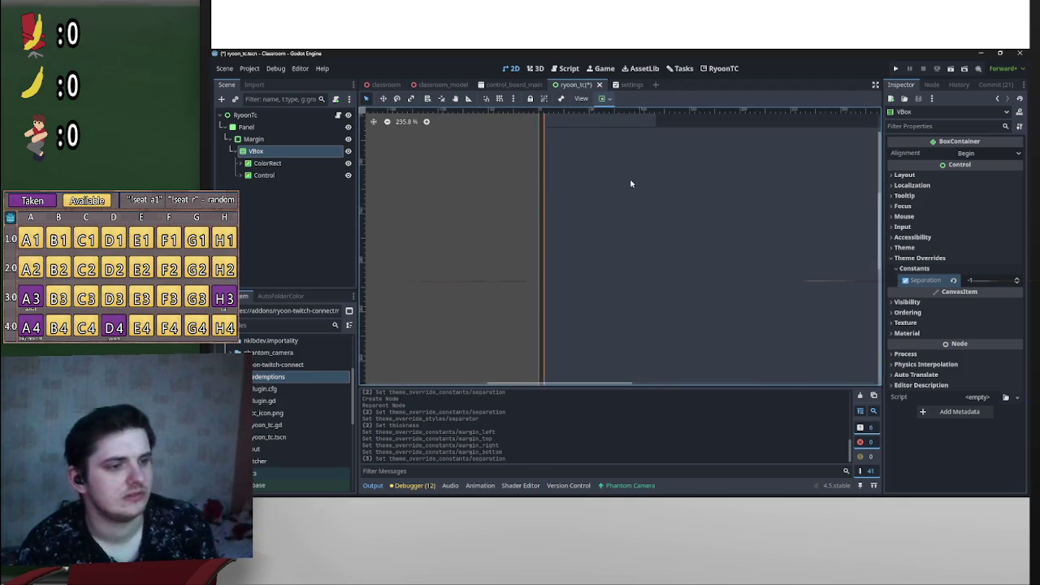
pyautogui.scroll(-3, 631, 182)
pyautogui.hotkey('ctrl', 'a')
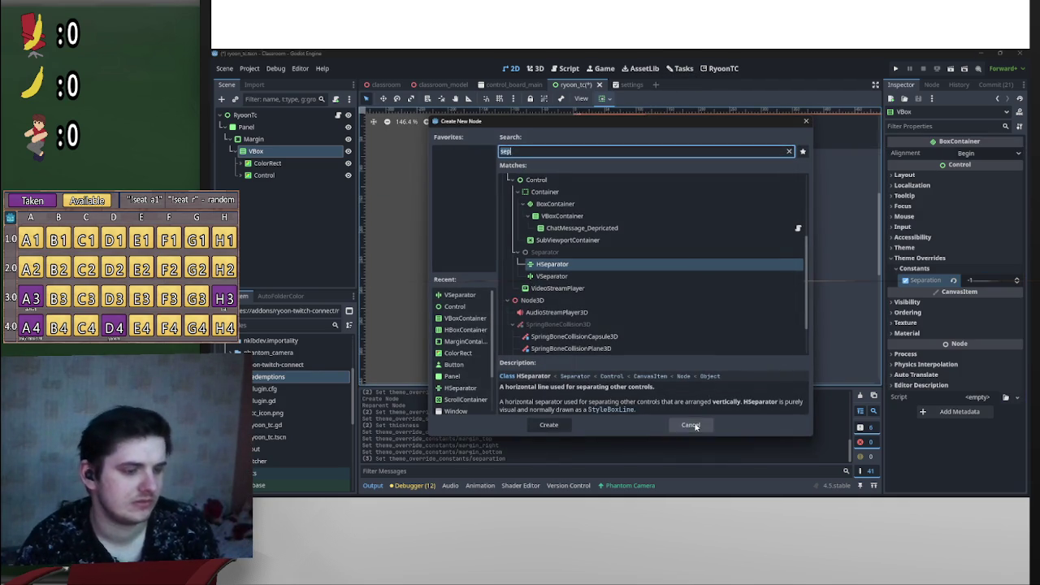
# Step: Save the scene, toggle the RyoonTC plugin off and on, and reopen its screen
pyautogui.click(690, 425)
pyautogui.hotkey('ctrl', 's')
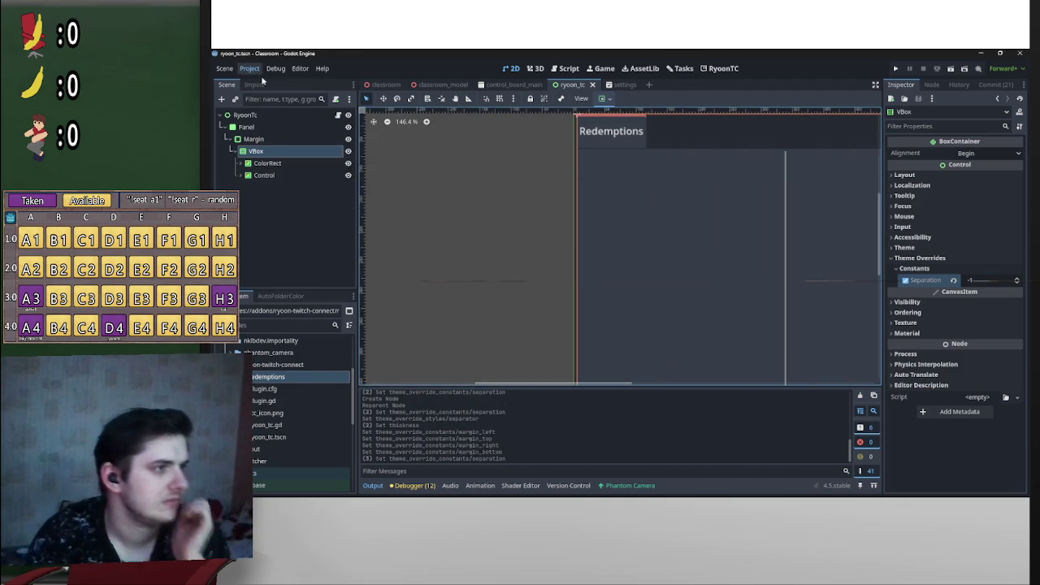
pyautogui.click(260, 72)
pyautogui.click(280, 84)
pyautogui.click(357, 304)
pyautogui.click(358, 305)
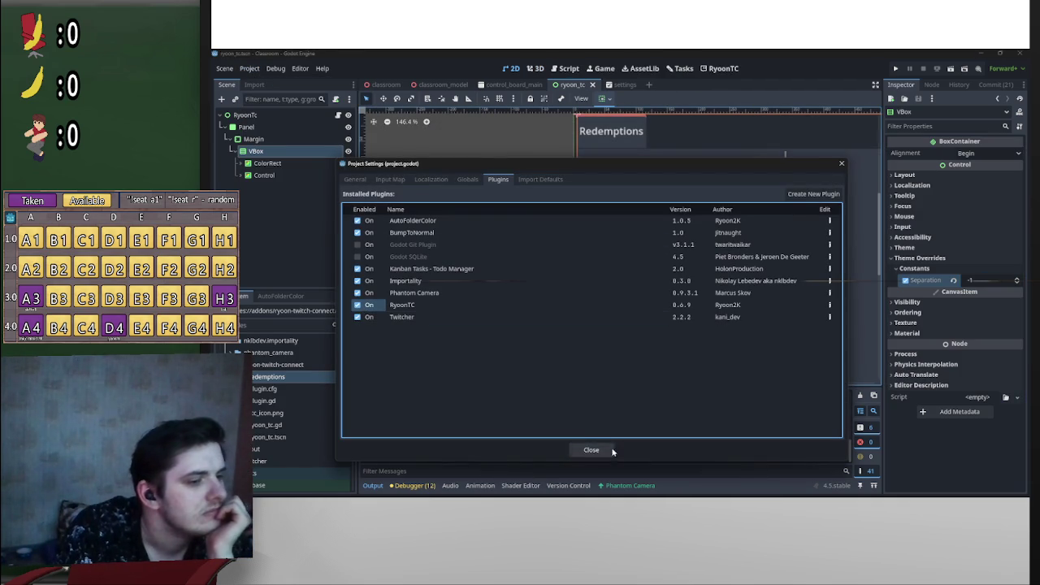
pyautogui.click(611, 452)
pyautogui.click(719, 69)
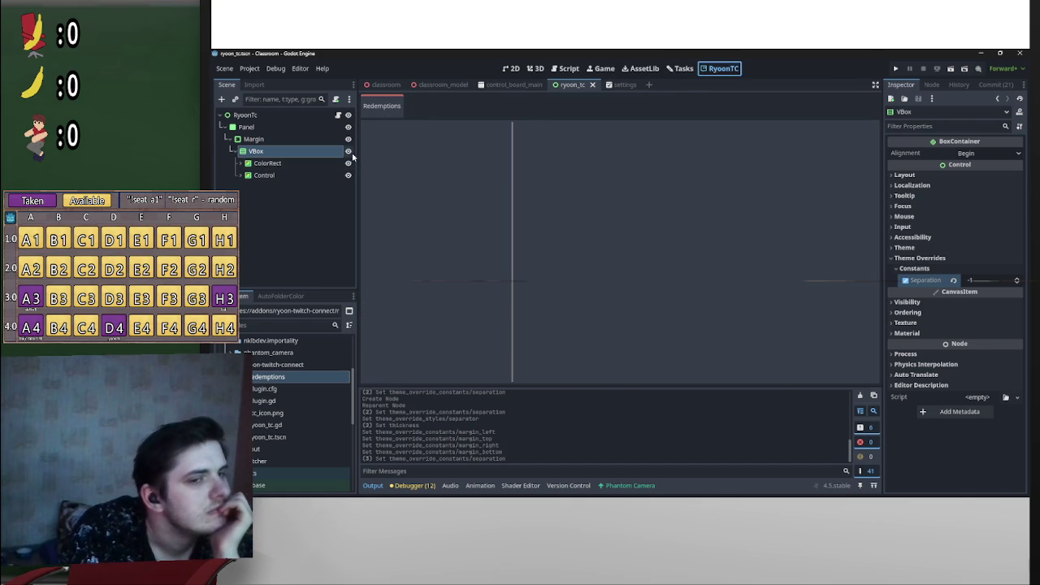
# Step: Reset the VBox Separation override to 0
pyautogui.click(979, 281)
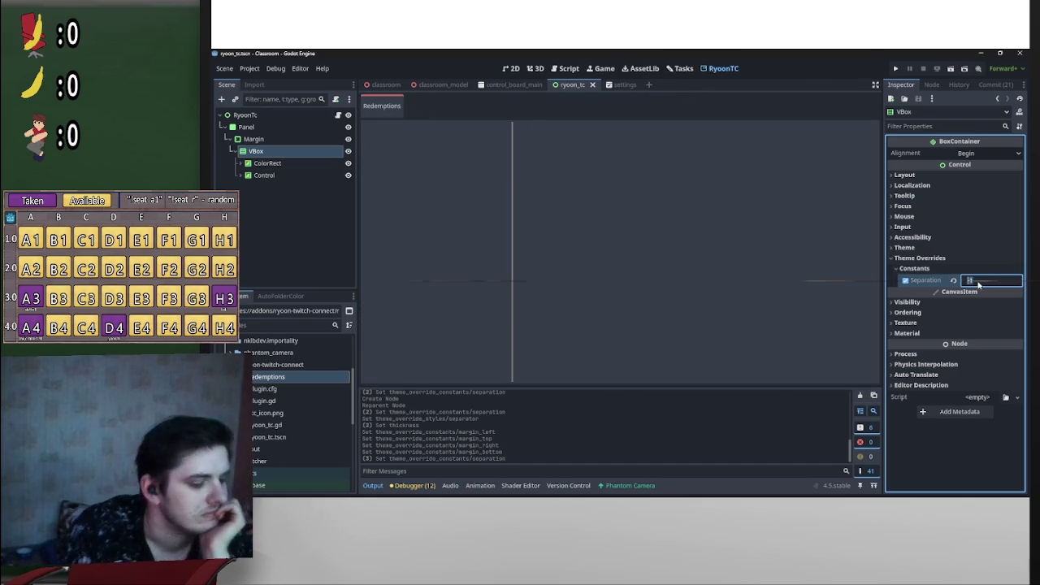
pyautogui.write('0')
pyautogui.press('Return')
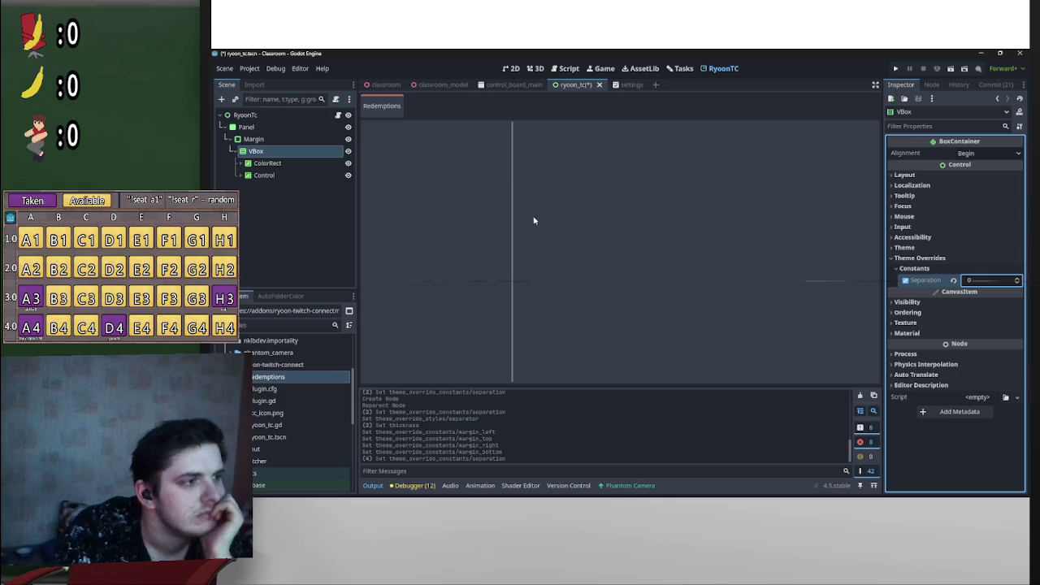
# Step: Check the Control and ColorRect nodes, then run the project to test the panel
pyautogui.click(265, 174)
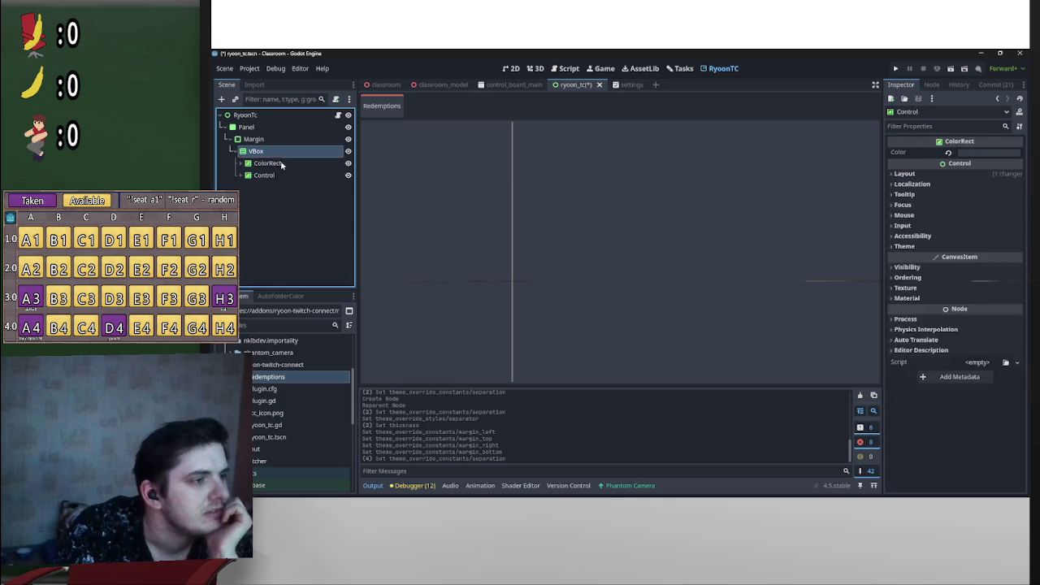
pyautogui.click(277, 163)
pyautogui.click(265, 175)
pyautogui.click(896, 69)
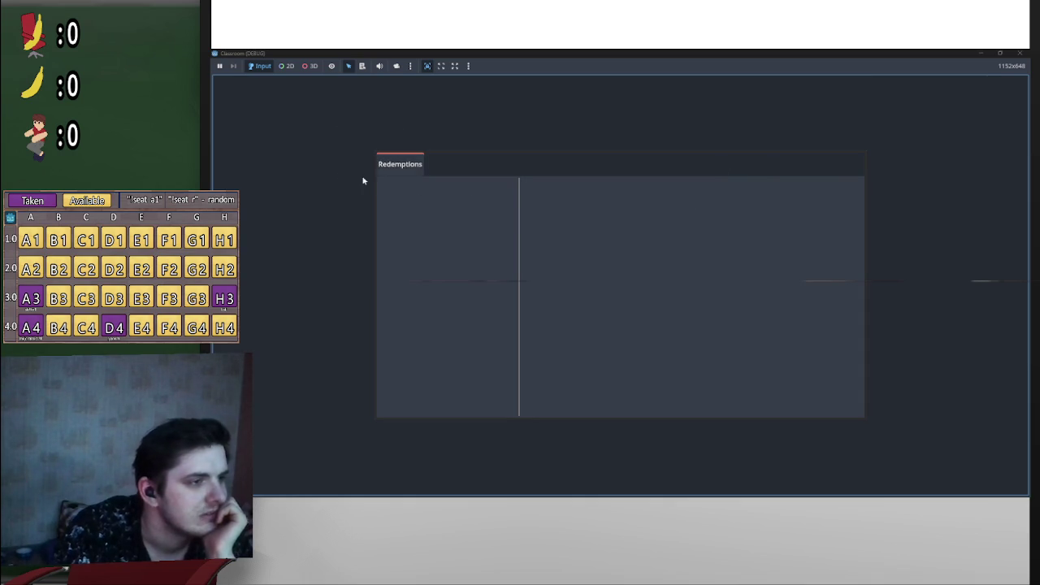
# Step: Inspect the Redemptions panel in the running game, close it, and open the settings scene
pyautogui.click(670, 125)
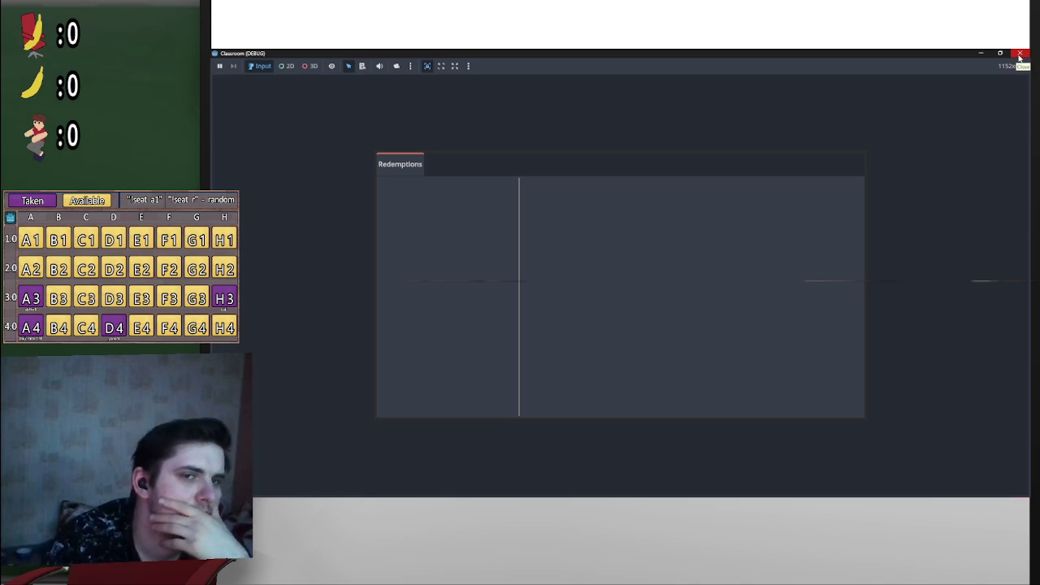
pyautogui.click(1019, 55)
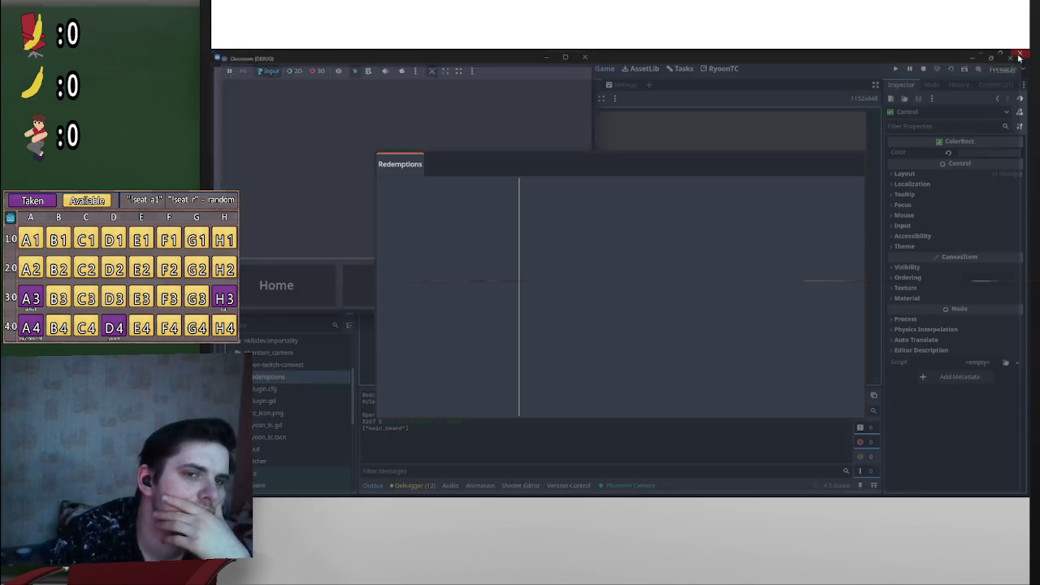
pyautogui.click(624, 85)
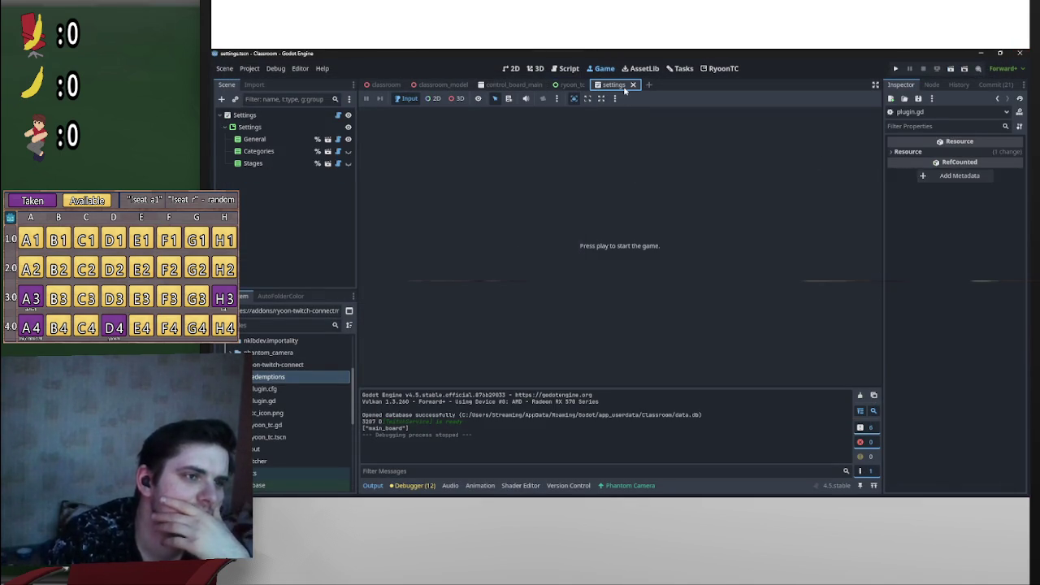
# Step: Return to the ryoon_tc scene and view it on the RyoonTC screen's 2D canvas
pyautogui.click(571, 85)
pyautogui.click(721, 69)
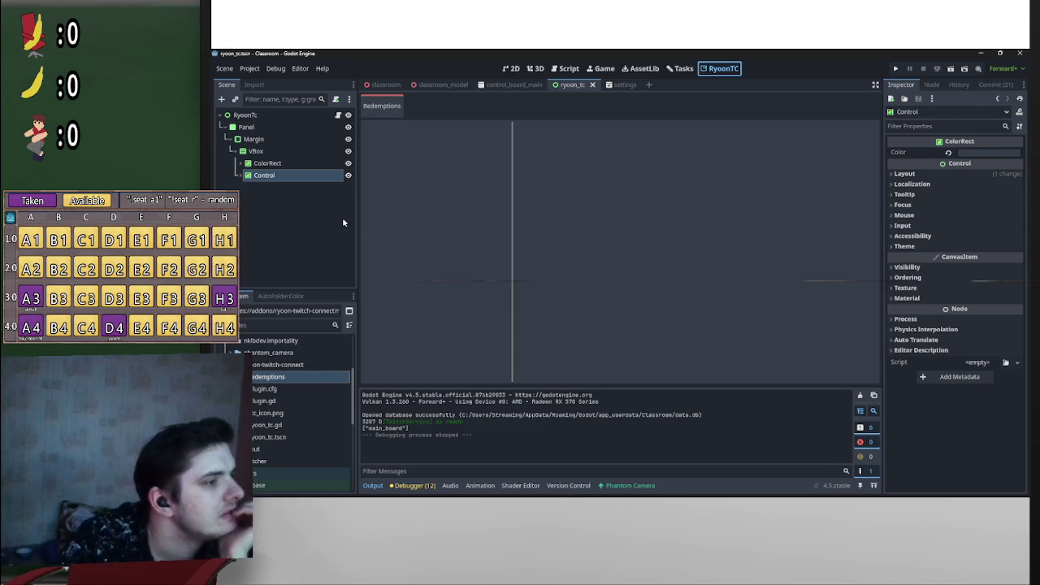
pyautogui.click(510, 68)
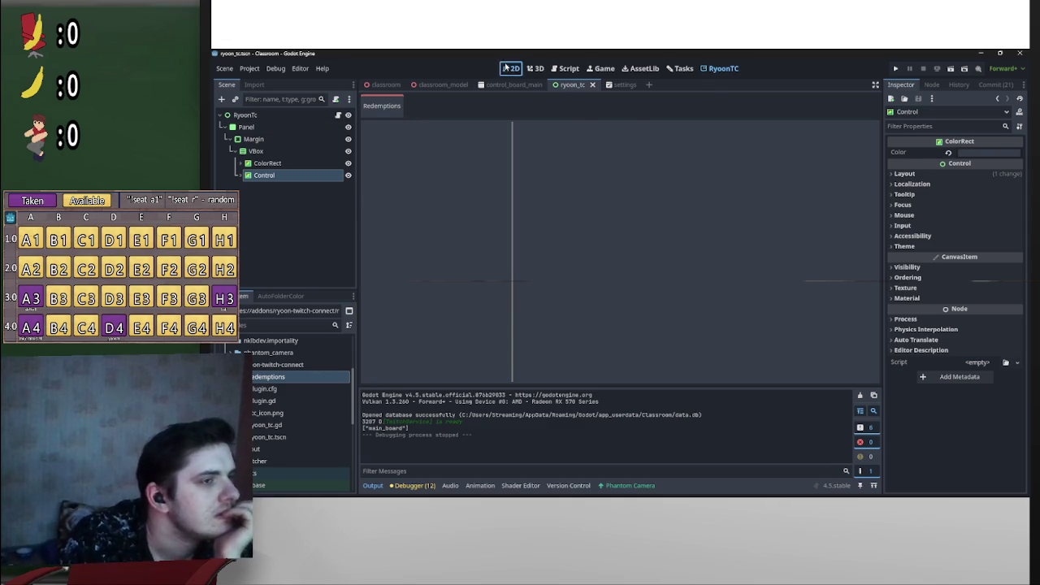
pyautogui.scroll(-3, 602, 180)
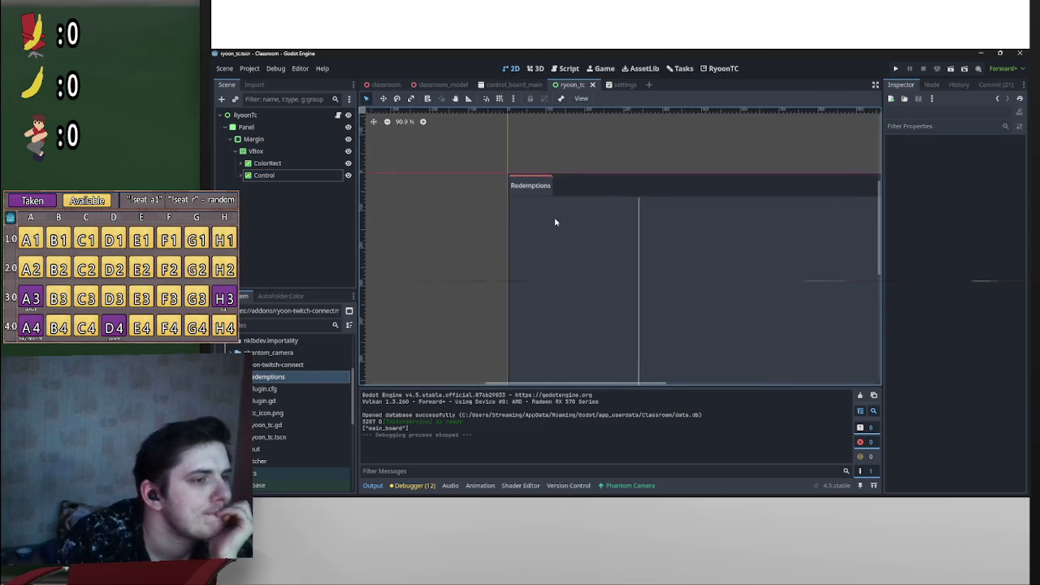
# Step: Check the VBox alignment options and the ColorRect's container sizing and stretch ratio
pyautogui.click(256, 151)
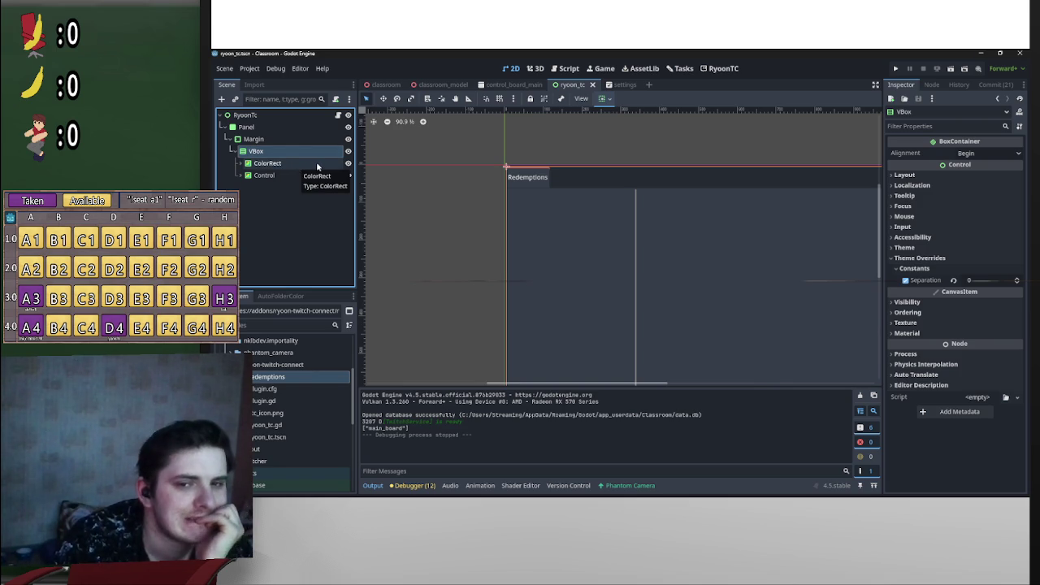
pyautogui.click(605, 99)
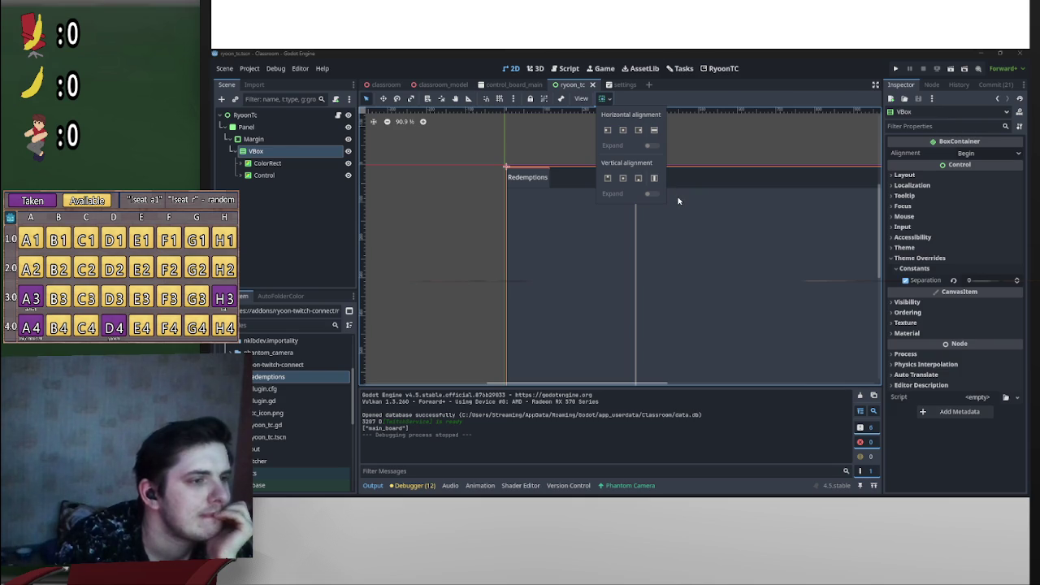
pyautogui.click(291, 166)
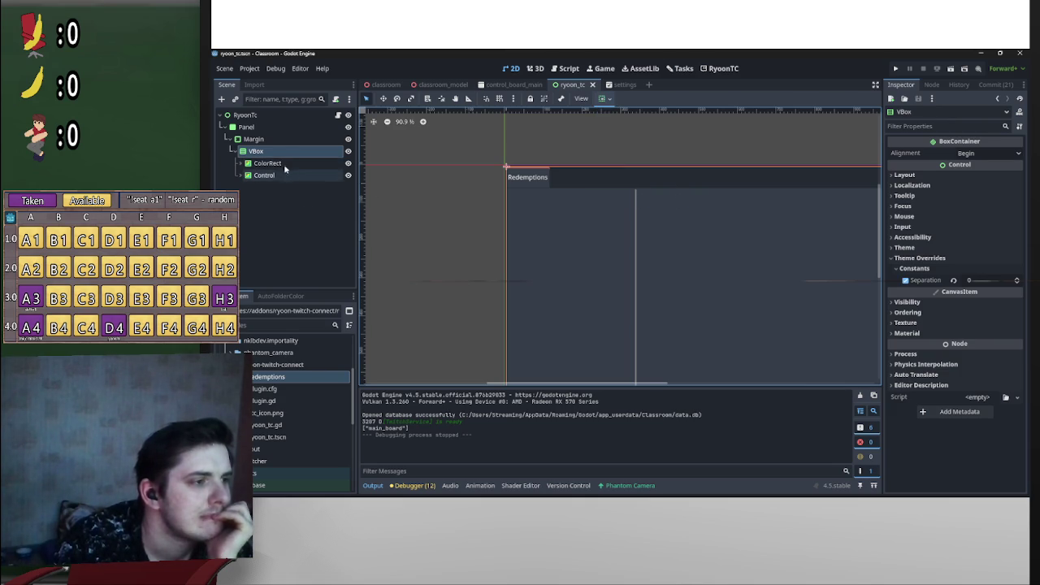
pyautogui.click(288, 164)
pyautogui.click(286, 176)
pyautogui.click(282, 163)
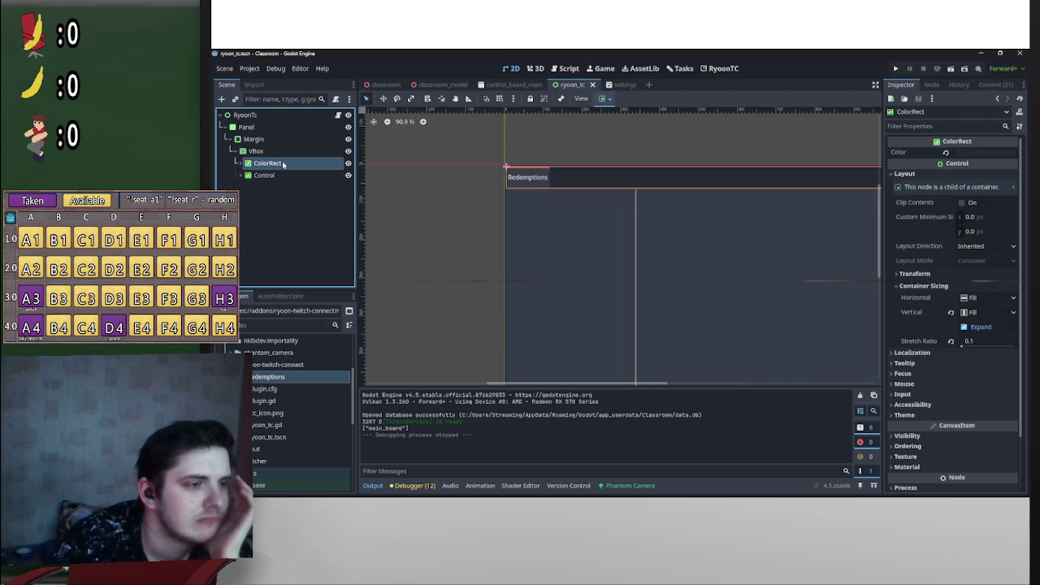
# Step: Select the VBox node and begin editing its Theme Overrides Separation constant
pyautogui.scroll(4, 618, 192)
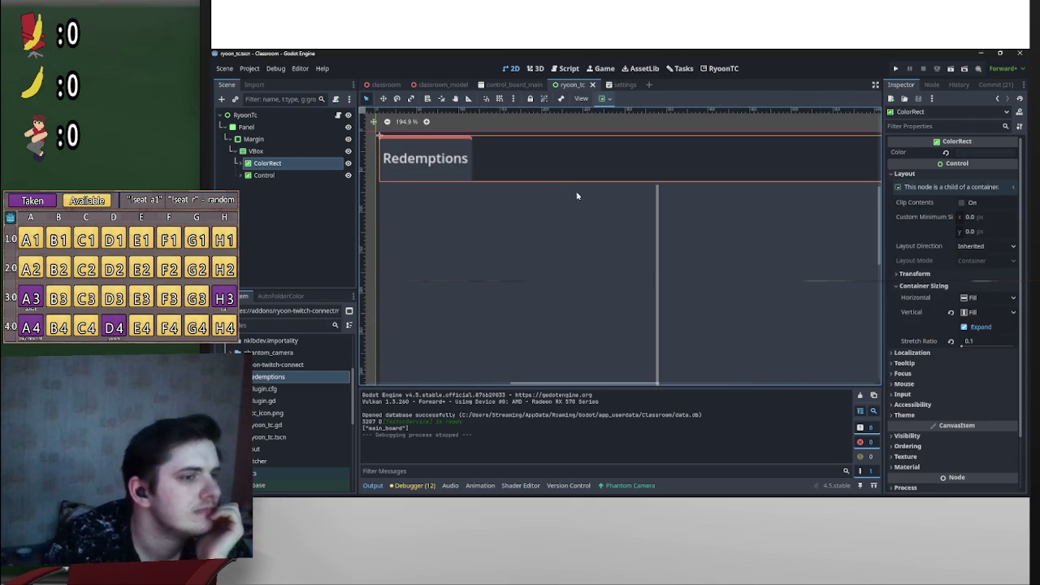
pyautogui.click(299, 176)
pyautogui.click(281, 164)
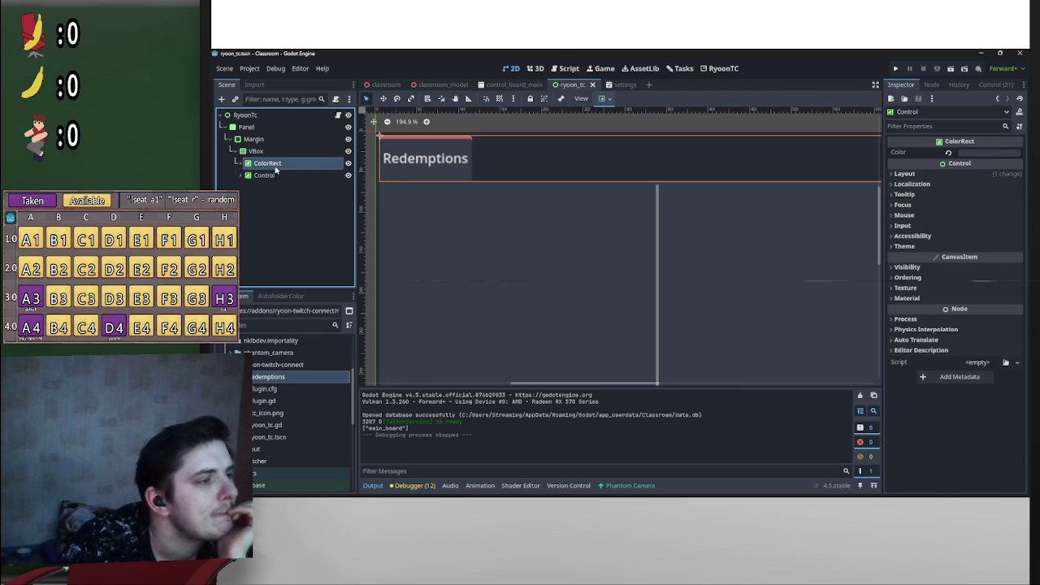
pyautogui.click(257, 155)
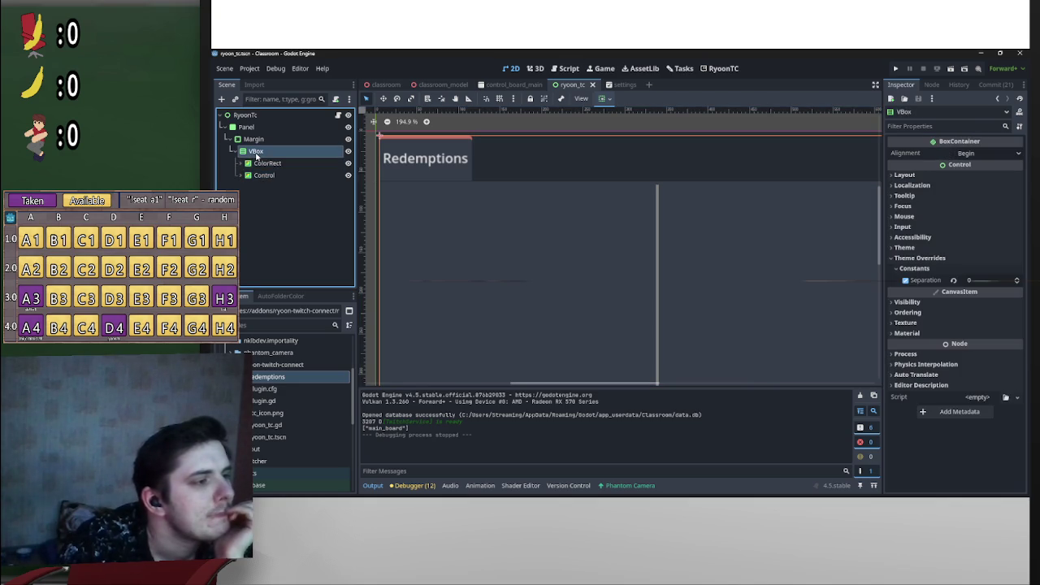
pyautogui.click(994, 279)
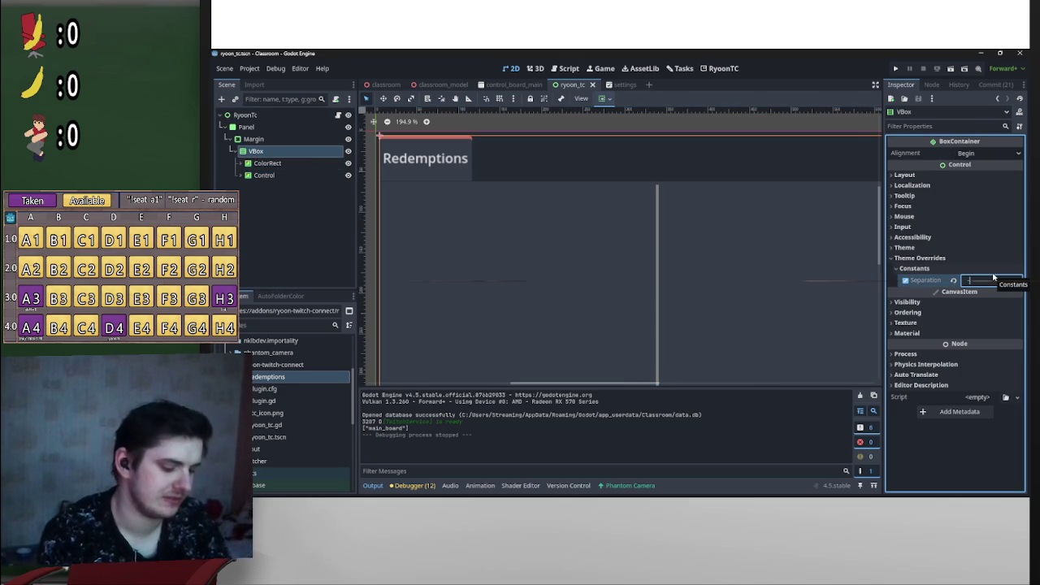
pyautogui.write('-10')
# Step: Confirm a VBox Separation of -10 and save the scene
pyautogui.press('Return')
pyautogui.scroll(-5, 490, 227)
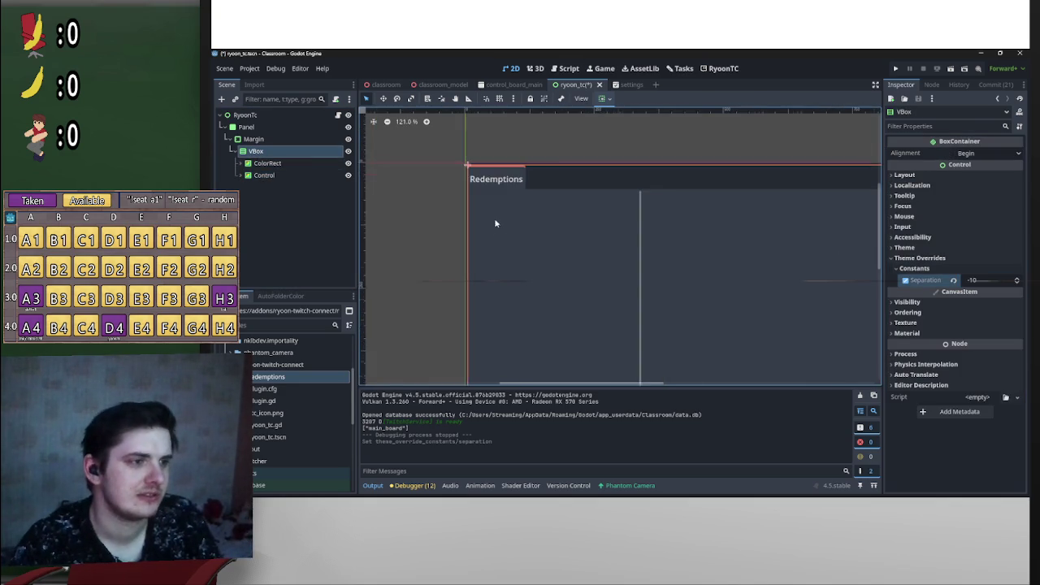
pyautogui.hotkey('ctrl', 's')
pyautogui.scroll(9, 488, 216)
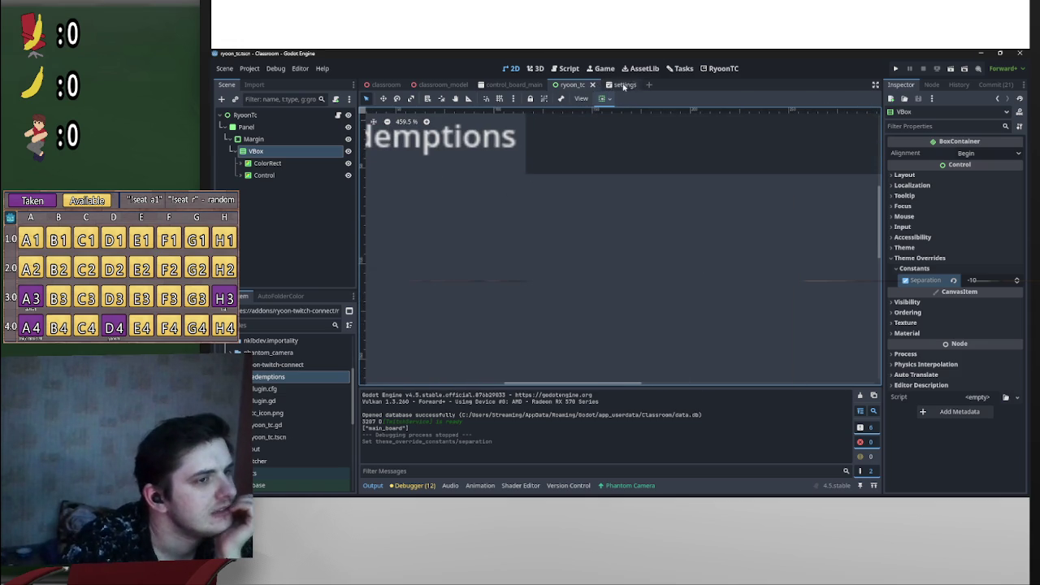
# Step: Review the installed plugins in Project Settings, then preview the RyoonTC Redemptions tab
pyautogui.click(250, 68)
pyautogui.click(262, 81)
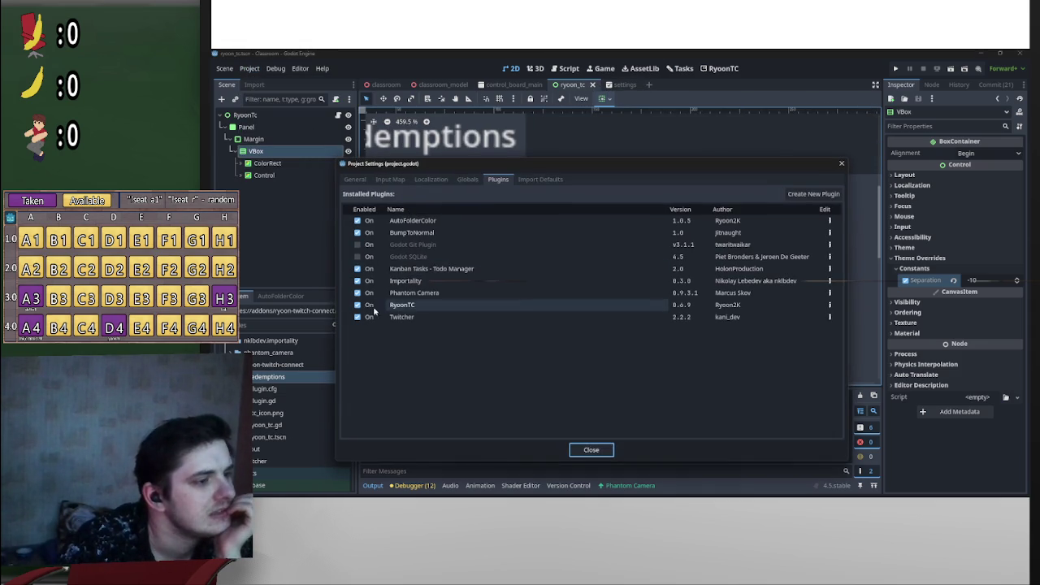
pyautogui.click(591, 449)
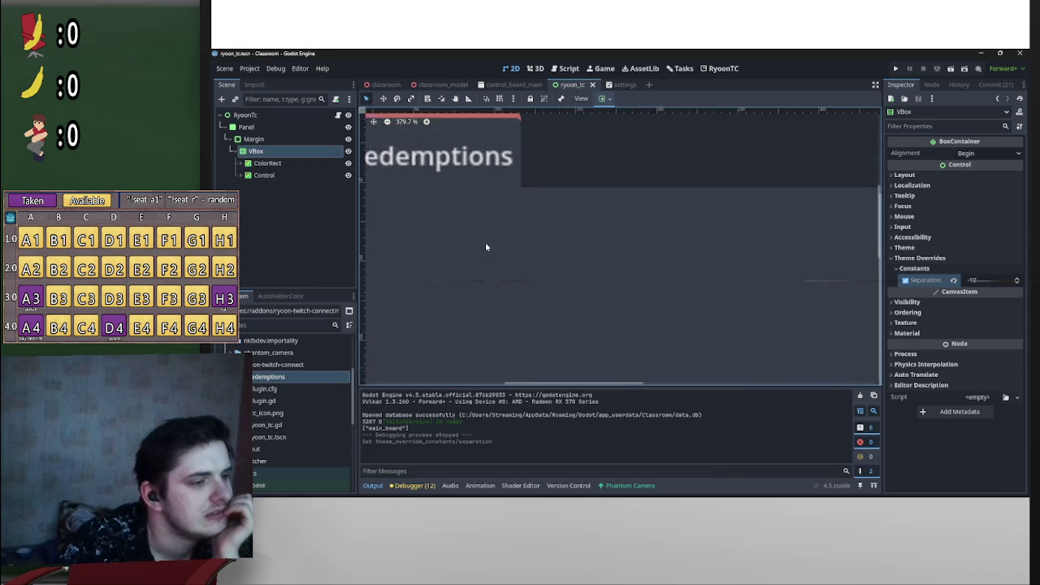
pyautogui.scroll(-6, 488, 249)
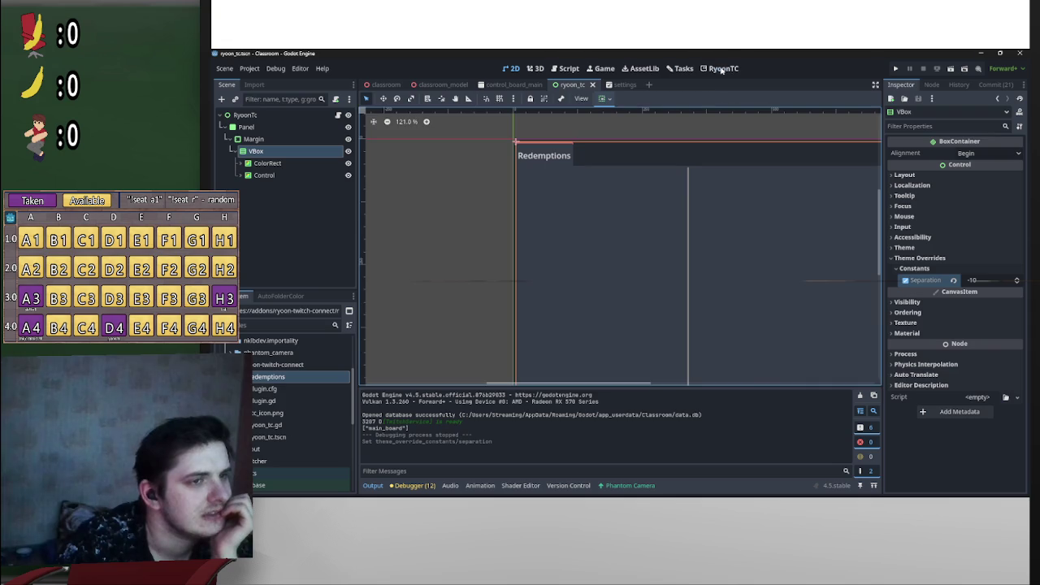
pyautogui.click(721, 69)
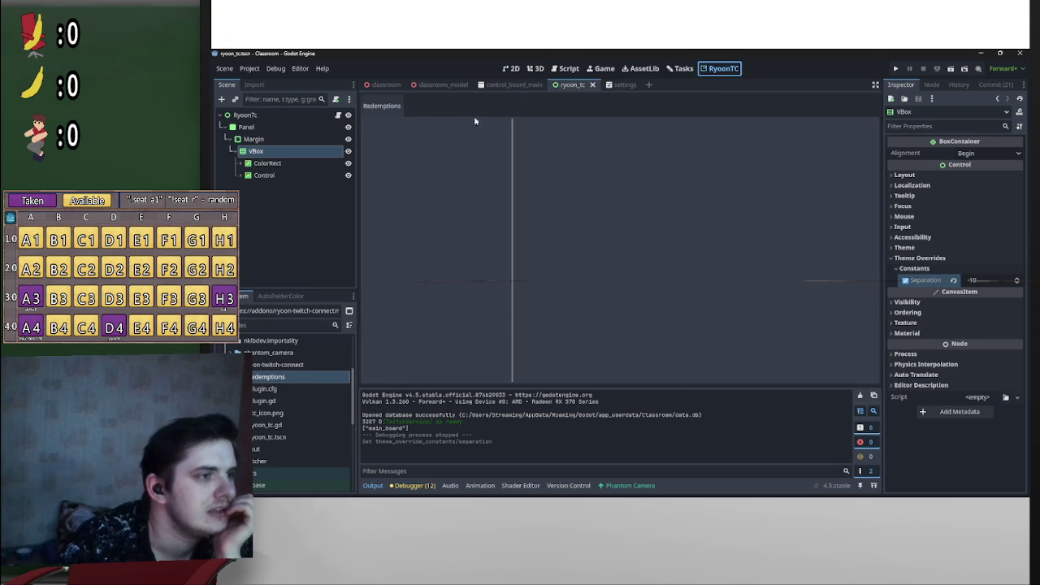
pyautogui.click(393, 111)
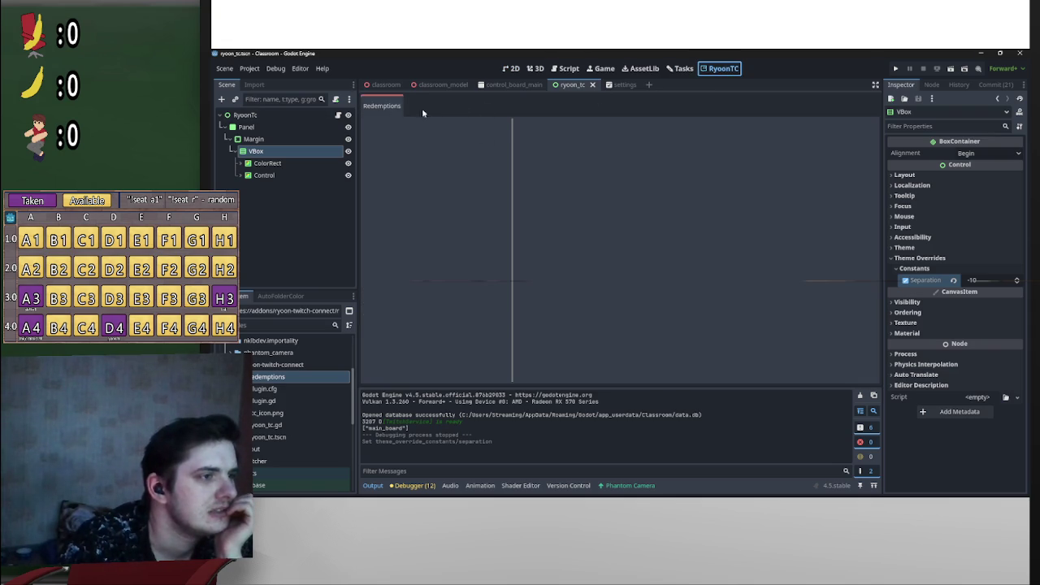
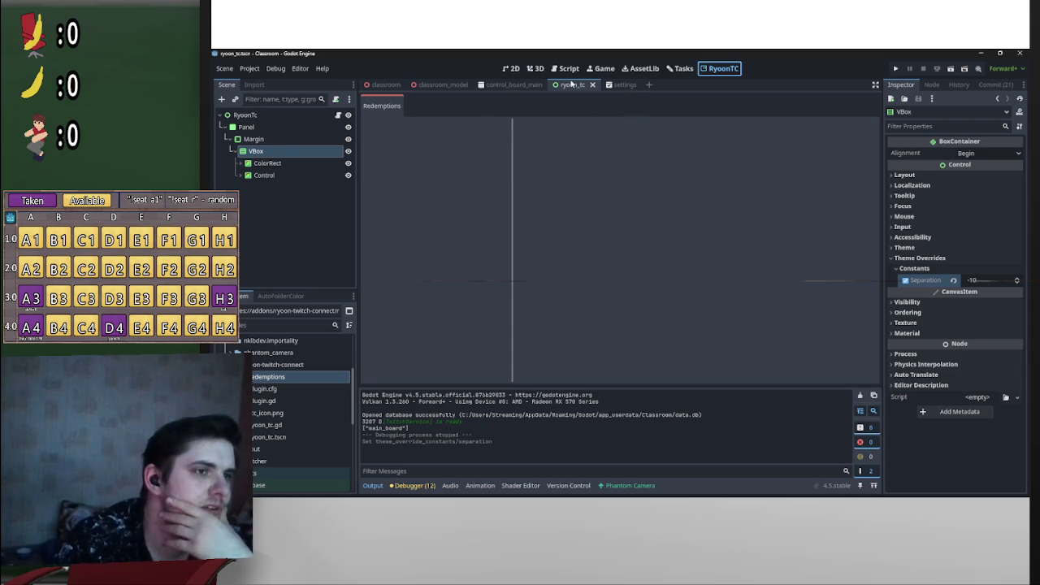
# Step: In the 2D editor, set the VBox Separation theme override to -3 and save ryoon_tc
pyautogui.click(512, 68)
pyautogui.click(990, 280)
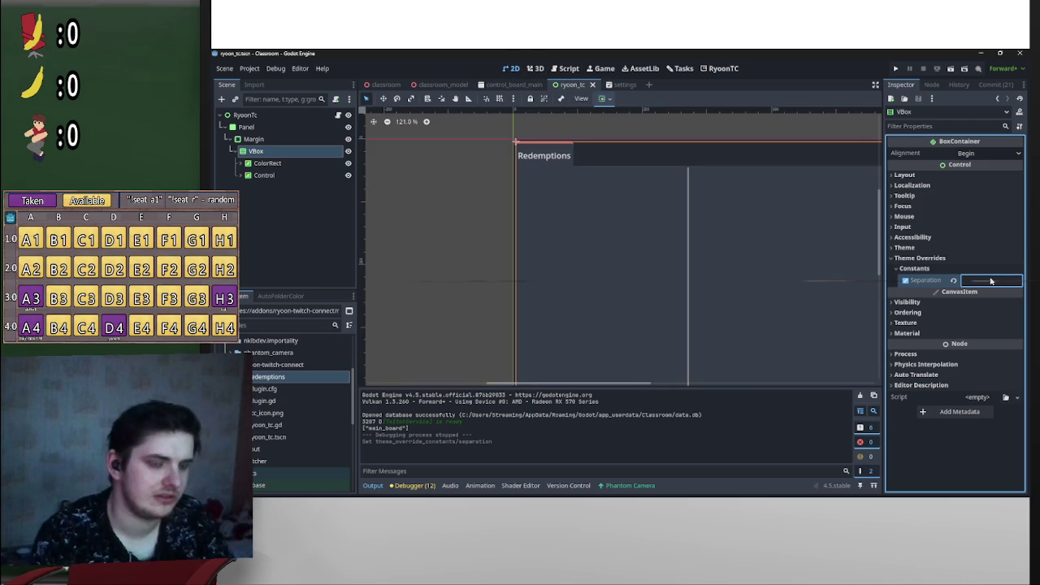
pyautogui.write('-4')
pyautogui.press('Return')
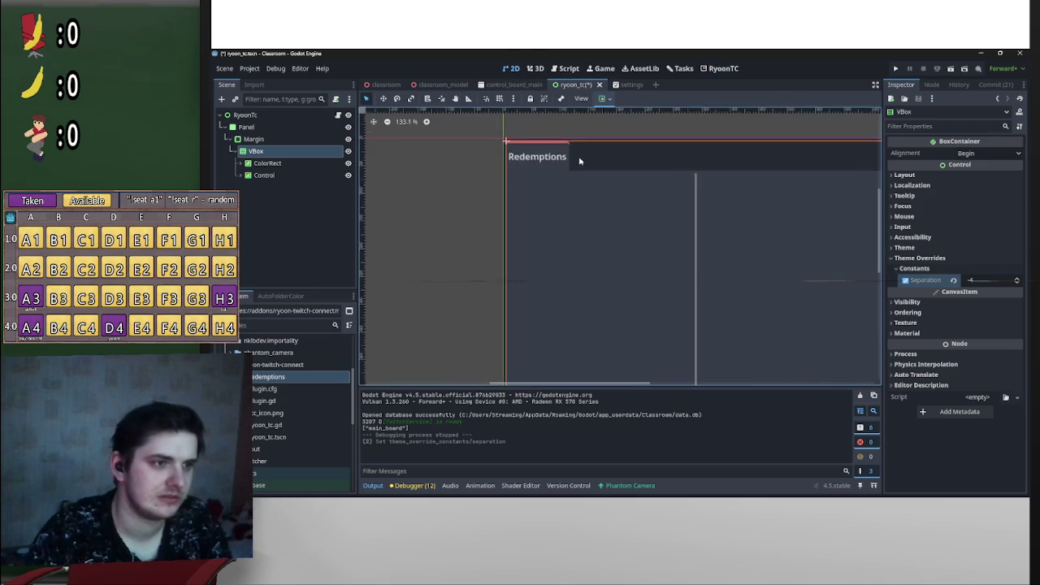
pyautogui.scroll(5, 585, 171)
pyautogui.click(989, 281)
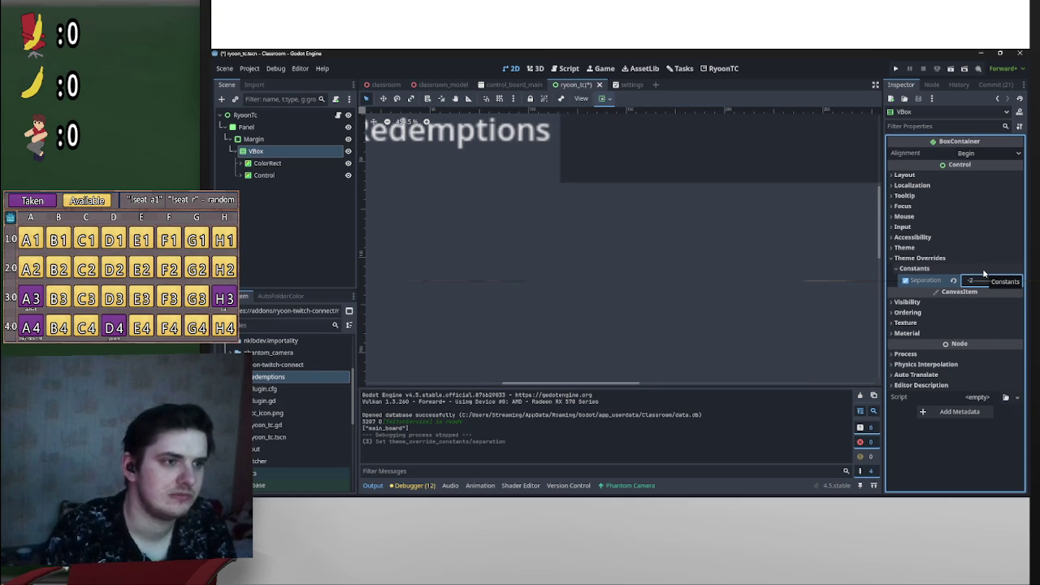
pyautogui.write('12')
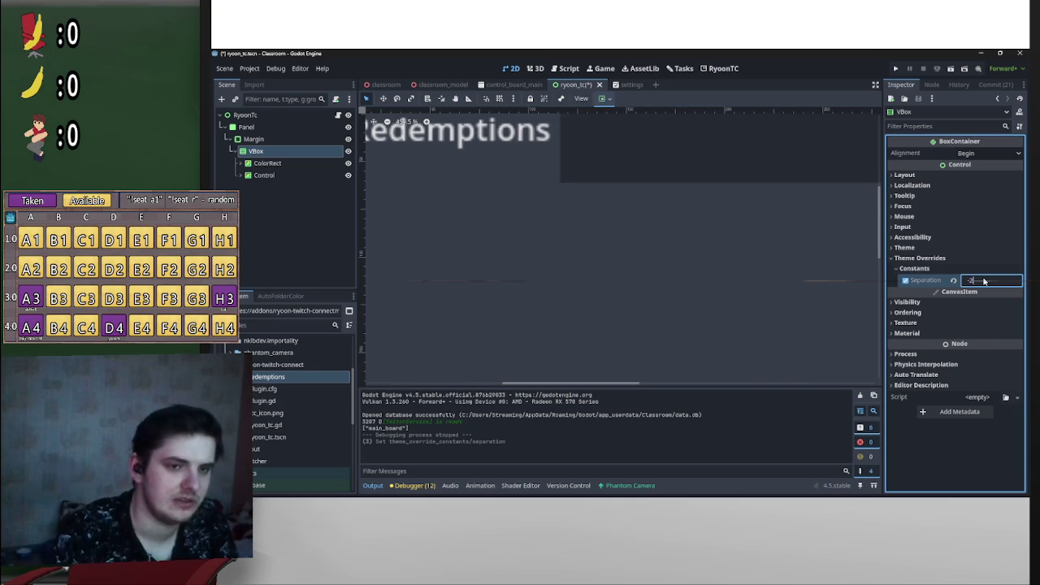
pyautogui.press('Return')
pyautogui.hotkey('ctrl', 's')
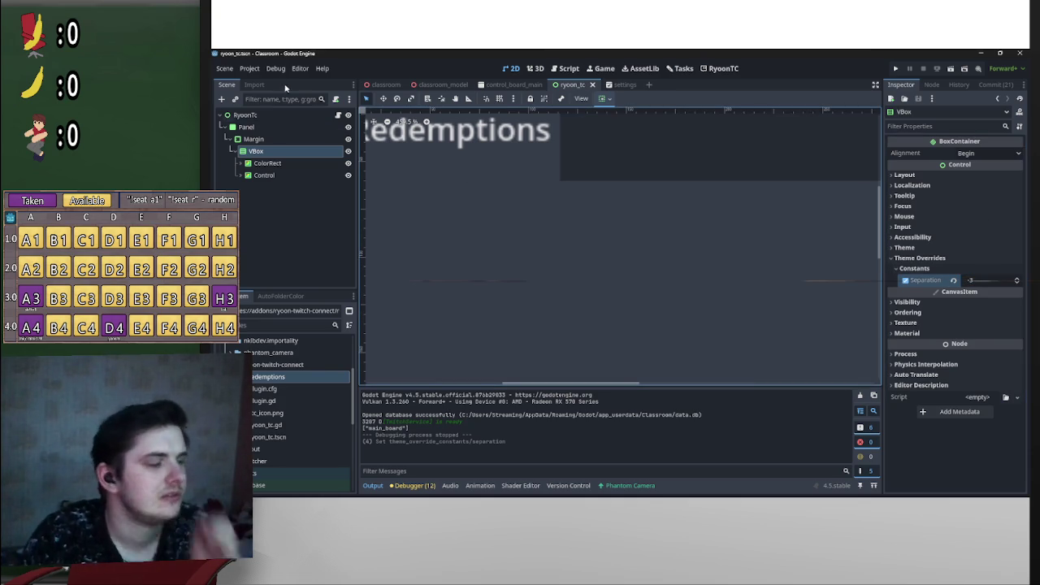
pyautogui.scroll(-4, 618, 203)
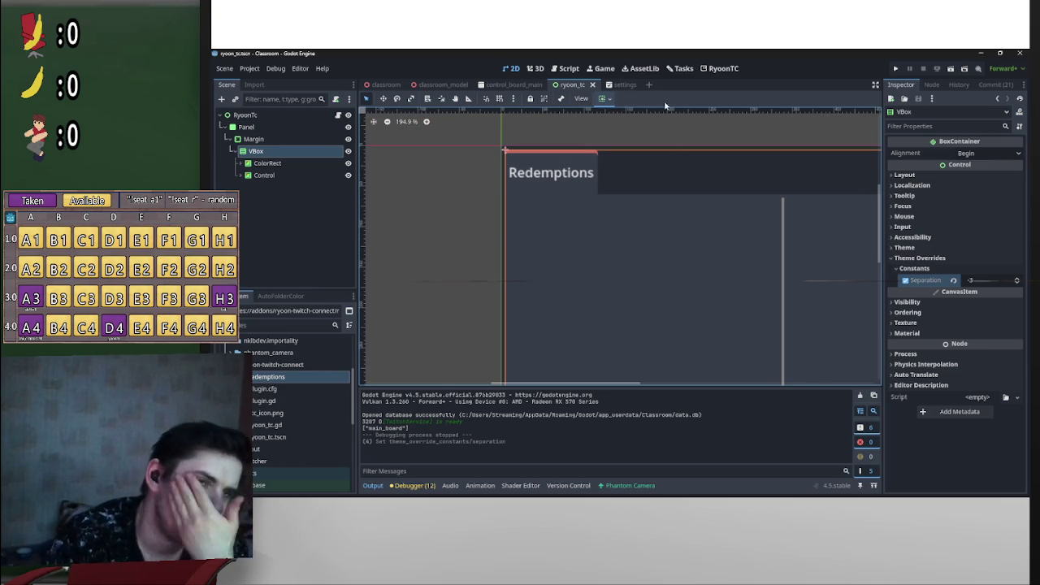
# Step: Reload the RyoonTC plugin by toggling it off and on in Project Settings > Plugins
pyautogui.click(250, 70)
pyautogui.click(259, 80)
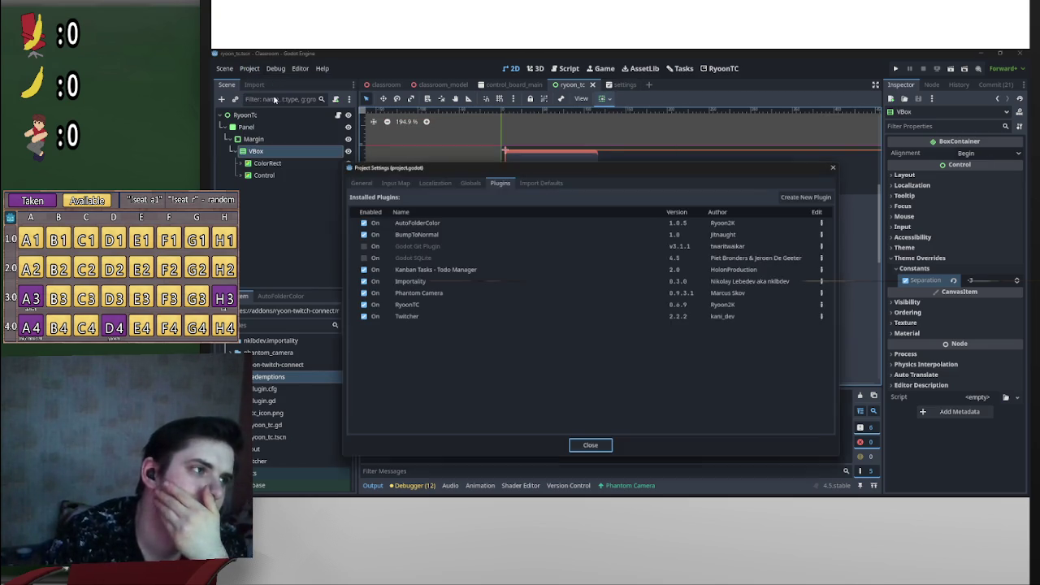
pyautogui.click(364, 307)
pyautogui.click(363, 306)
pyautogui.click(591, 449)
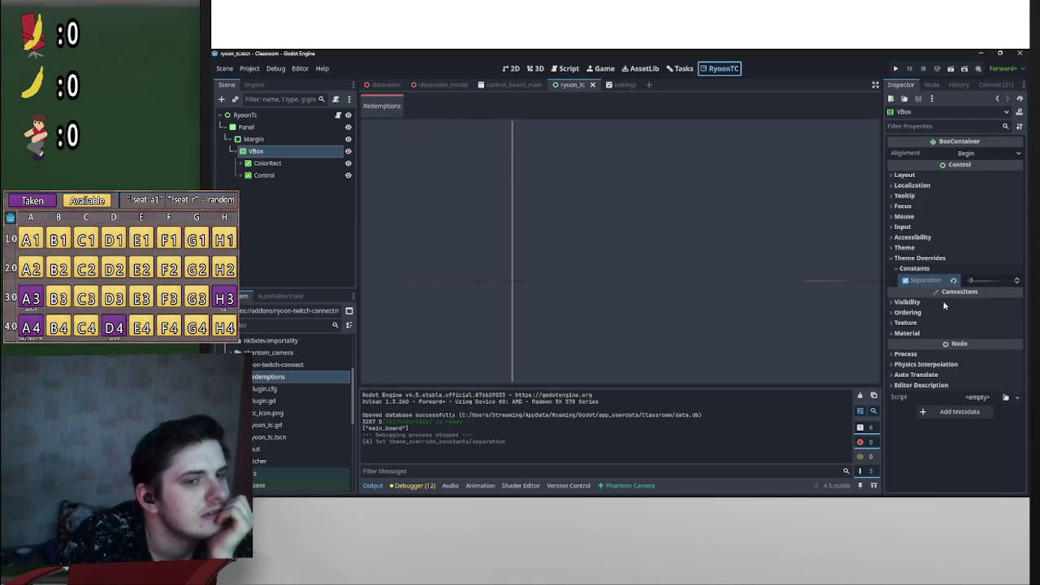
# Step: Re-adjust the VBox Separation, reload RyoonTC, and view the plugin's main screen
pyautogui.click(996, 280)
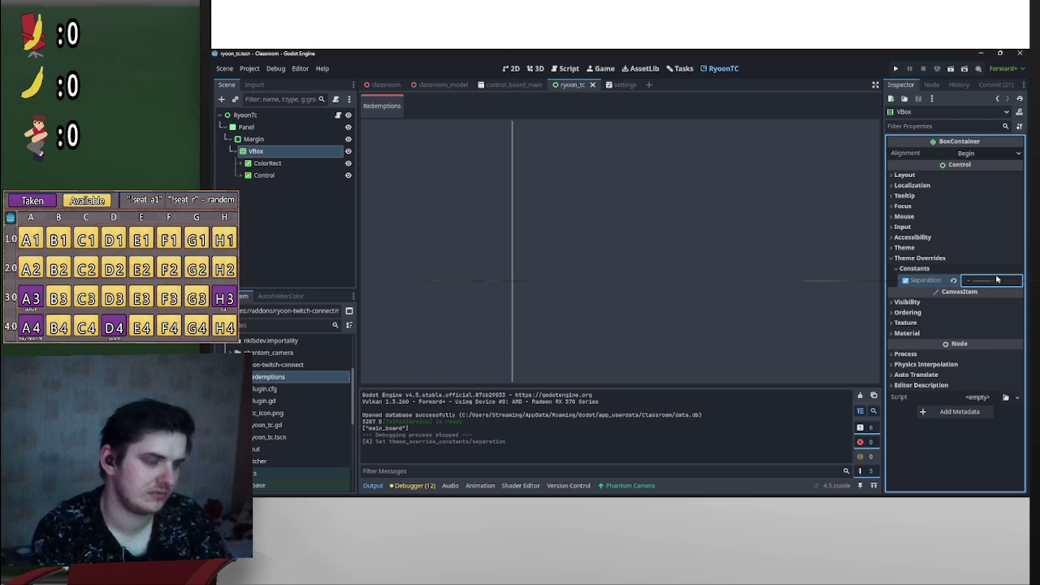
pyautogui.press('Return')
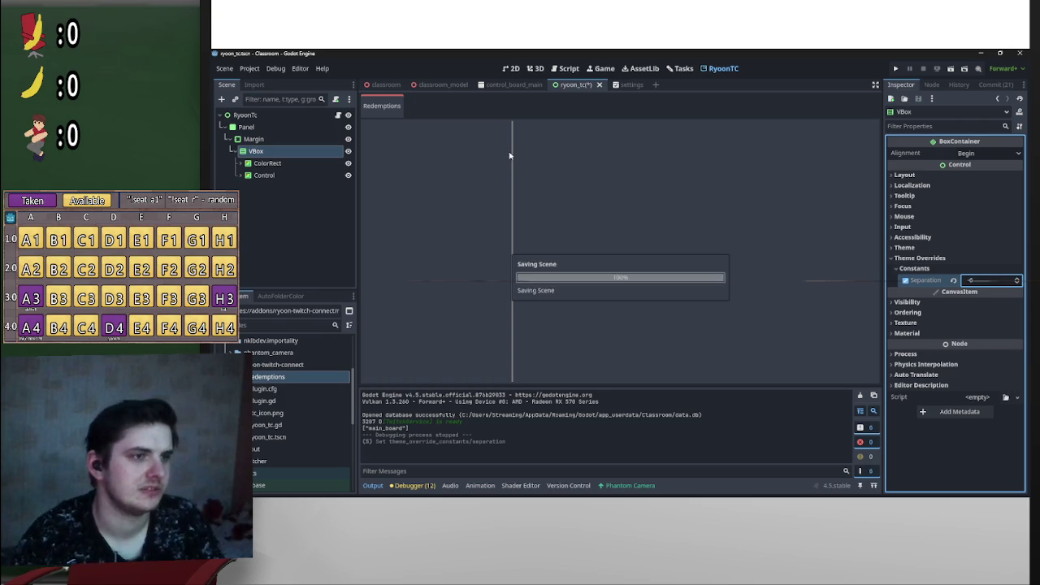
pyautogui.click(250, 68)
pyautogui.click(259, 81)
pyautogui.click(358, 305)
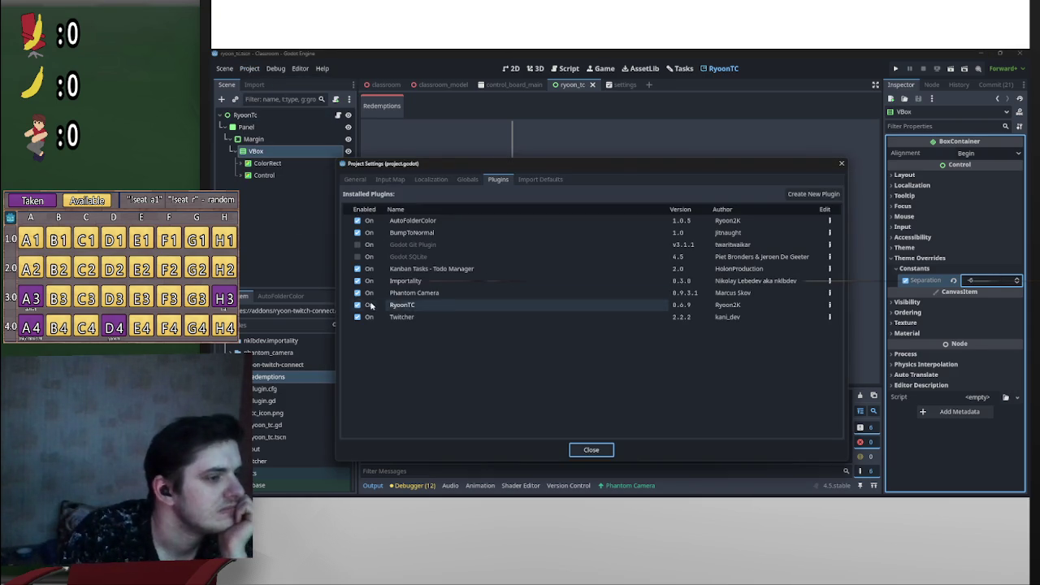
pyautogui.click(357, 305)
pyautogui.click(591, 450)
pyautogui.click(723, 68)
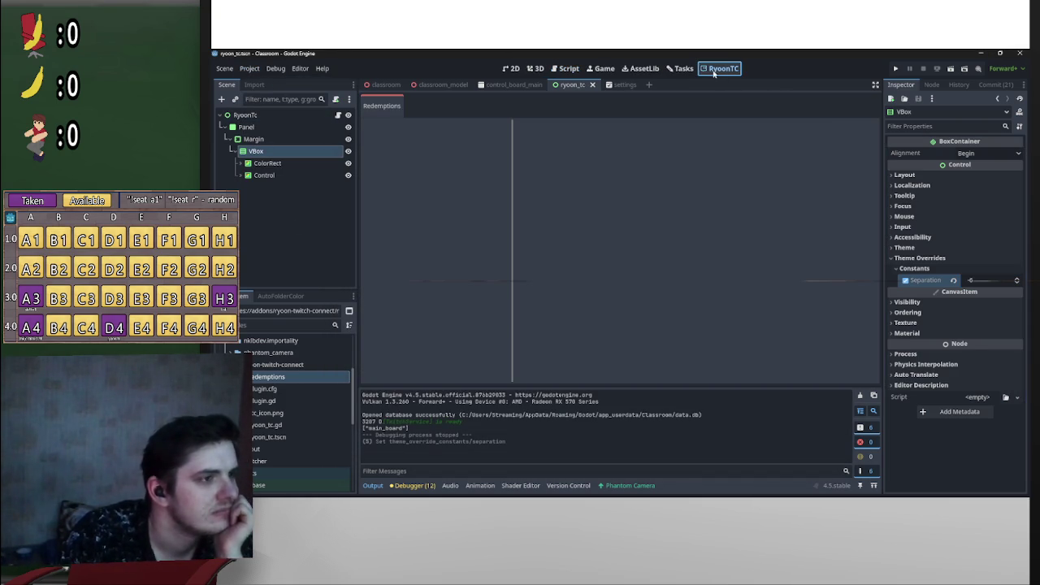
# Step: Tweak the Separation again, save, reload RyoonTC, and view its Redemptions tab
pyautogui.click(988, 280)
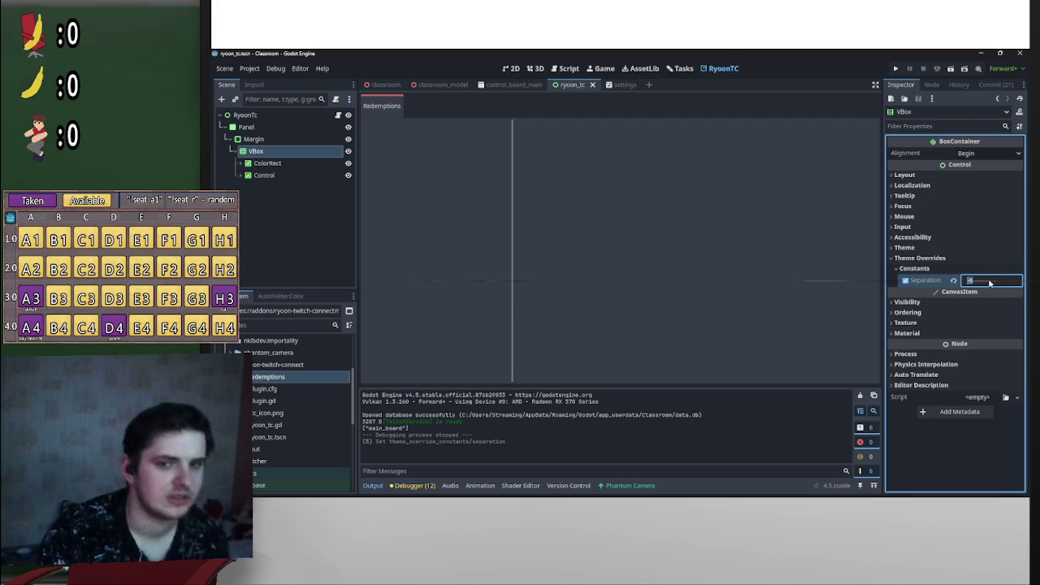
pyautogui.hotkey('ctrl', 's')
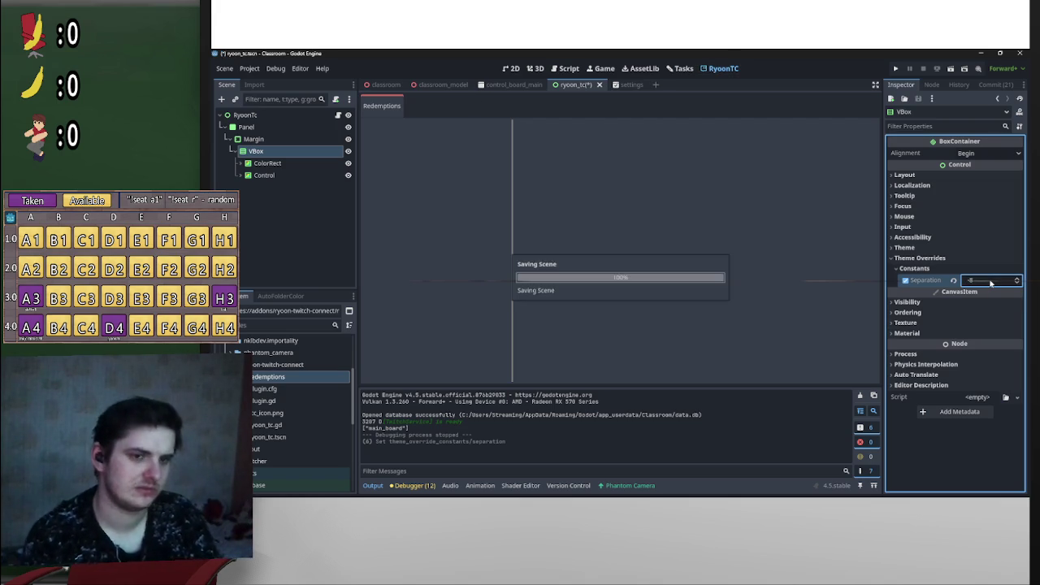
pyautogui.click(249, 68)
pyautogui.click(268, 79)
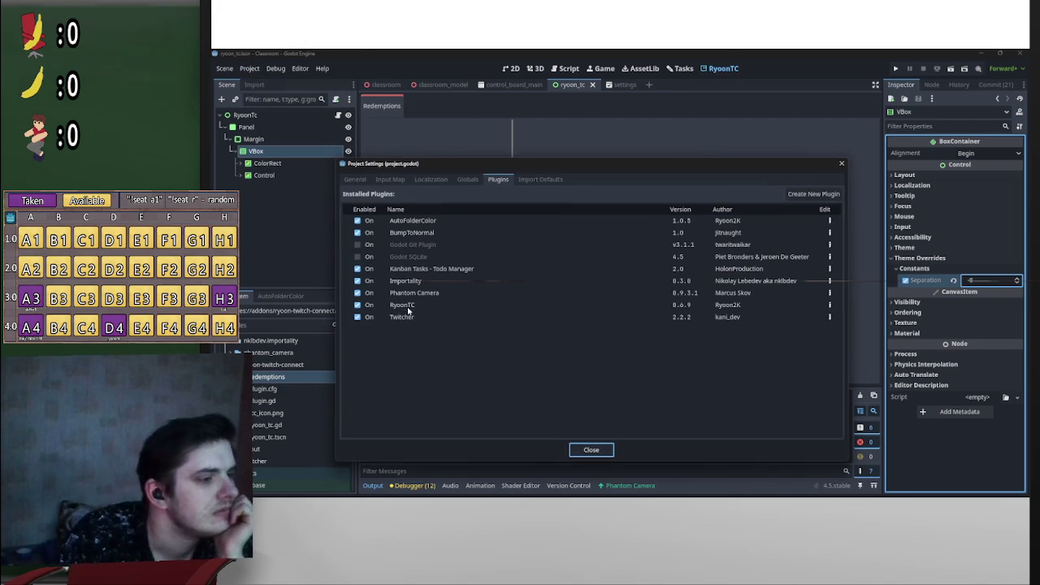
pyautogui.click(357, 304)
pyautogui.click(358, 304)
pyautogui.click(591, 449)
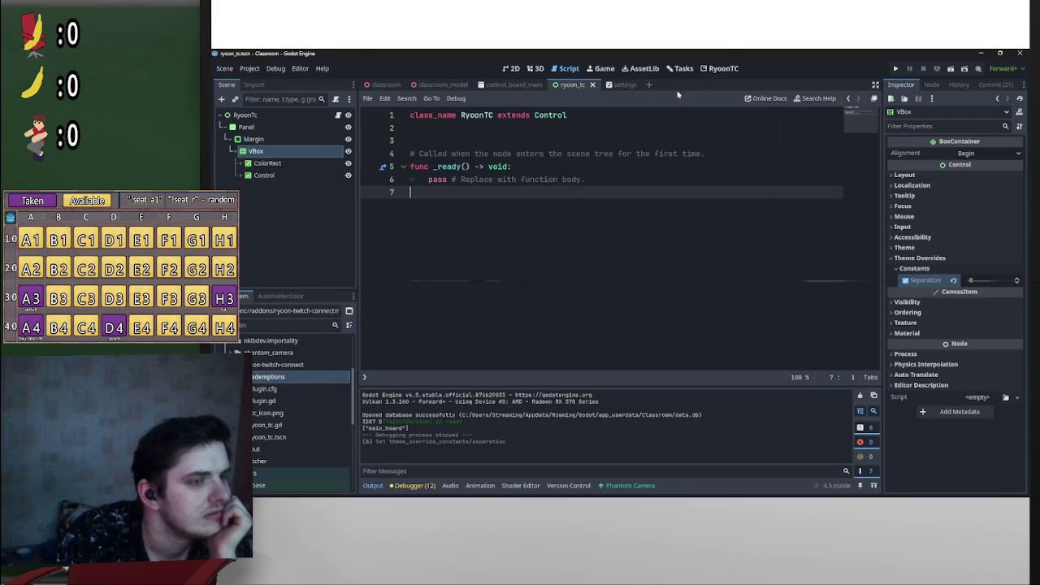
pyautogui.click(719, 70)
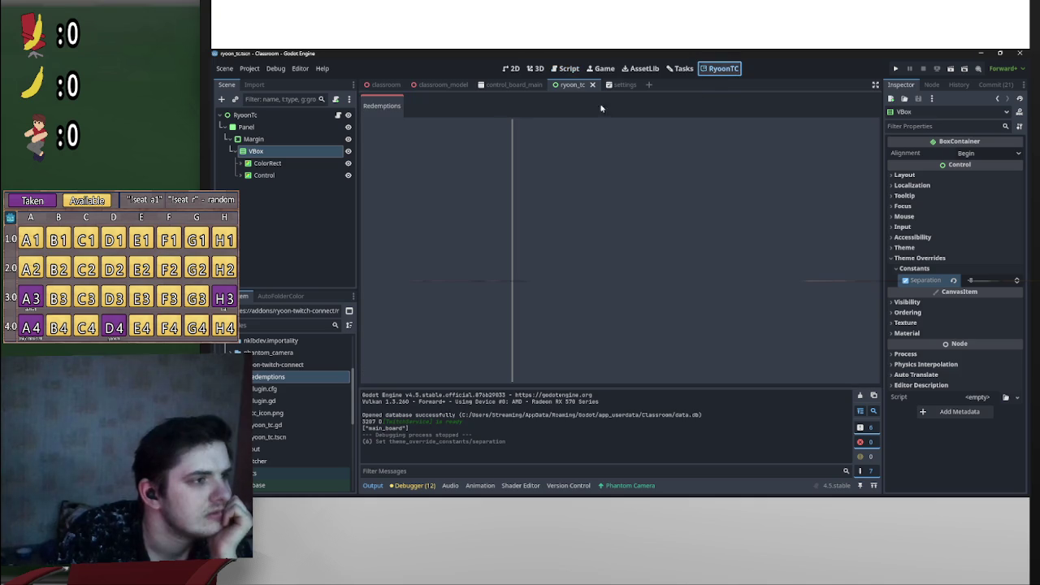
pyautogui.click(398, 104)
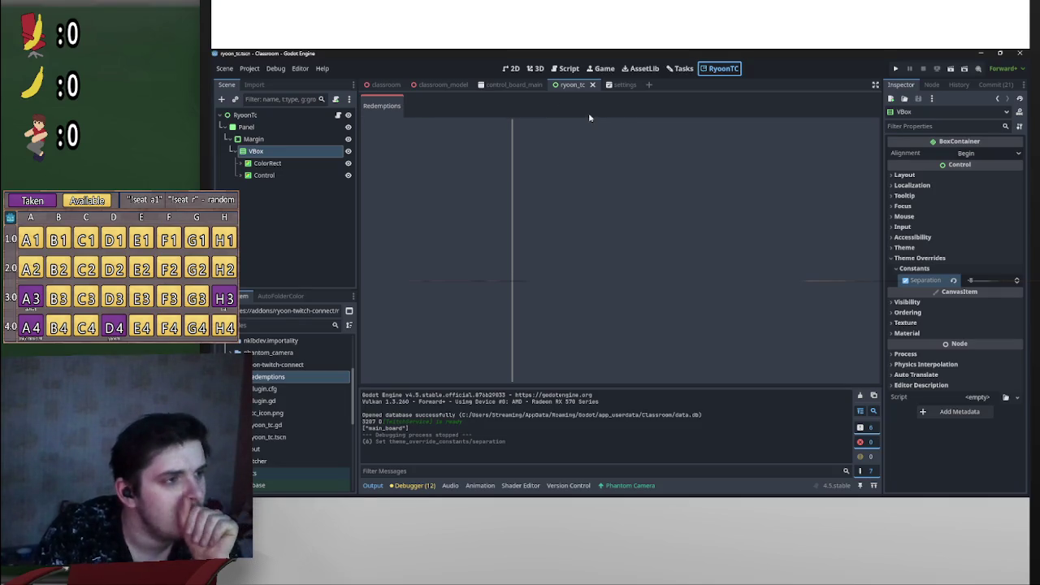
# Step: Switch from 3D back to 2D and select the Margin, Redemptions and HBox nodes
pyautogui.click(540, 69)
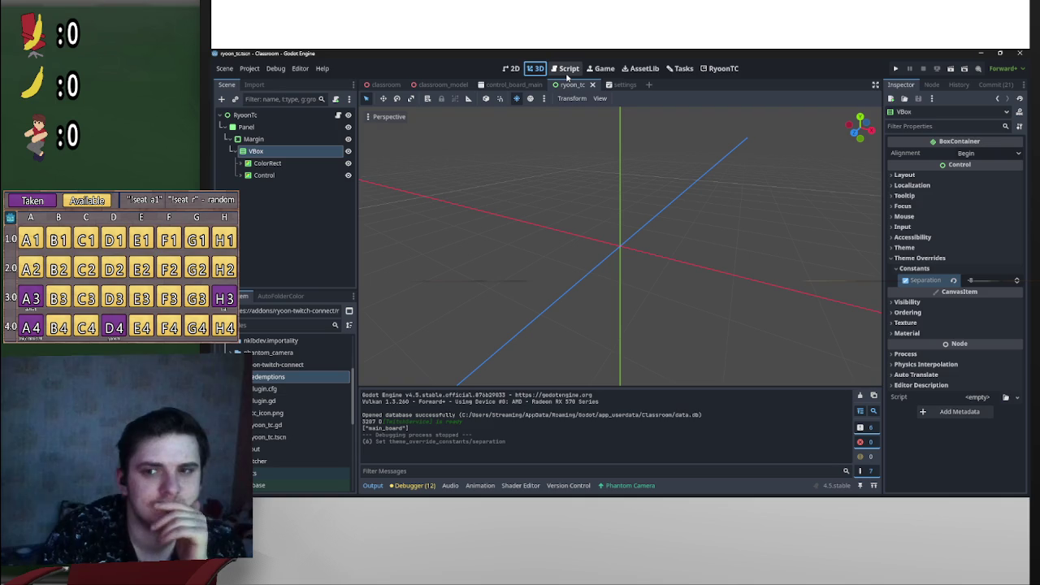
pyautogui.click(514, 69)
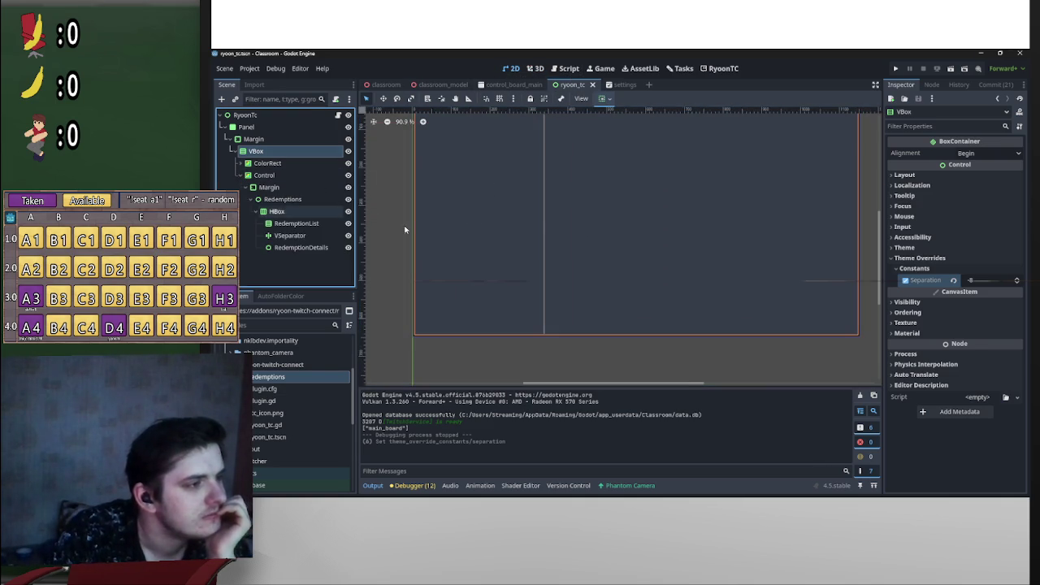
pyautogui.click(280, 187)
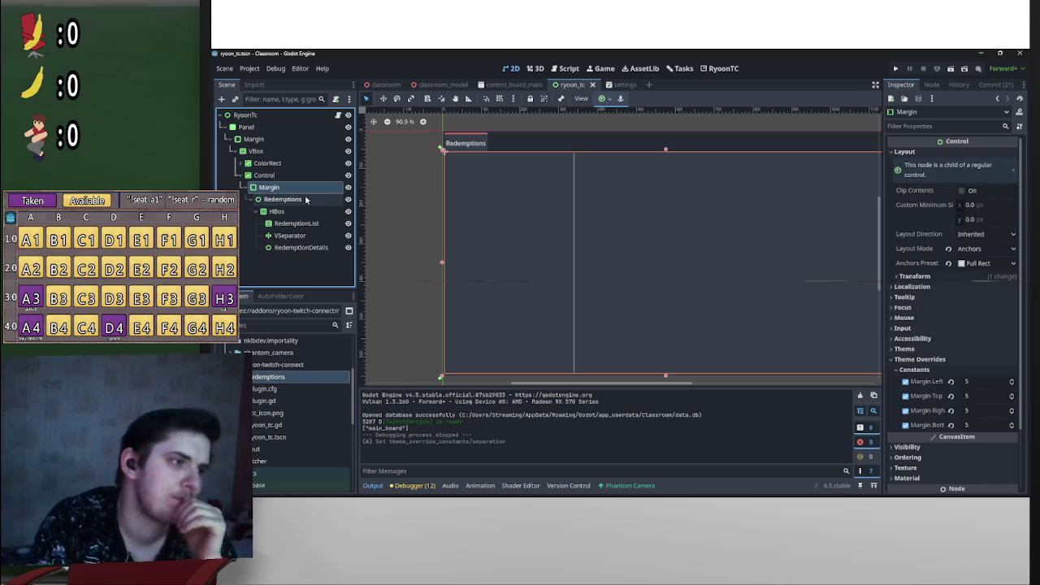
pyautogui.click(308, 199)
pyautogui.scroll(-1, 581, 152)
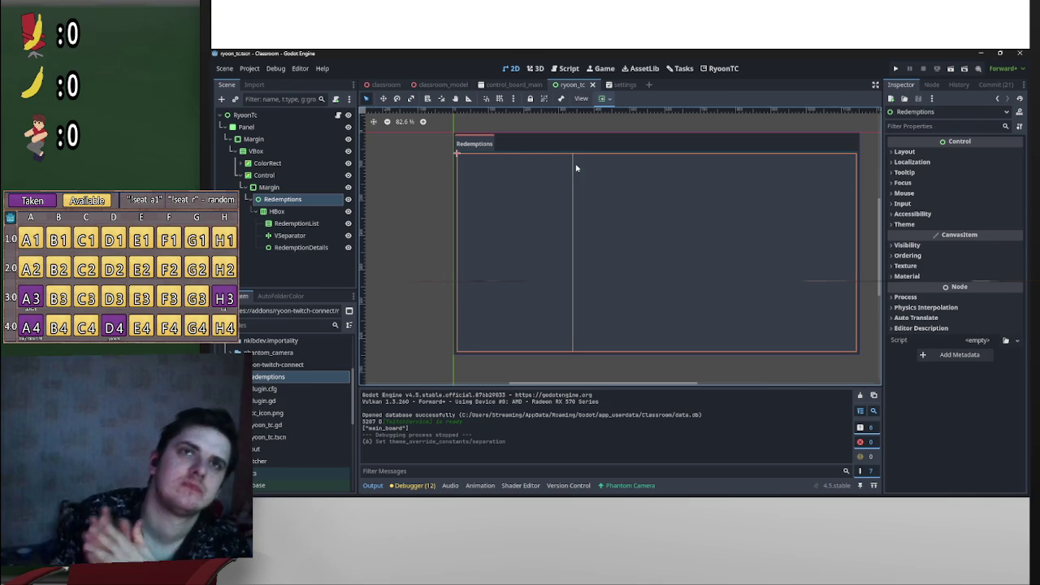
pyautogui.click(293, 214)
# Step: Add a ScrollContainer as a child of HBox, found by searching 'scr'
pyautogui.rightClick(293, 217)
pyautogui.click(415, 216)
pyautogui.write('w')
pyautogui.press('BackSpace')
pyautogui.write('scr')
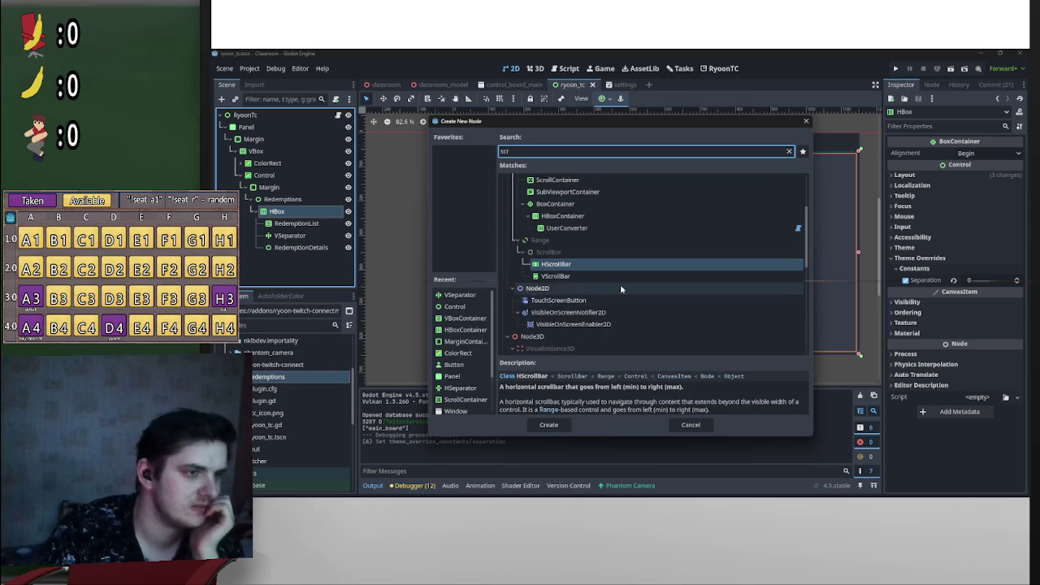
pyautogui.scroll(2, 620, 285)
pyautogui.doubleClick(566, 225)
# Step: Move RedemptionList into the ScrollContainer and enable its Horizontal Expand sizing
pyautogui.moveTo(315, 260); pyautogui.dragTo(310, 226)
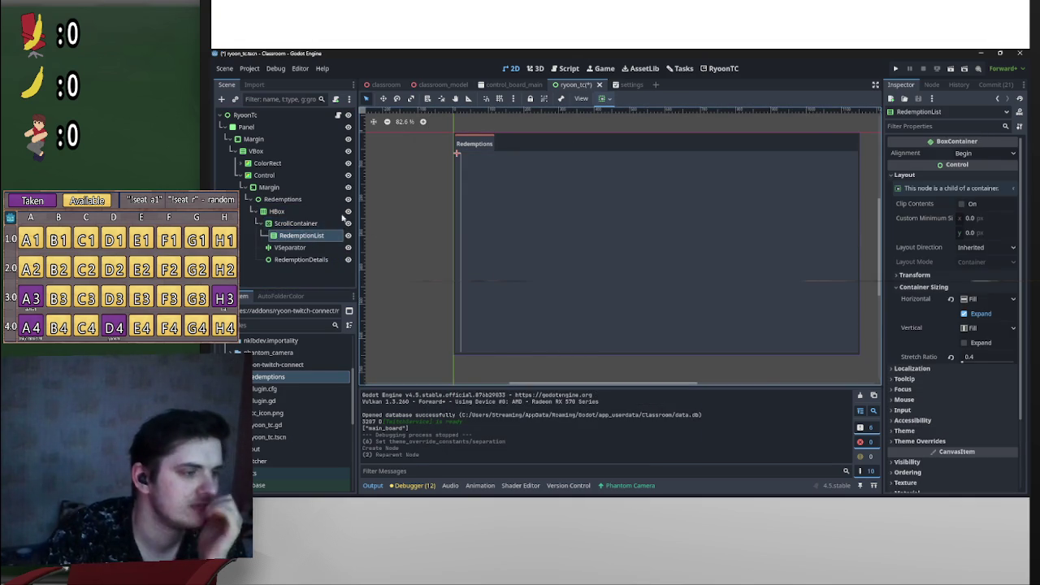
pyautogui.click(296, 223)
pyautogui.click(602, 100)
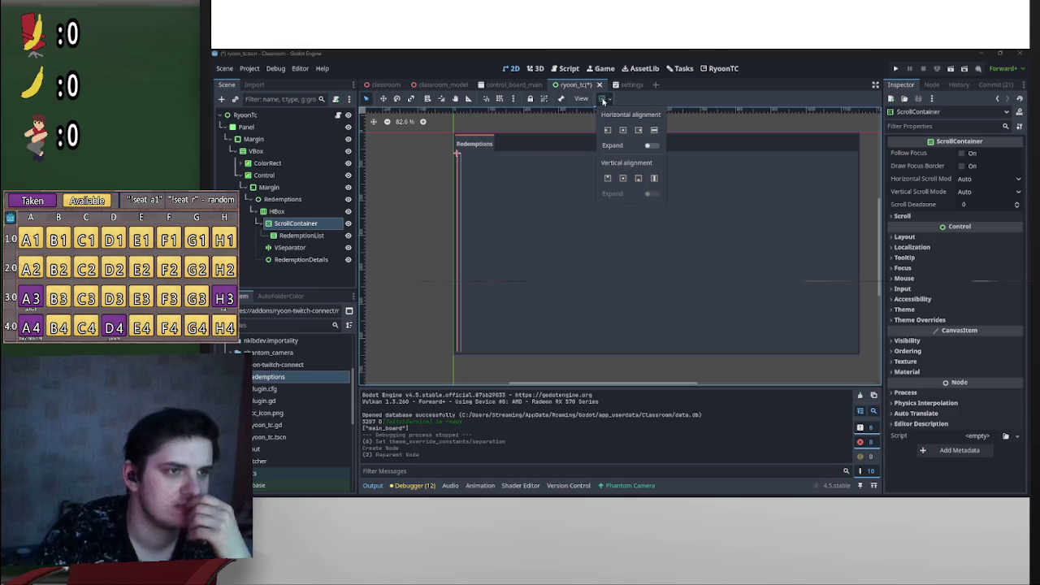
pyautogui.click(653, 146)
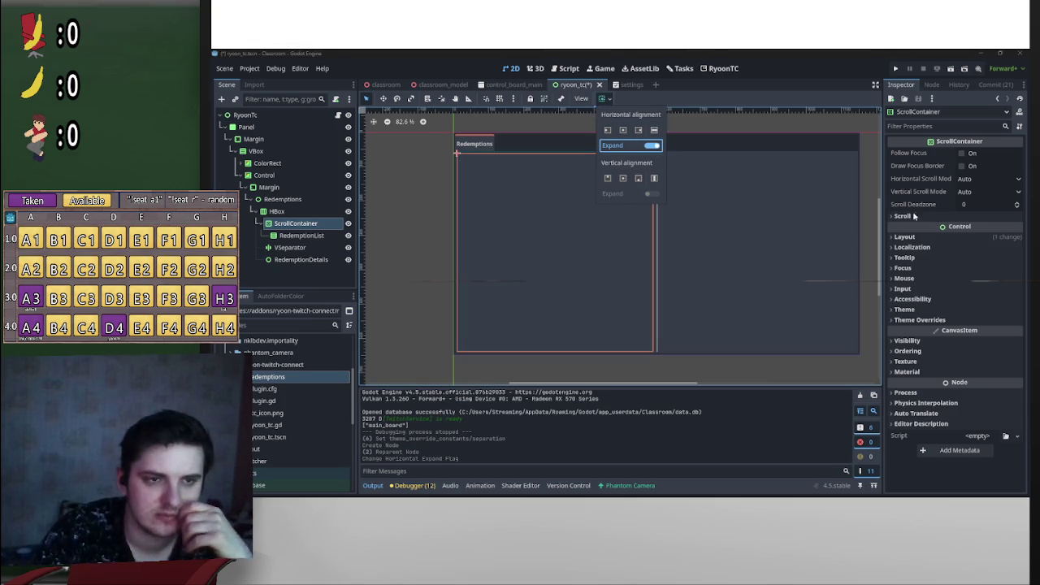
pyautogui.click(918, 319)
pyautogui.click(905, 236)
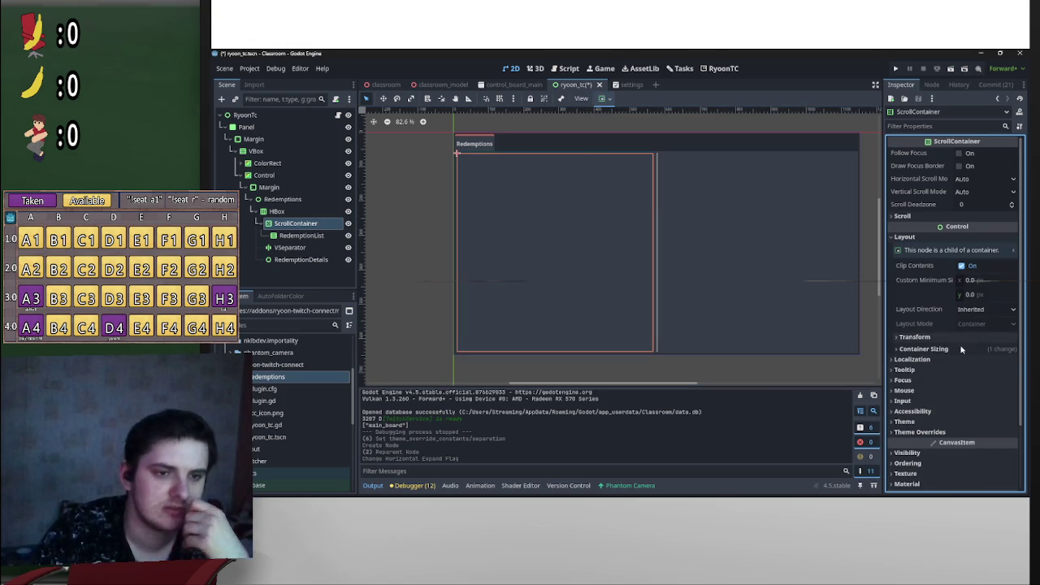
# Step: Set the ScrollContainer's Layout > Container Sizing Stretch Ratio to 0.4
pyautogui.click(283, 261)
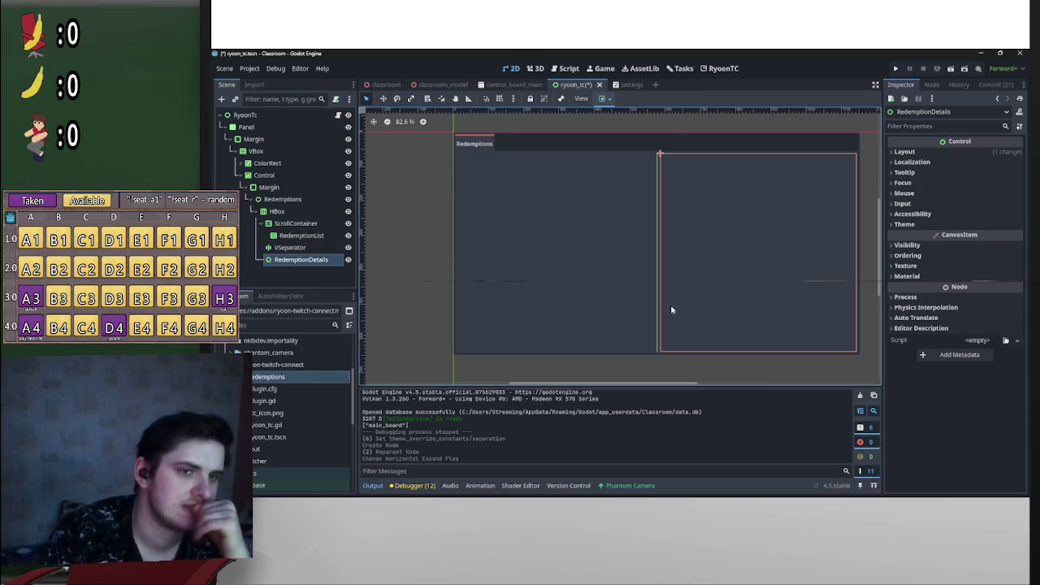
pyautogui.click(313, 224)
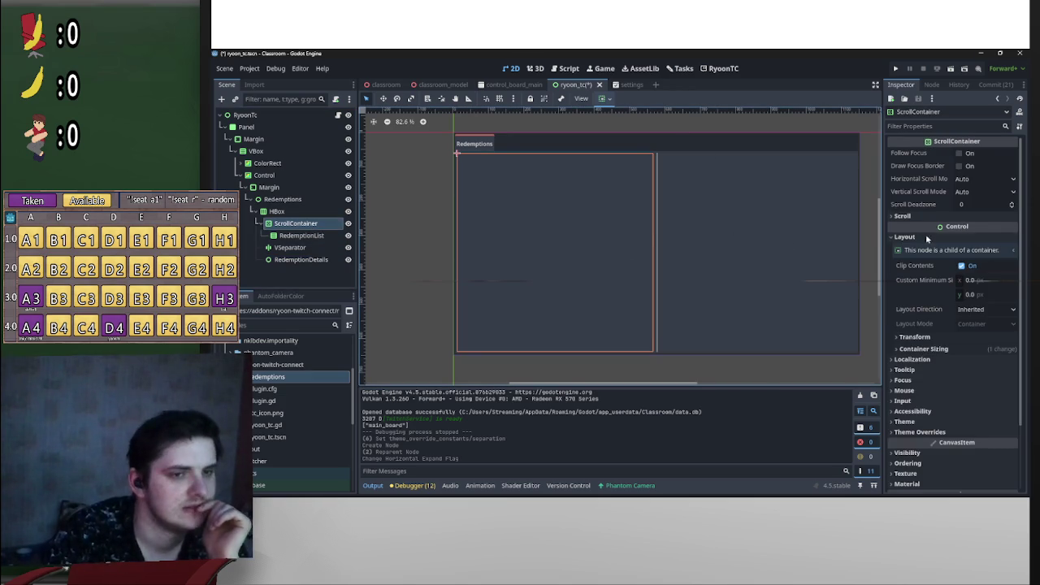
pyautogui.click(930, 349)
pyautogui.click(979, 403)
pyautogui.write('0.4')
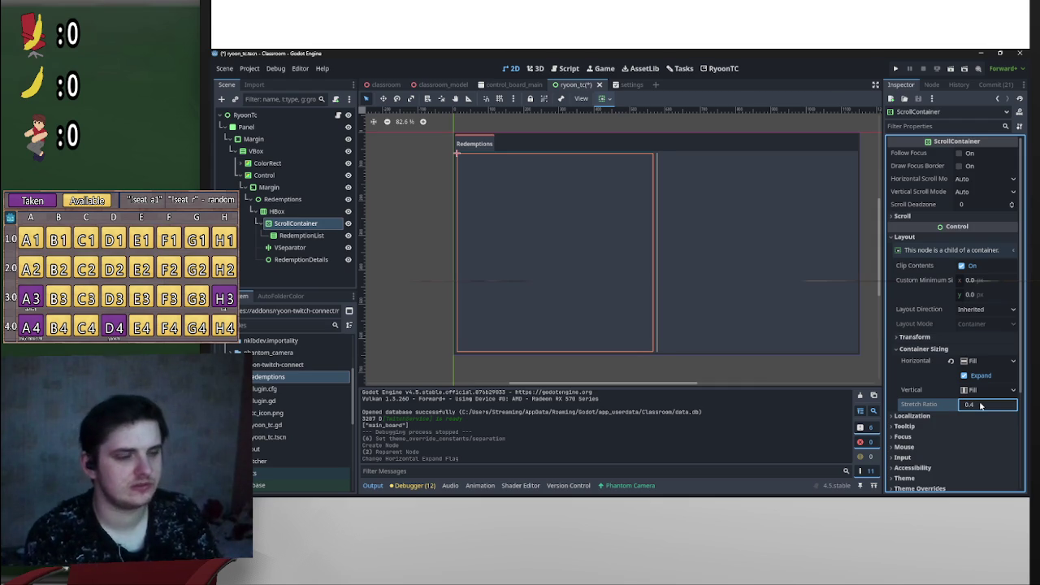
pyautogui.press('Return')
pyautogui.click(407, 269)
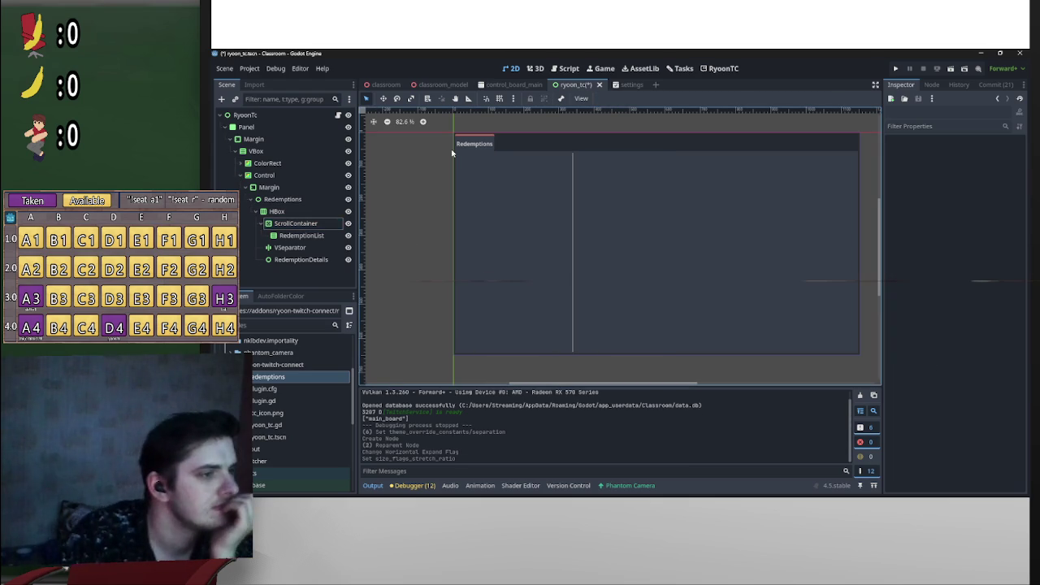
pyautogui.click(276, 211)
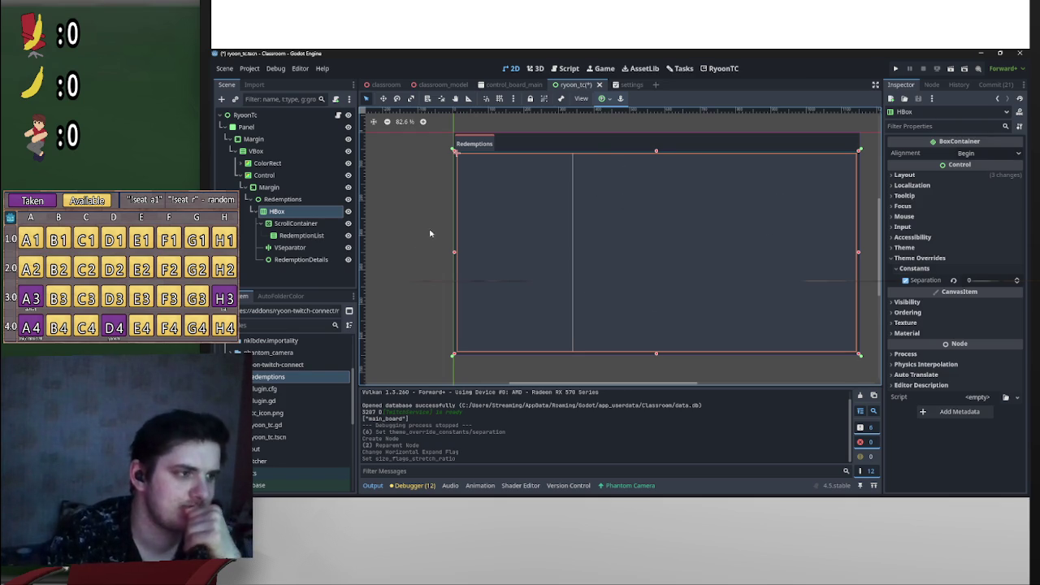
pyautogui.click(297, 200)
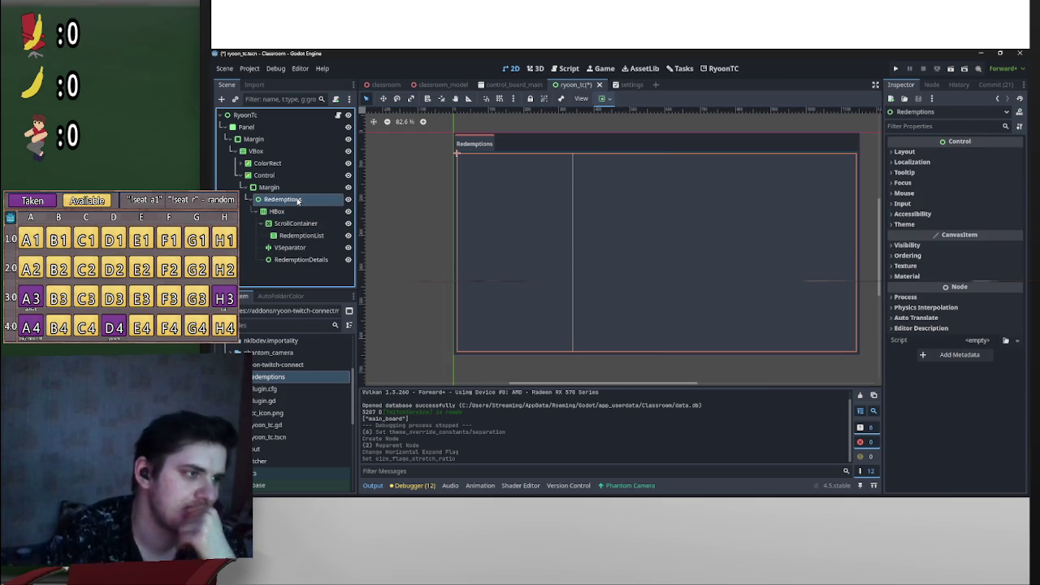
pyautogui.click(291, 208)
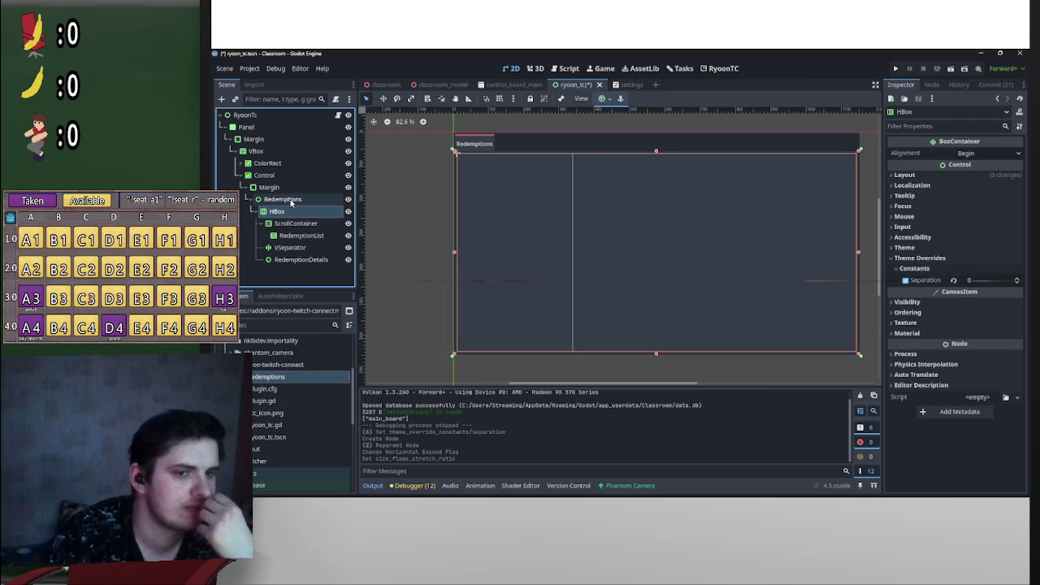
pyautogui.click(307, 260)
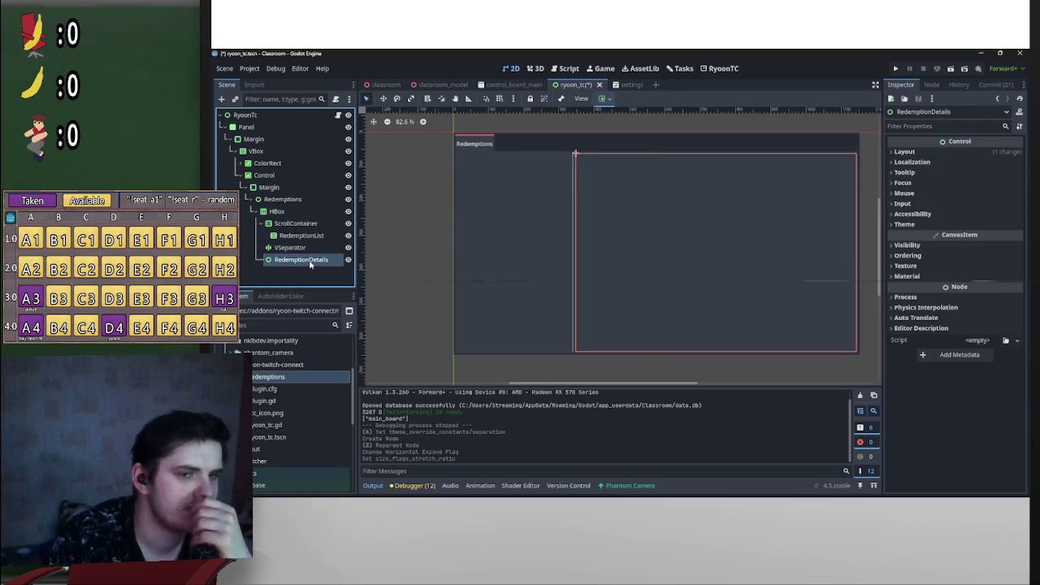
pyautogui.click(298, 189)
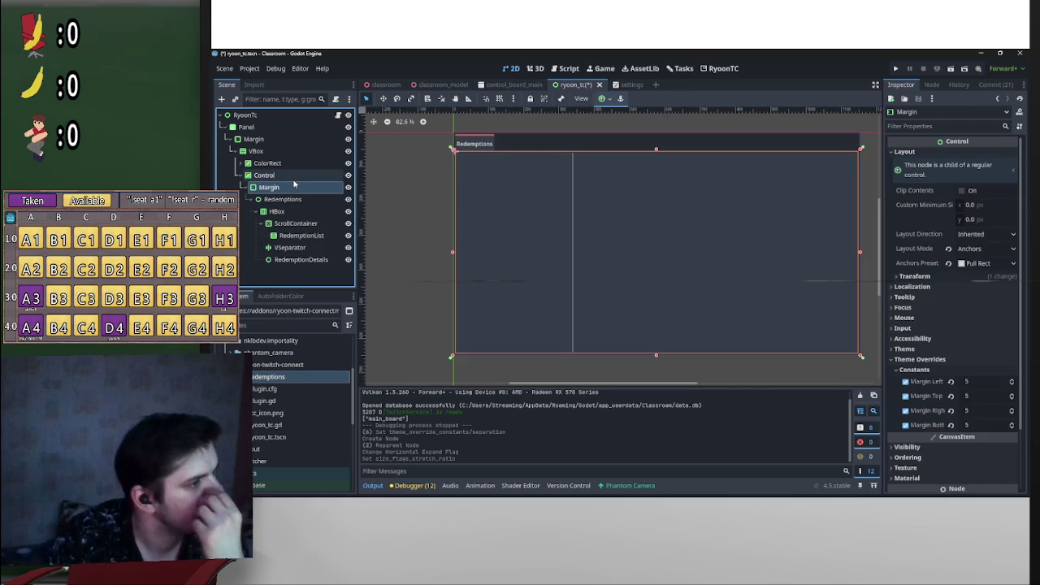
pyautogui.click(307, 260)
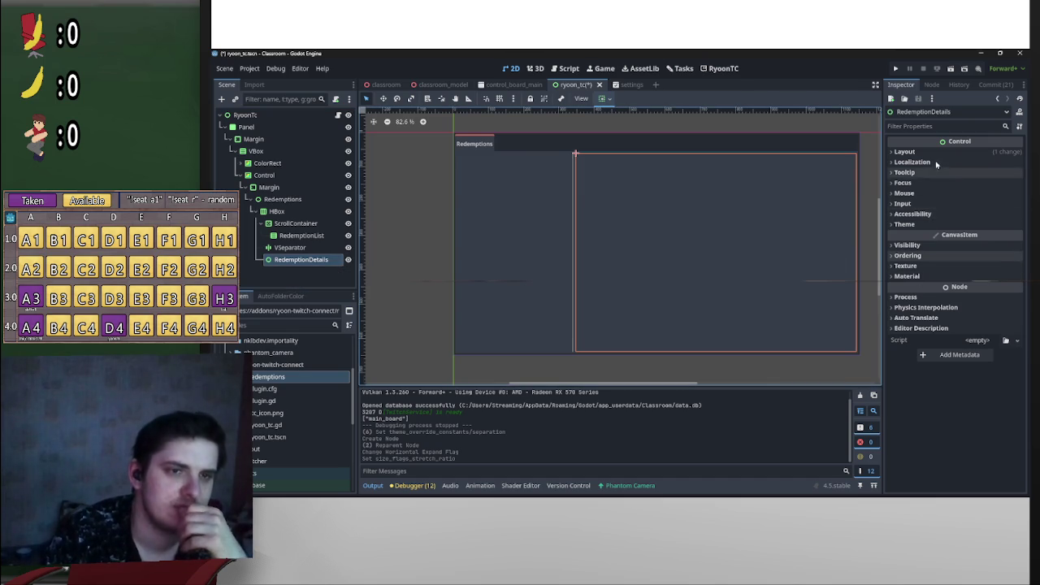
pyautogui.click(904, 152)
pyautogui.click(918, 263)
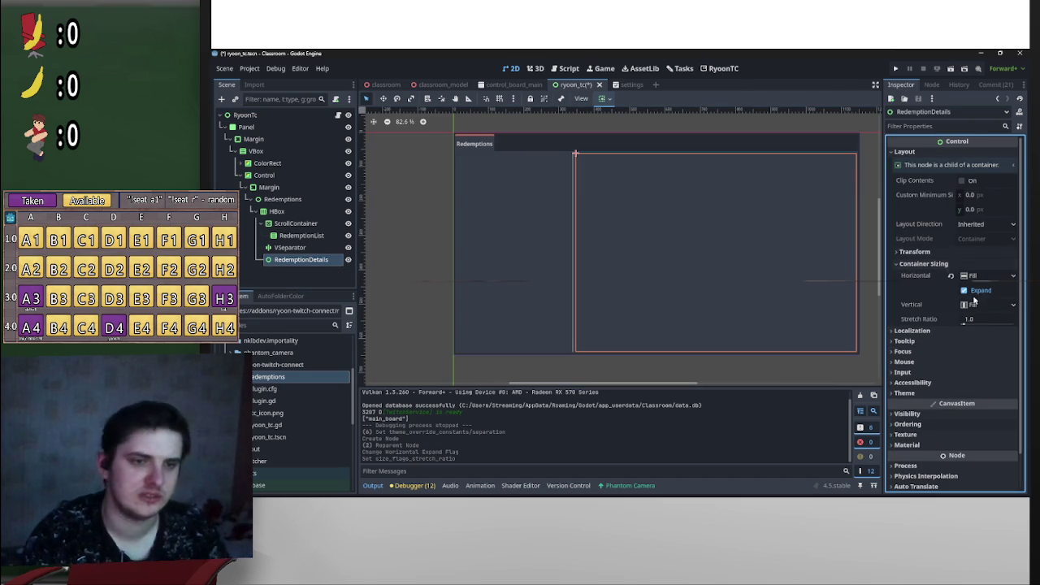
pyautogui.click(985, 319)
pyautogui.write('0')
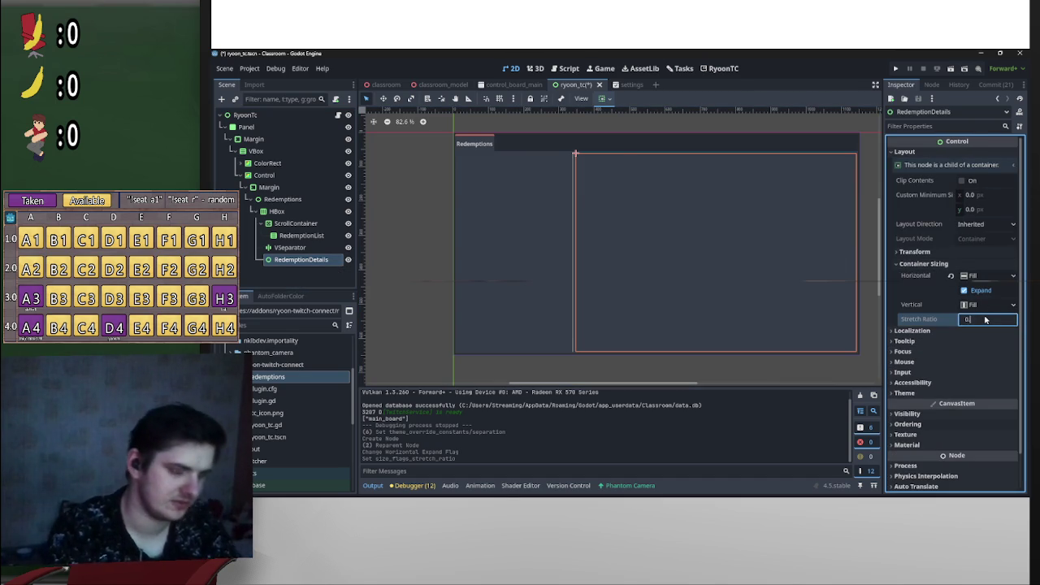
pyautogui.write('.8')
pyautogui.press('Return')
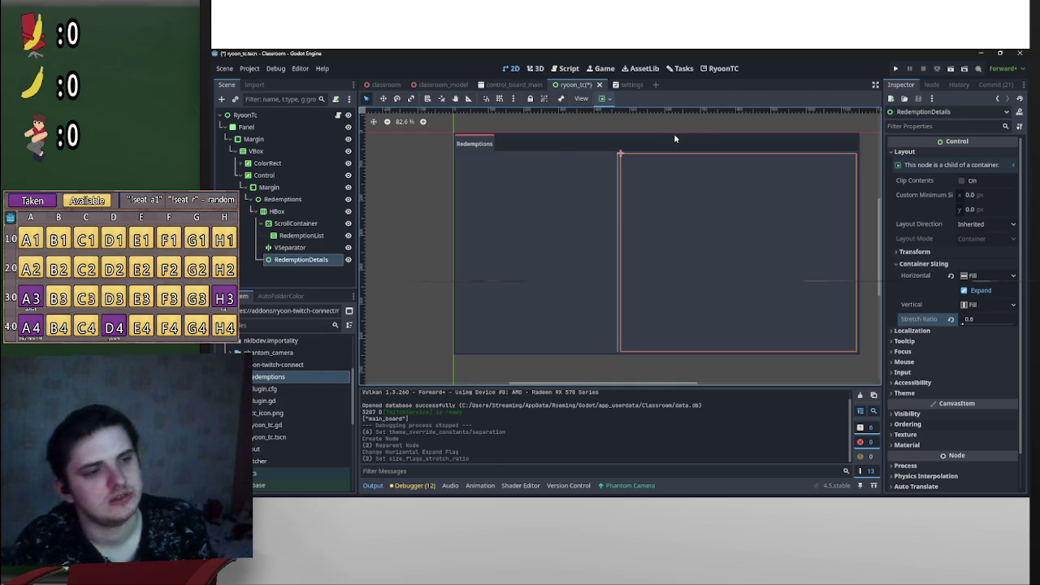
pyautogui.hotkey('ctrl', 'z')
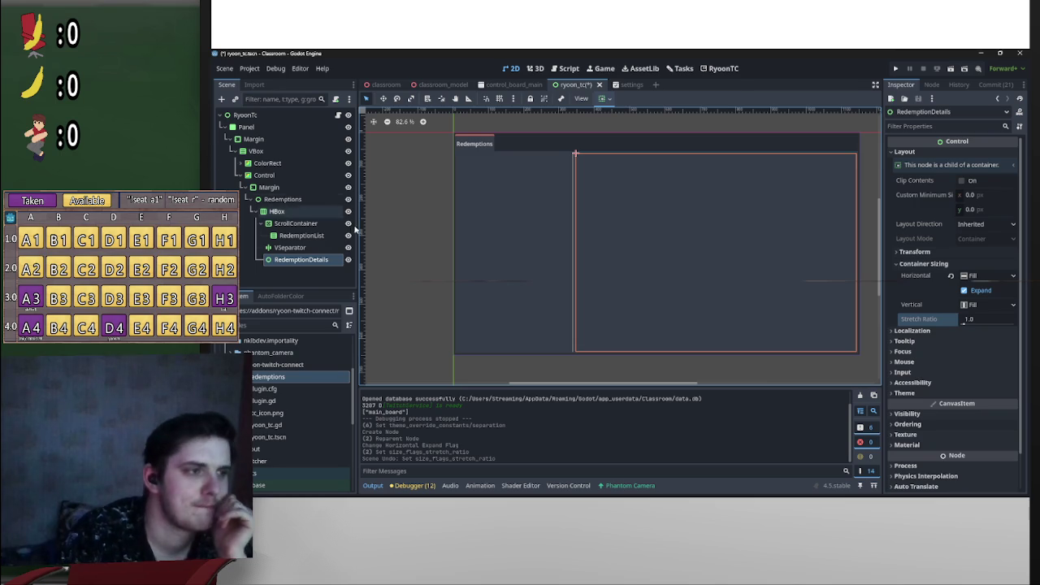
pyautogui.click(571, 311)
# Step: Set the VSeparator's Theme Overrides Separation constant to 10
pyautogui.click(983, 258)
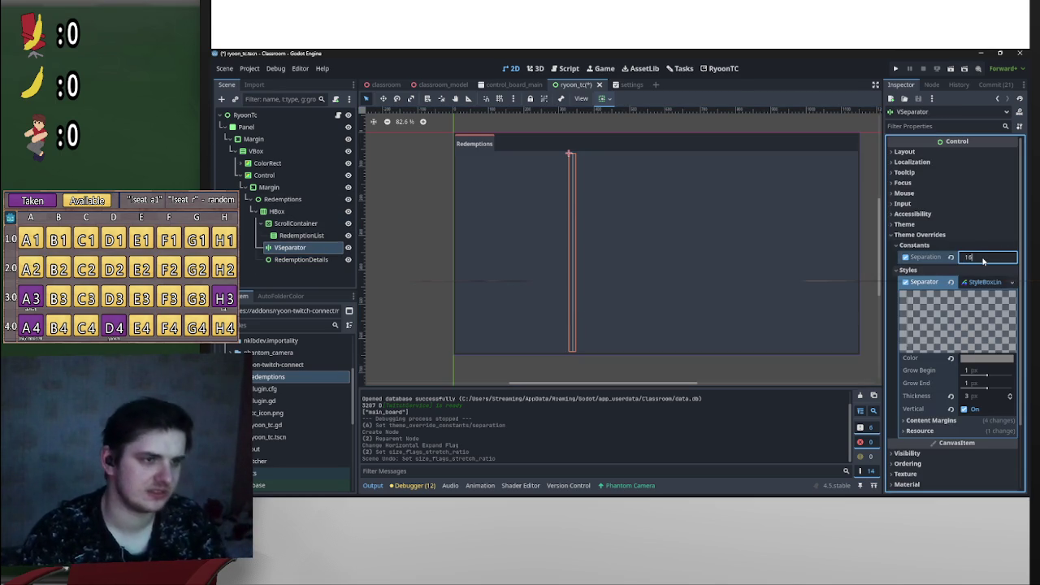
pyautogui.write('1')
pyautogui.press('Return')
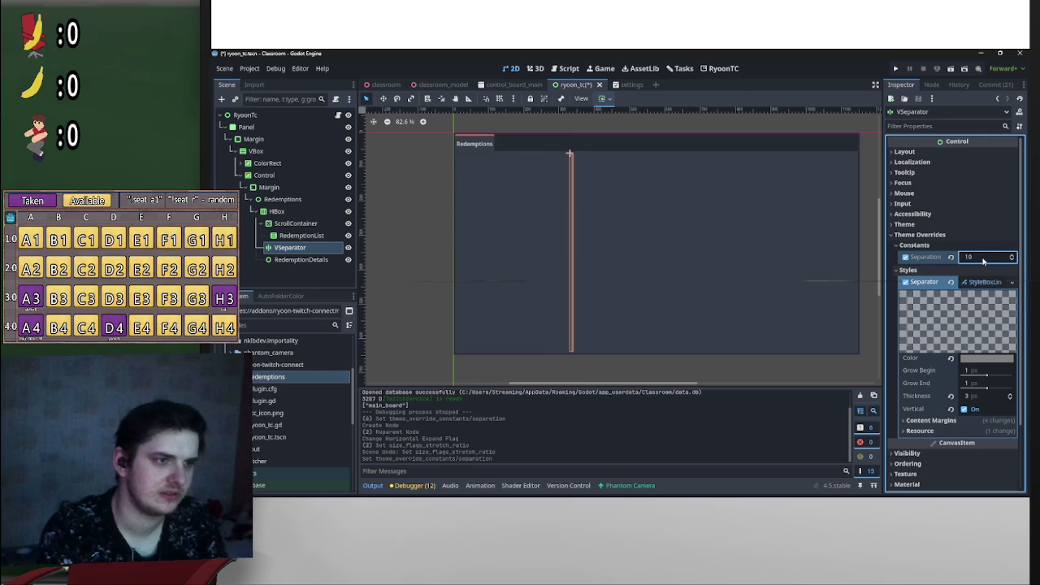
pyautogui.click(983, 259)
pyautogui.scroll(4, 661, 299)
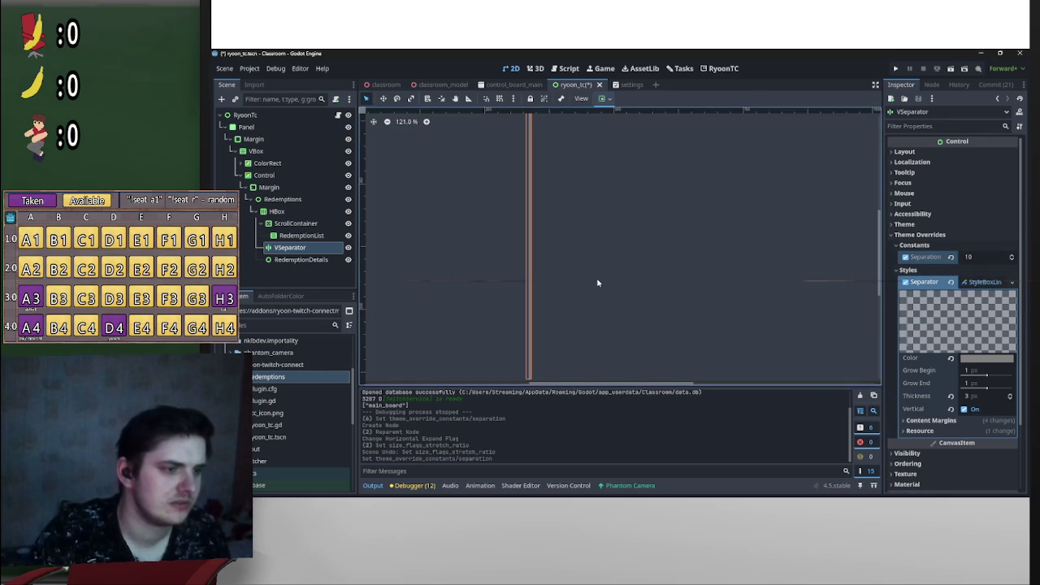
pyautogui.scroll(-4, 596, 284)
# Step: Try a separator line thickness of 1 and inspect its content margins
pyautogui.click(425, 213)
pyautogui.scroll(5, 537, 236)
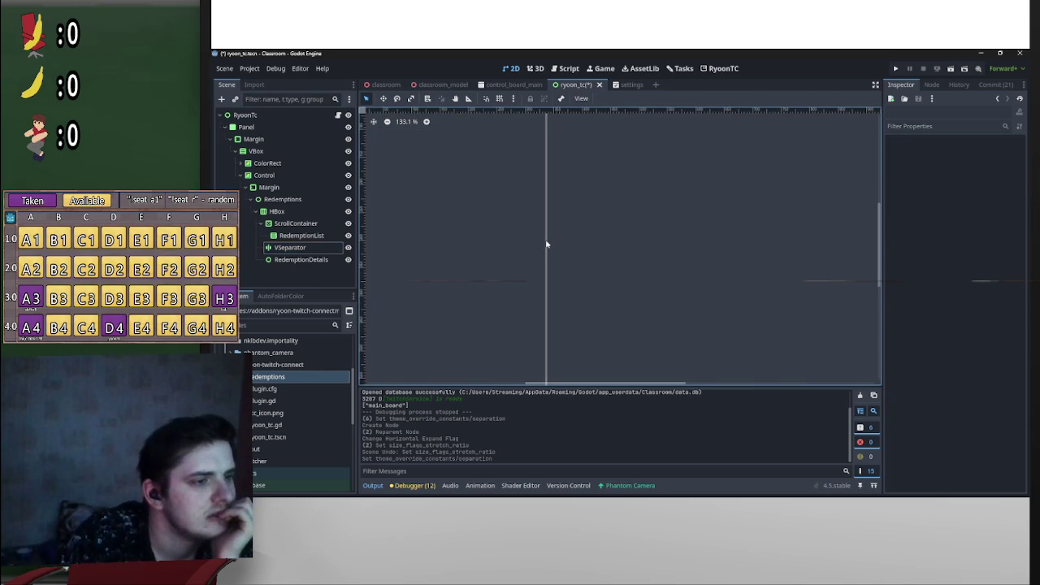
pyautogui.click(546, 243)
pyautogui.scroll(3, 547, 242)
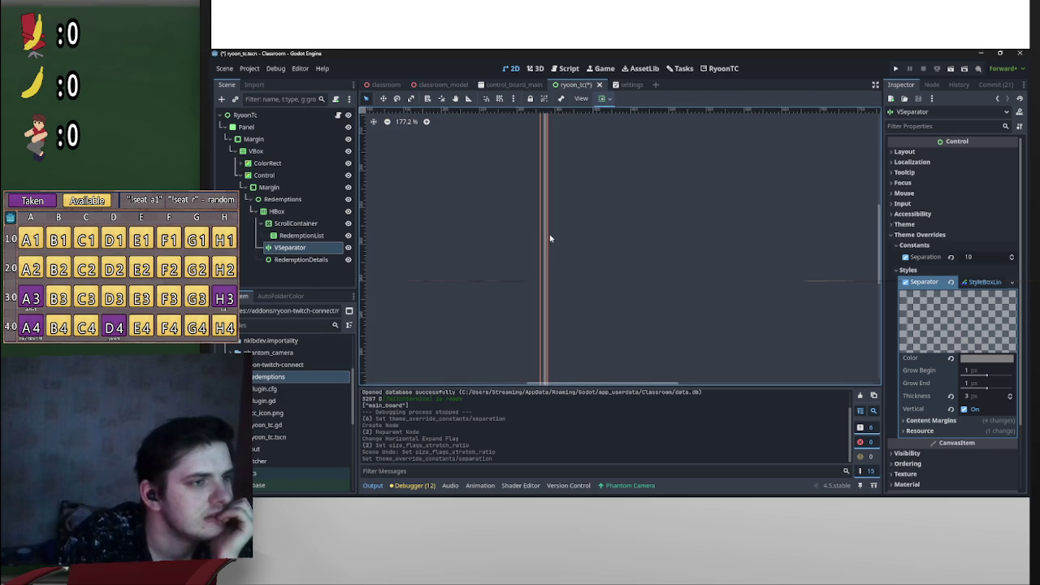
pyautogui.click(951, 397)
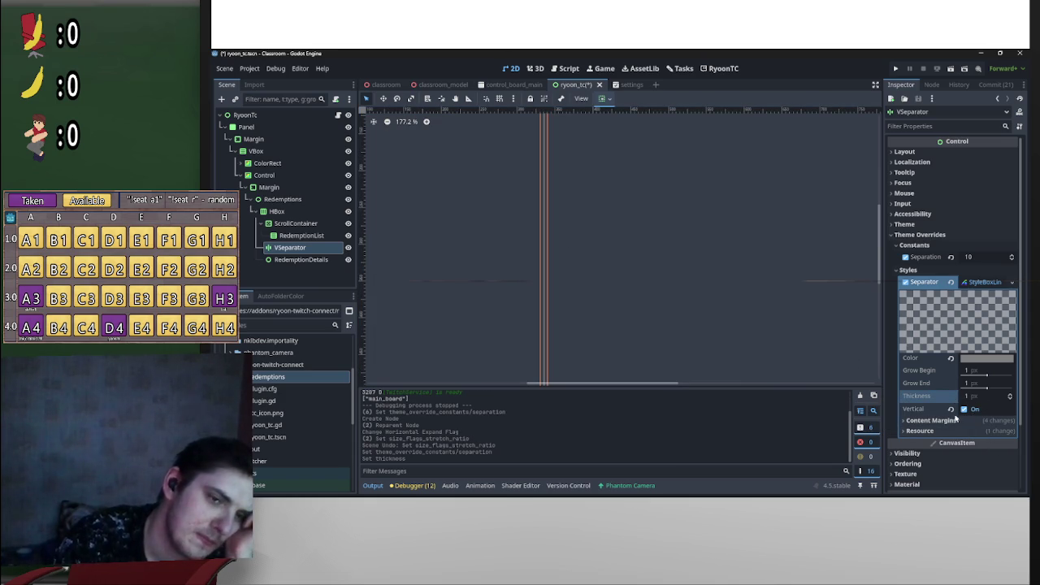
pyautogui.click(931, 420)
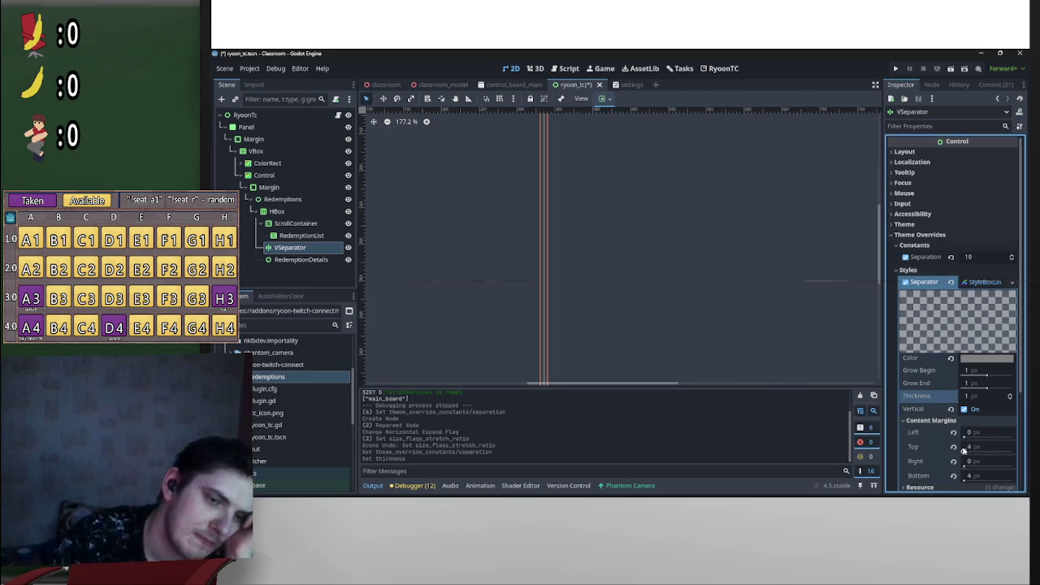
pyautogui.scroll(-2, 920, 434)
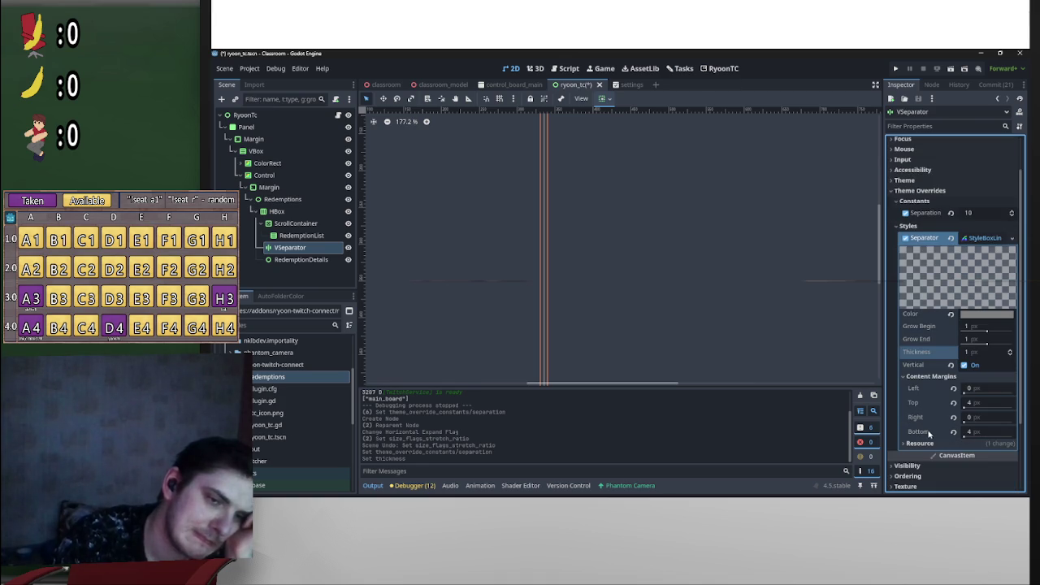
pyautogui.click(917, 376)
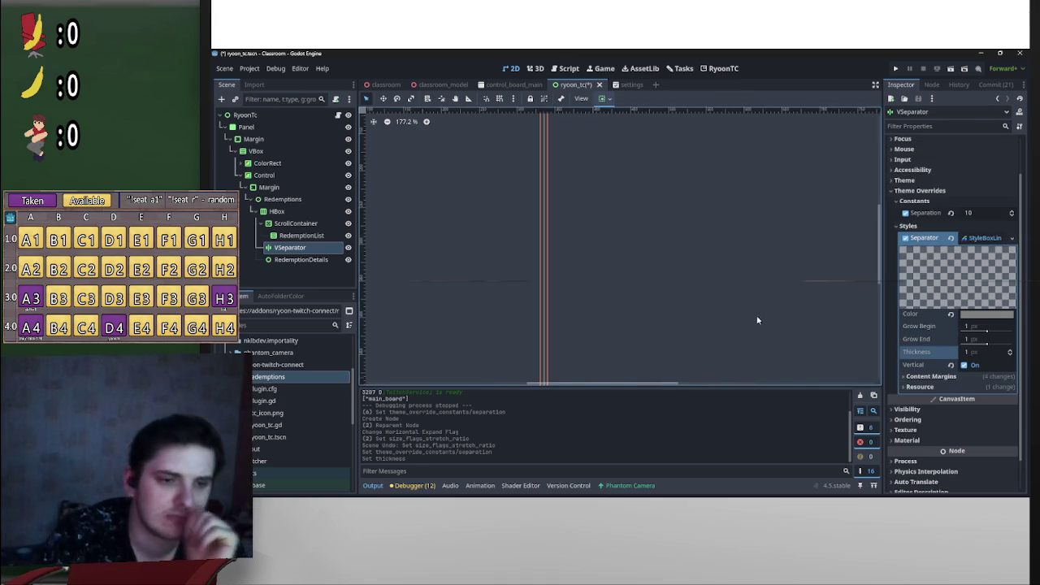
pyautogui.scroll(-4, 756, 320)
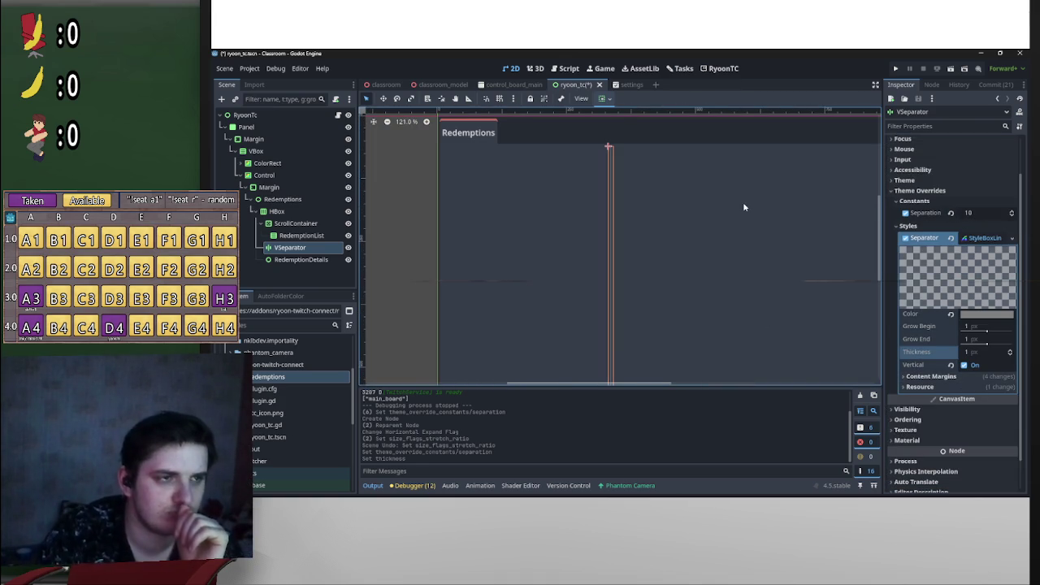
# Step: Undo the thickness change, save ryoon_tc, and select RedemptionDetails
pyautogui.hotkey('ctrl', 'z')
pyautogui.hotkey('ctrl', 's')
pyautogui.click(401, 252)
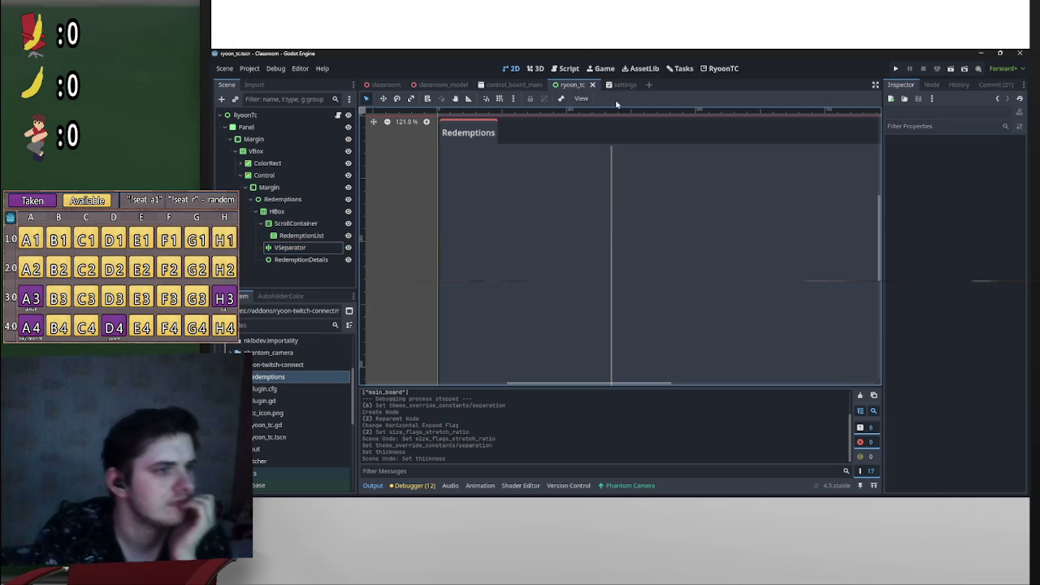
pyautogui.scroll(-4, 605, 234)
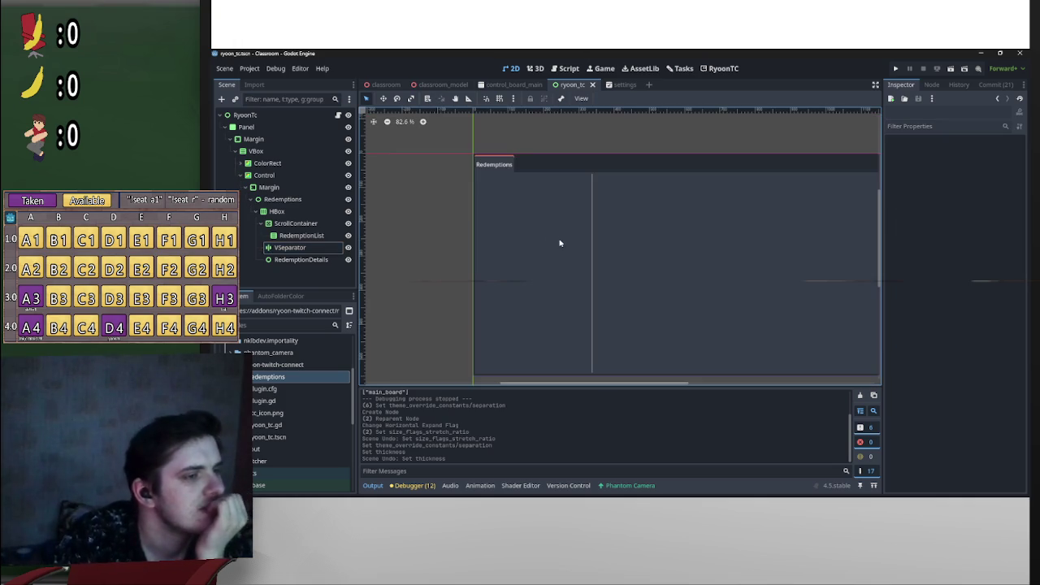
pyautogui.scroll(-2, 641, 251)
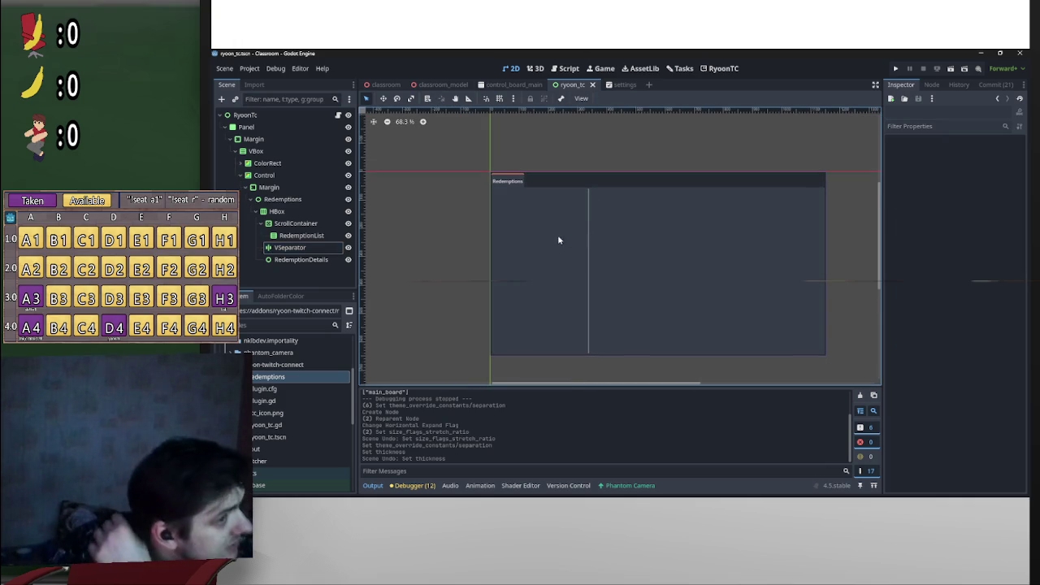
pyautogui.click(319, 259)
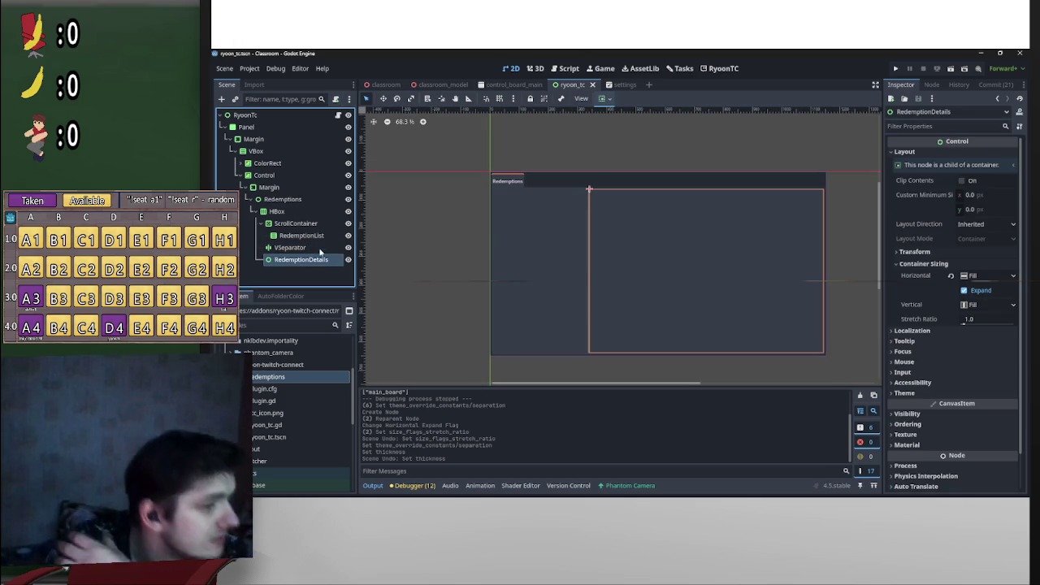
# Step: Add a Control node as a child of RedemptionList
pyautogui.click(314, 235)
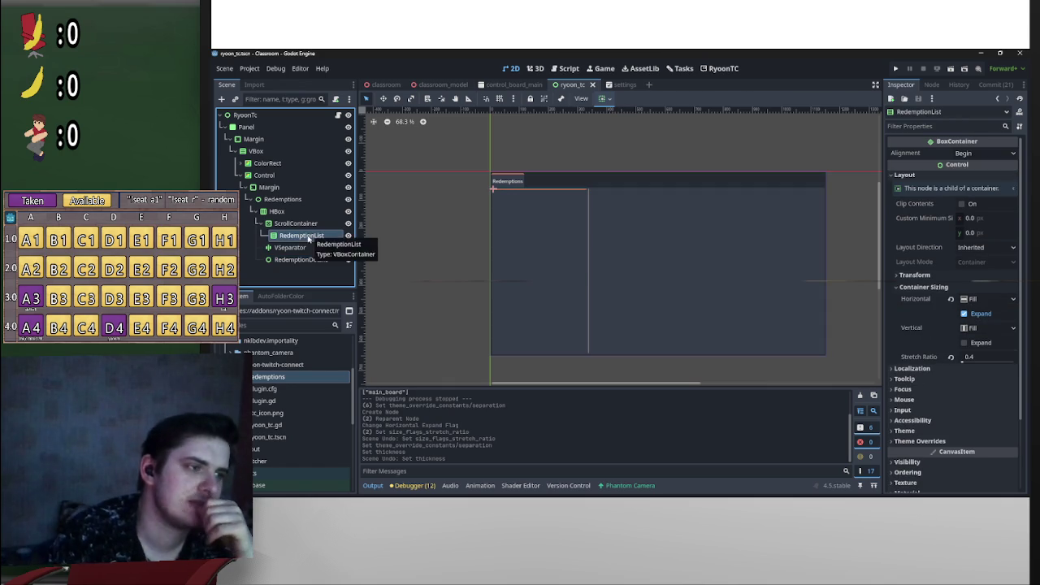
pyautogui.rightClick(315, 236)
pyautogui.click(329, 249)
pyautogui.scroll(3, 613, 307)
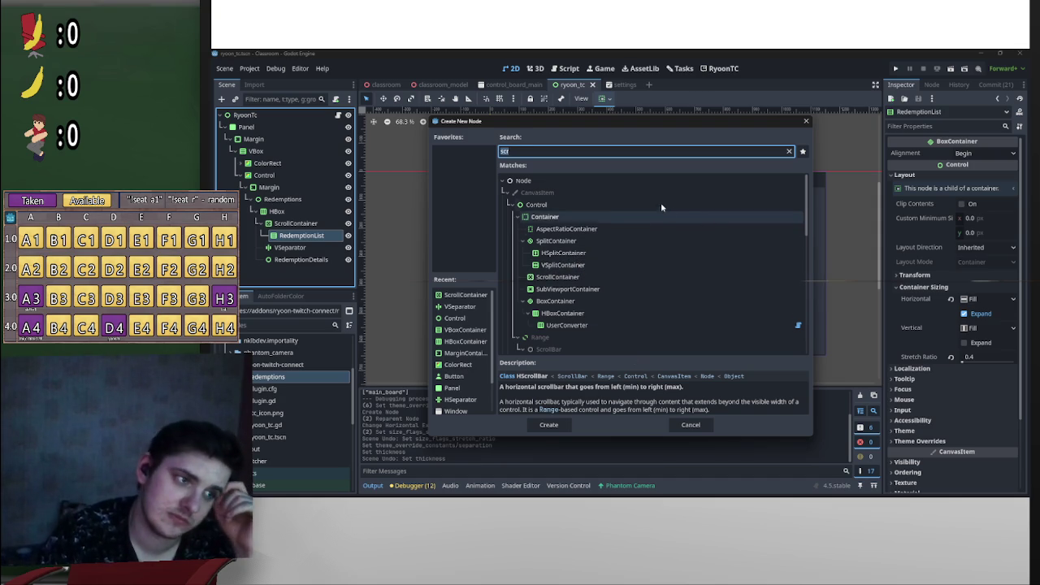
pyautogui.doubleClick(545, 204)
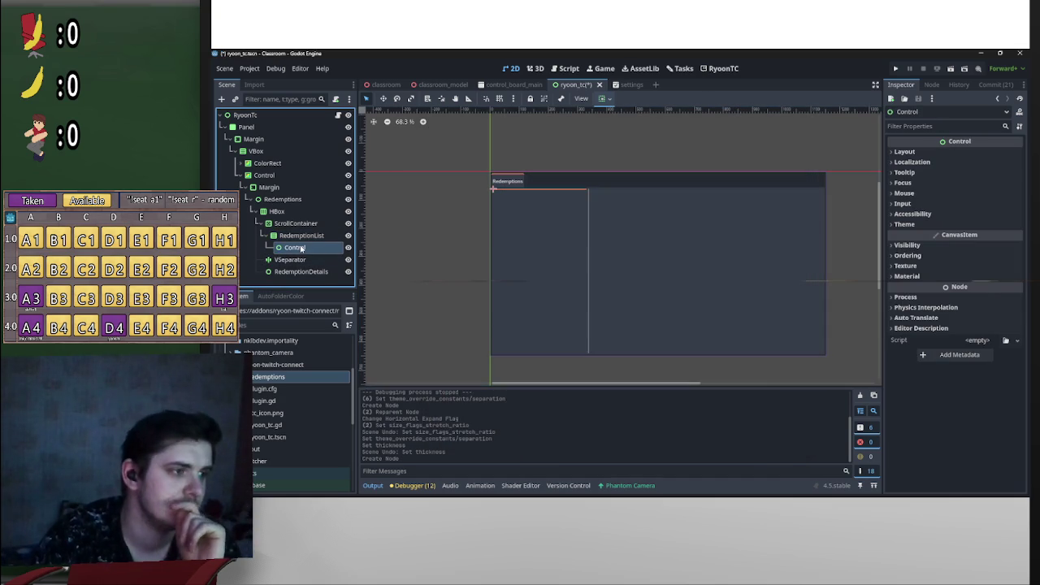
# Step: Rename the new Control node to RedemptionItem
pyautogui.click(301, 249)
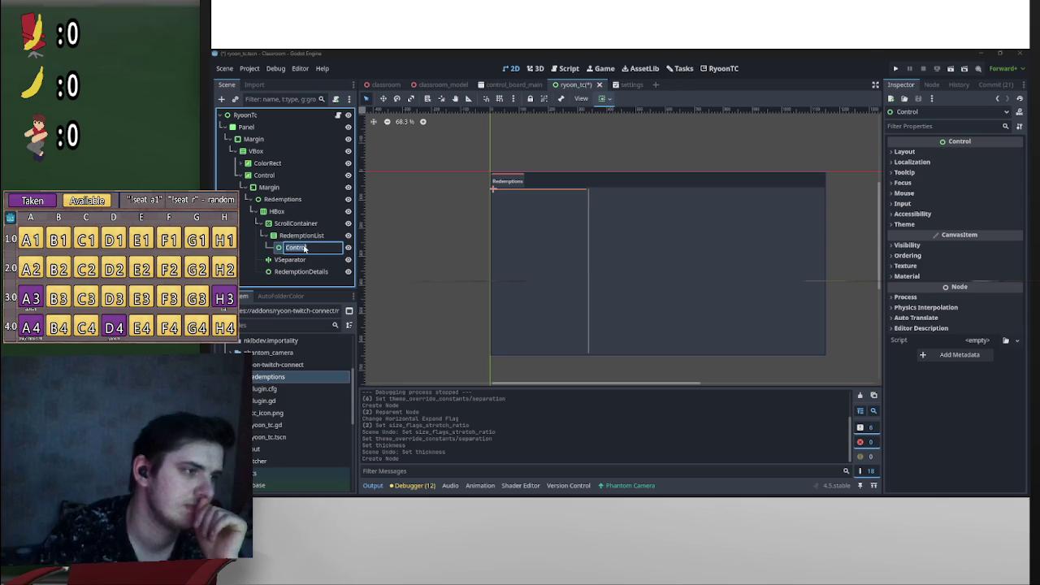
pyautogui.moveTo(322, 249); pyautogui.dragTo(256, 248)
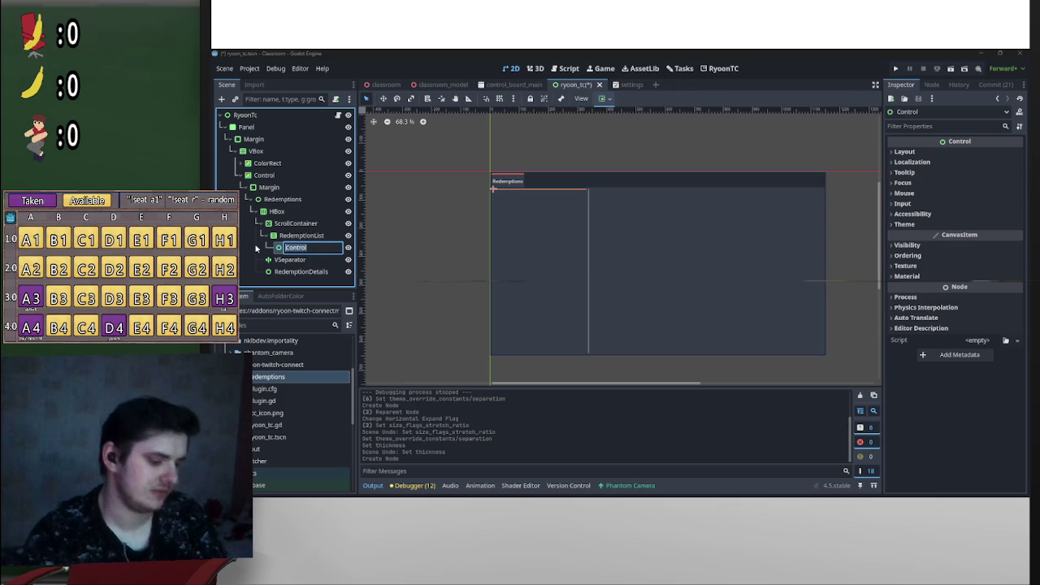
pyautogui.write('RedemptionItem')
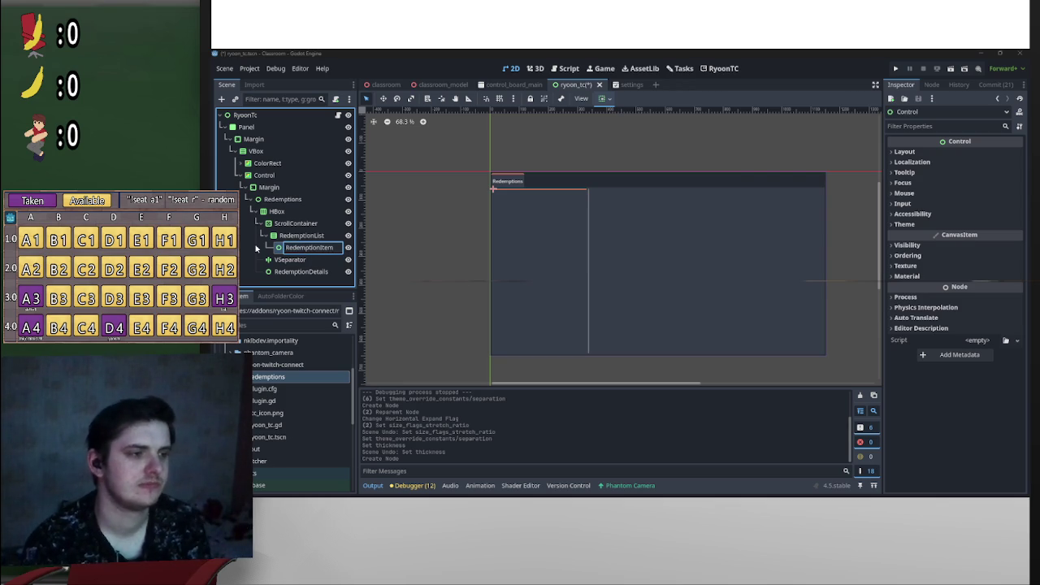
pyautogui.press('Return')
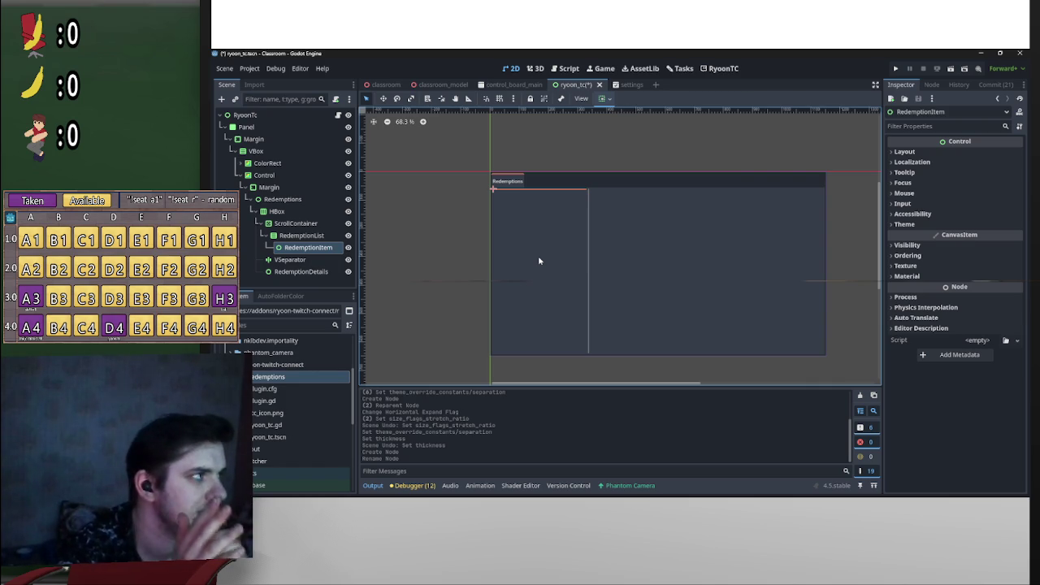
# Step: Add a Button child to RedemptionItem and tick Flat in the Inspector
pyautogui.rightClick(325, 247)
pyautogui.click(357, 249)
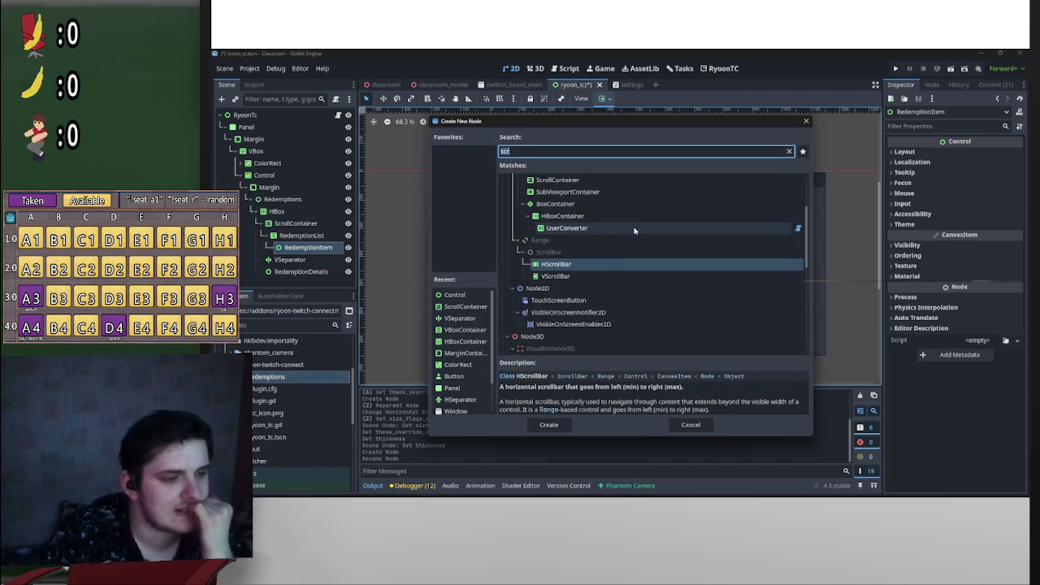
pyautogui.scroll(3, 585, 272)
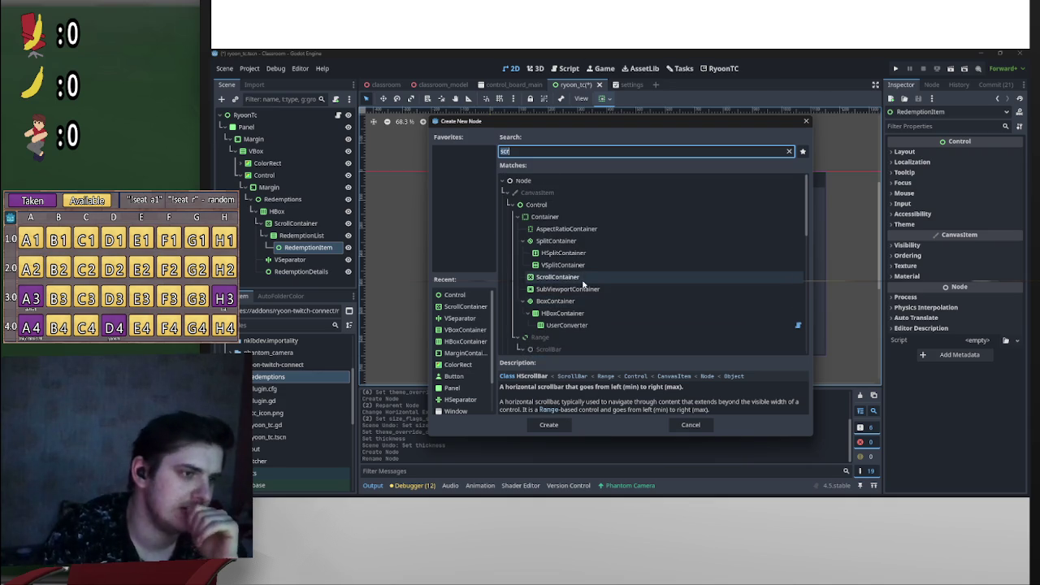
pyautogui.write('But')
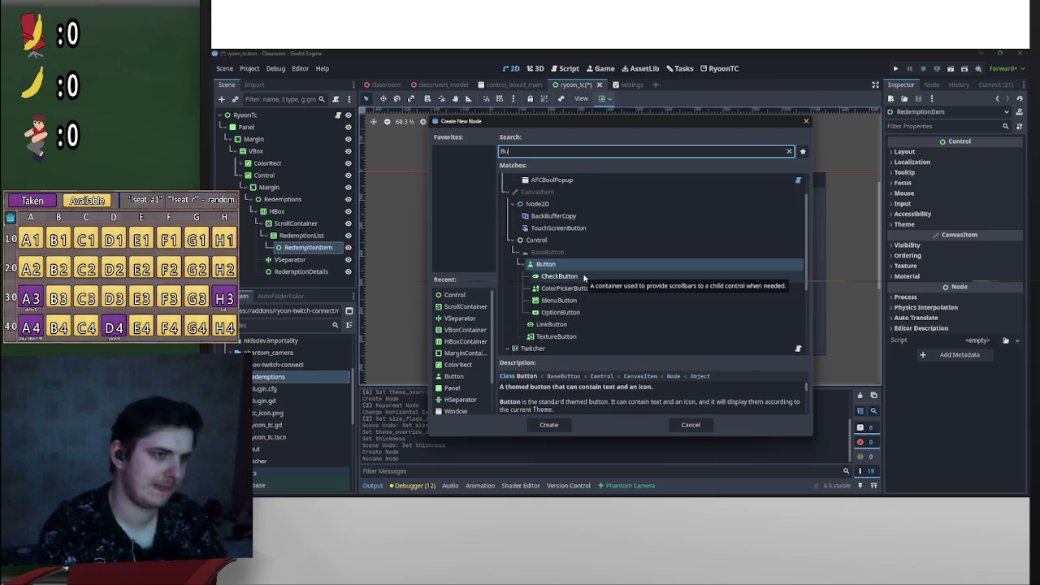
pyautogui.doubleClick(559, 253)
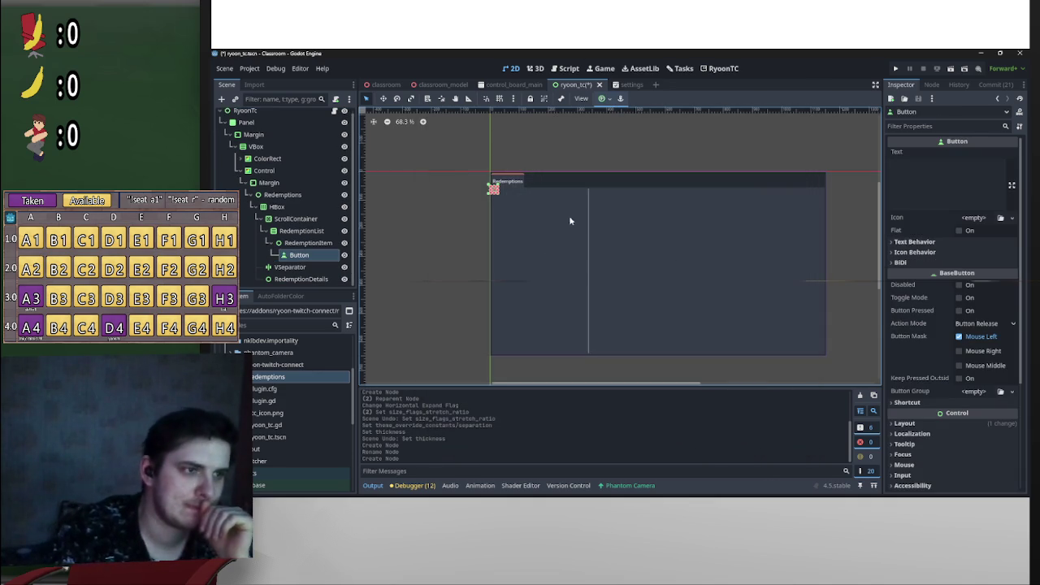
pyautogui.click(961, 231)
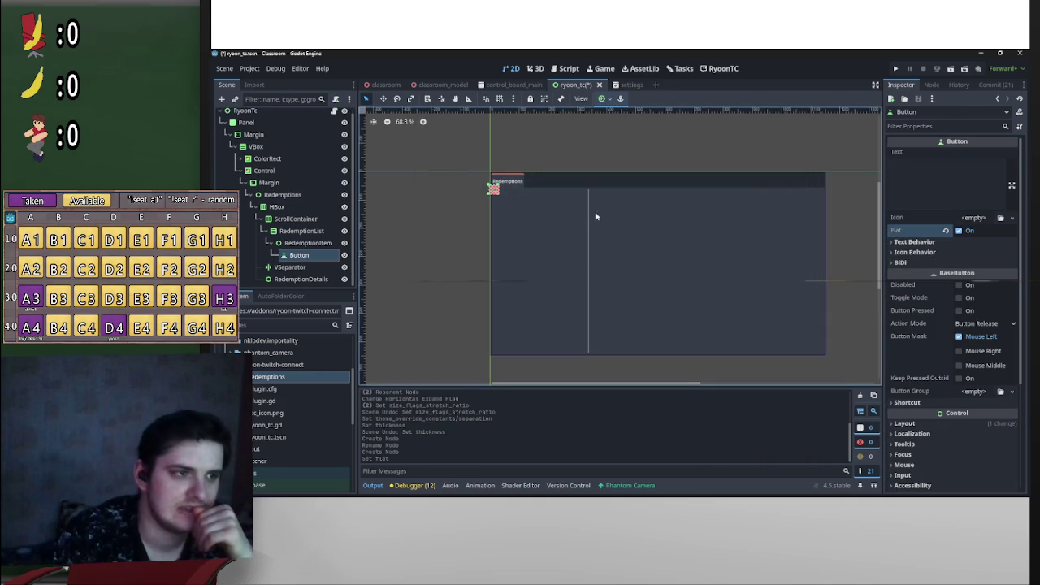
# Step: Apply the Top Wide anchor preset to the Button, then select RedemptionItem
pyautogui.scroll(5, 560, 253)
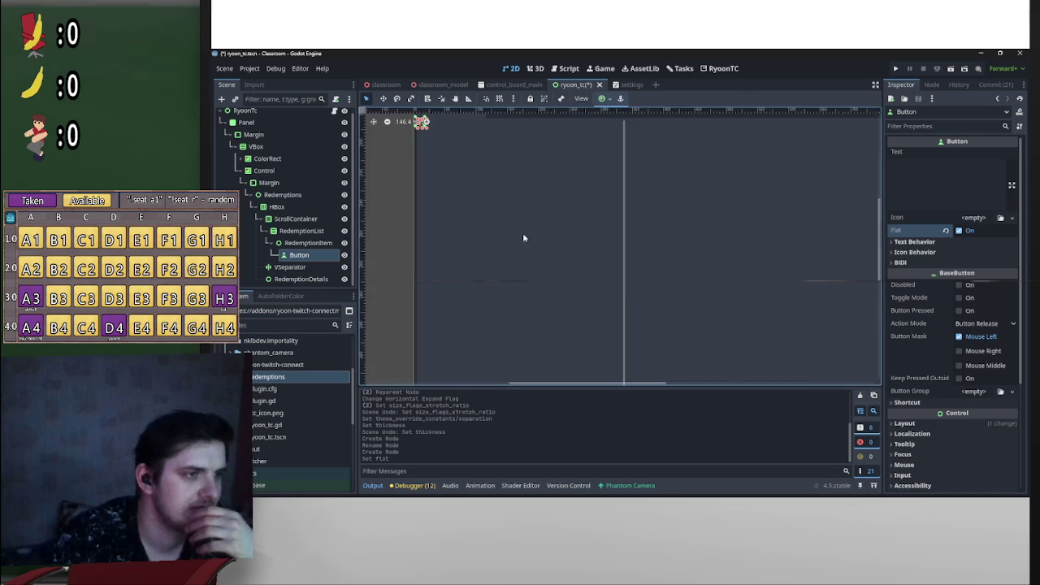
pyautogui.click(620, 98)
pyautogui.click(654, 146)
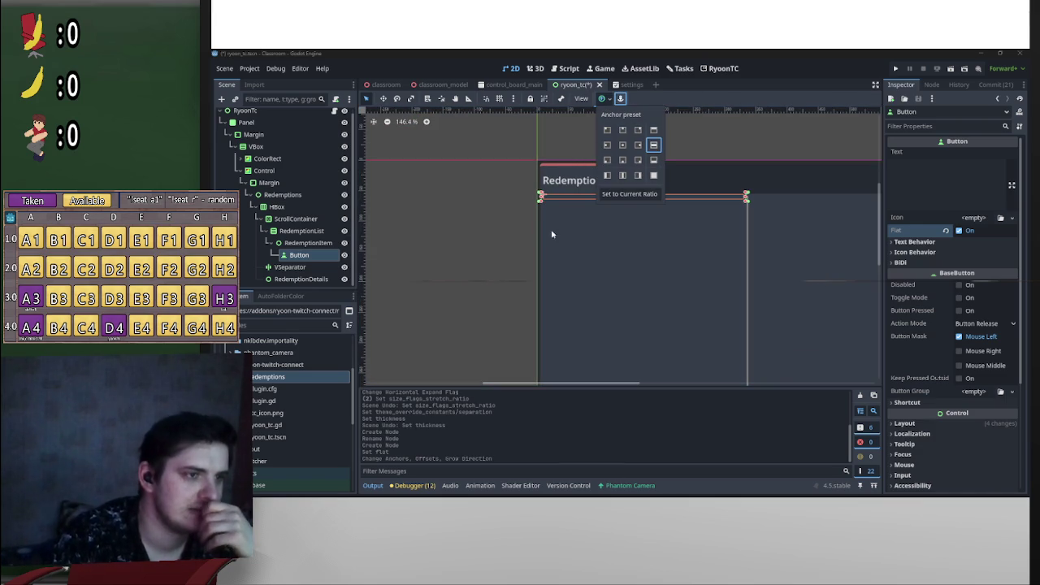
pyautogui.scroll(-2, 604, 244)
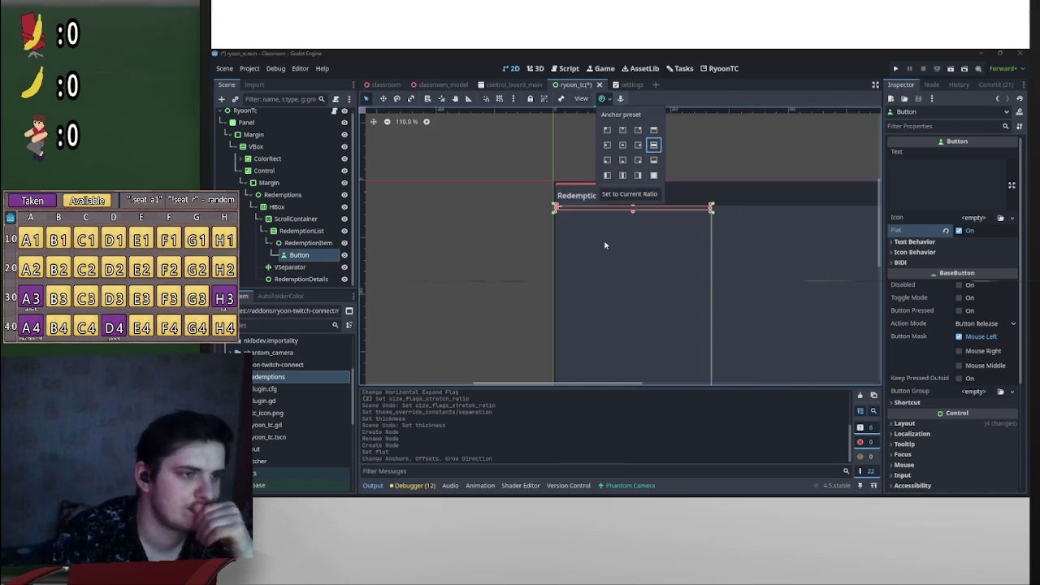
pyautogui.scroll(8, 634, 285)
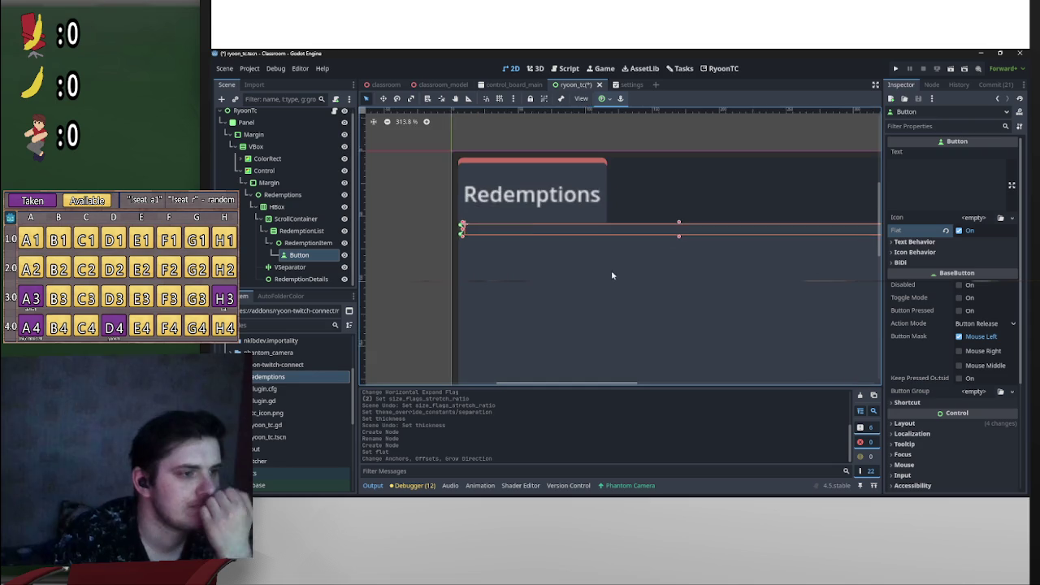
pyautogui.click(402, 241)
pyautogui.click(329, 242)
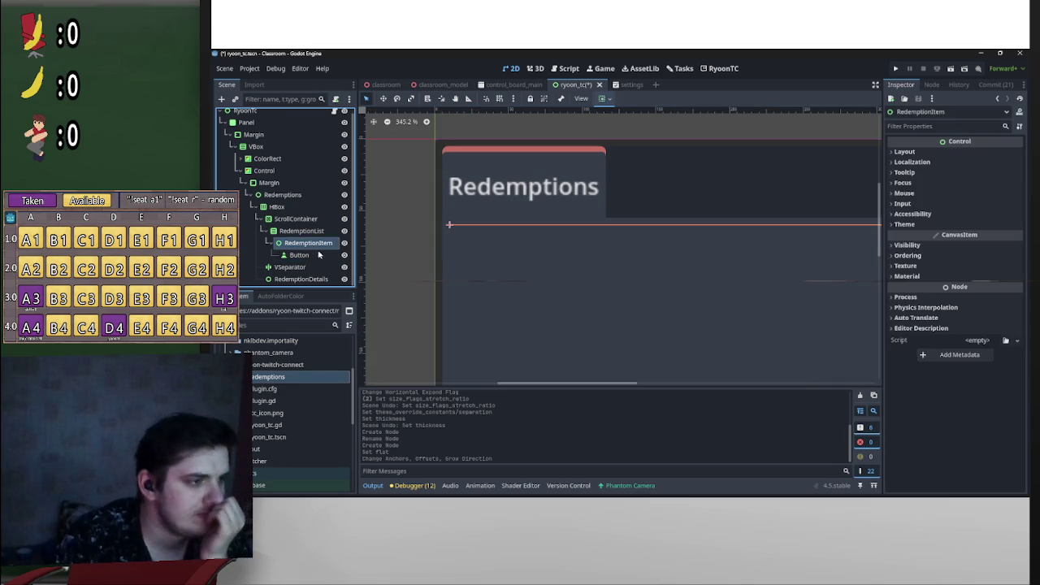
# Step: Set the Button's Layout Custom Minimum Size y to 100
pyautogui.click(317, 256)
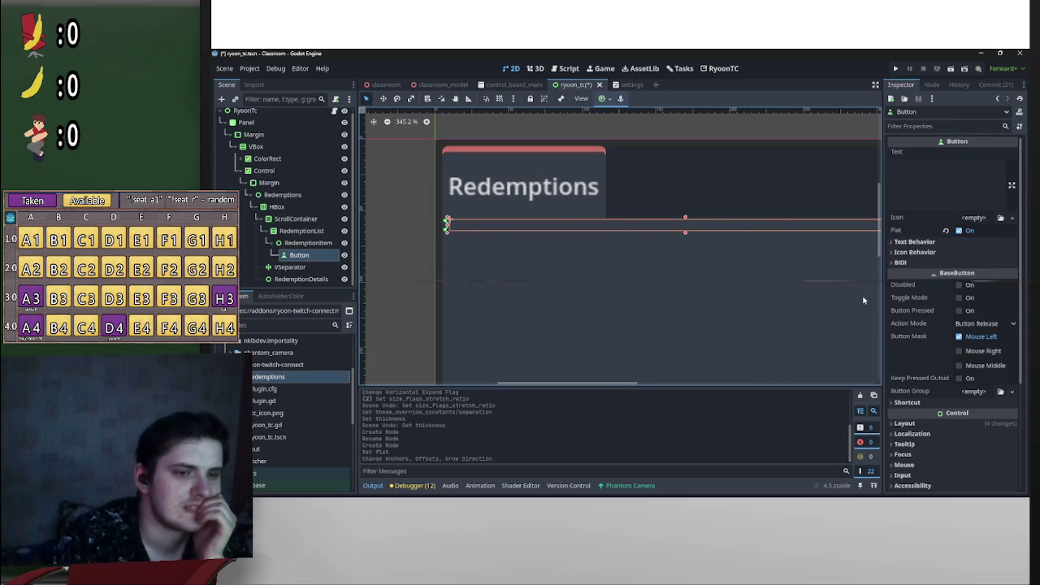
pyautogui.scroll(-5, 940, 434)
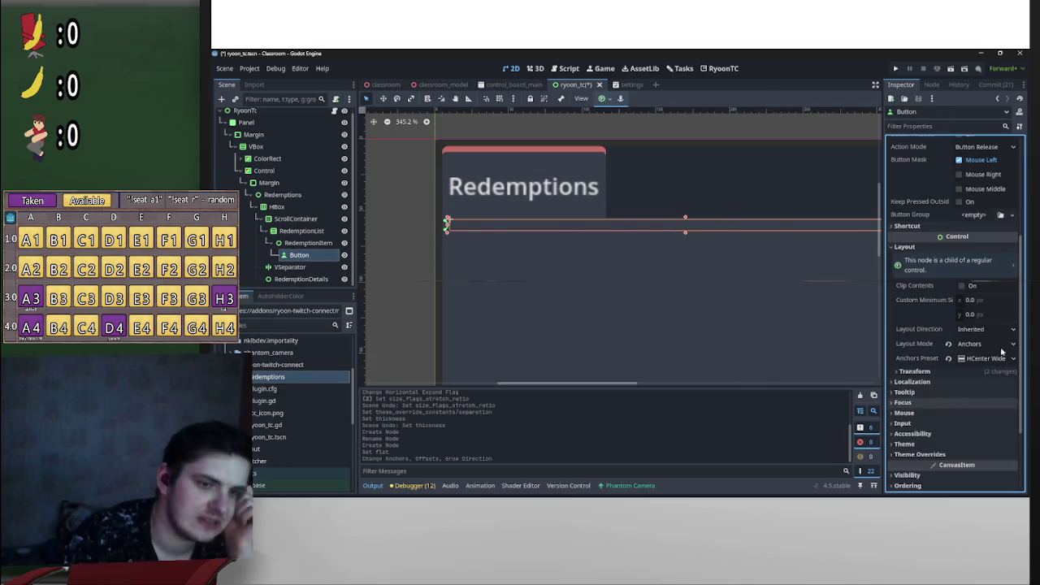
pyautogui.click(989, 316)
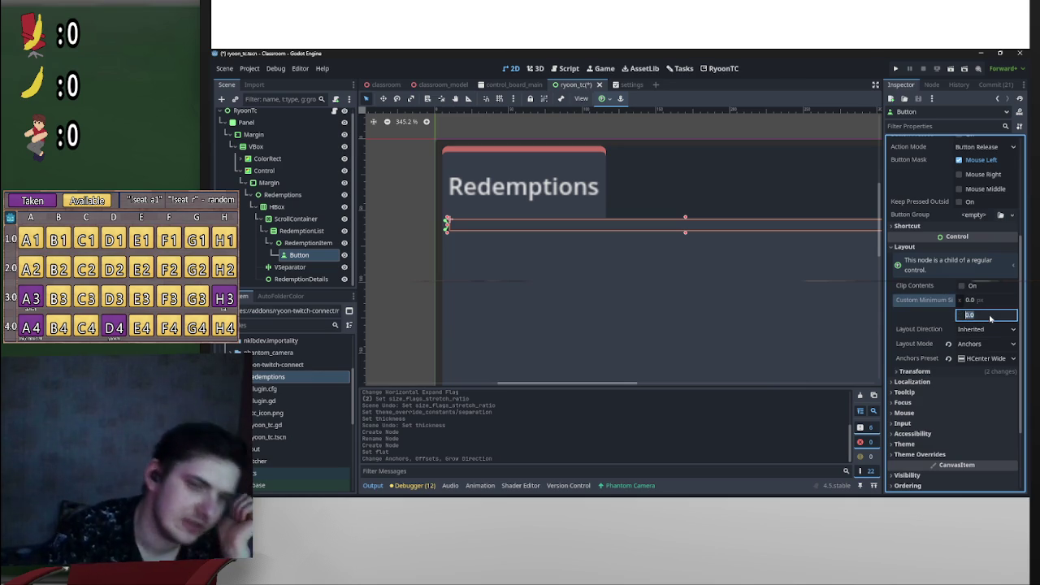
pyautogui.write('1')
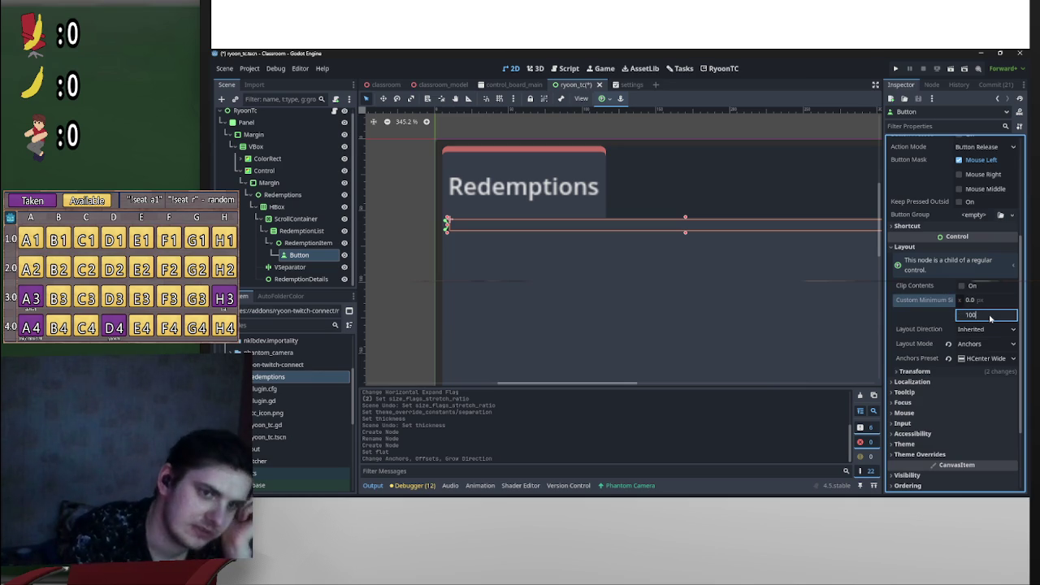
pyautogui.press('Return')
pyautogui.scroll(-10, 642, 240)
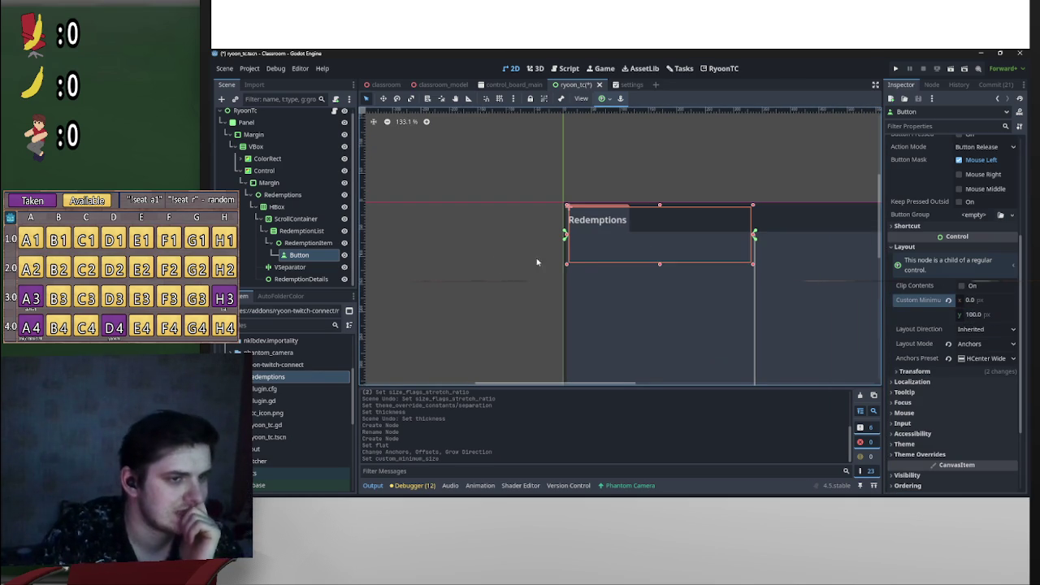
pyautogui.click(602, 99)
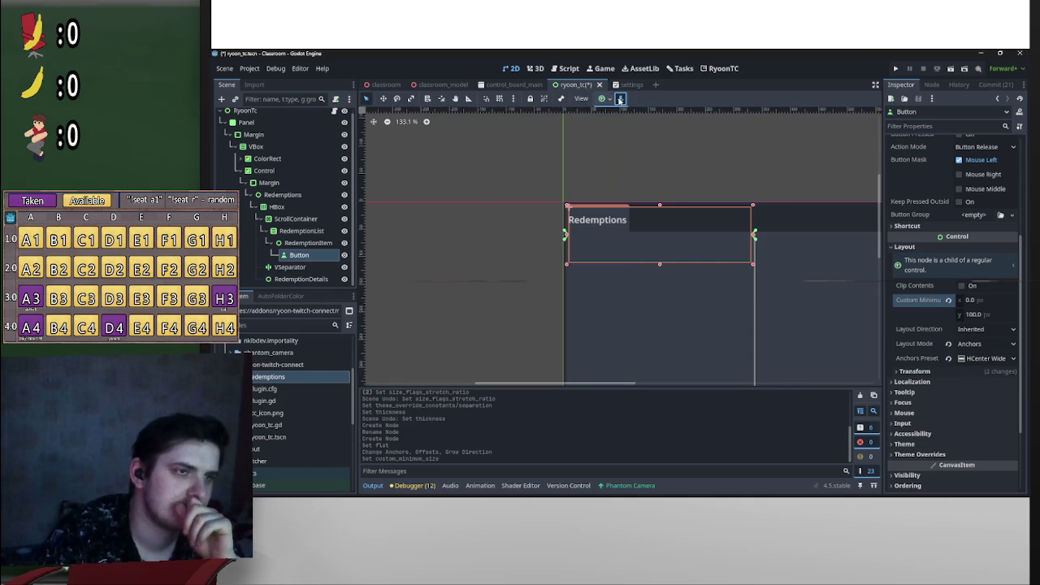
pyautogui.click(309, 244)
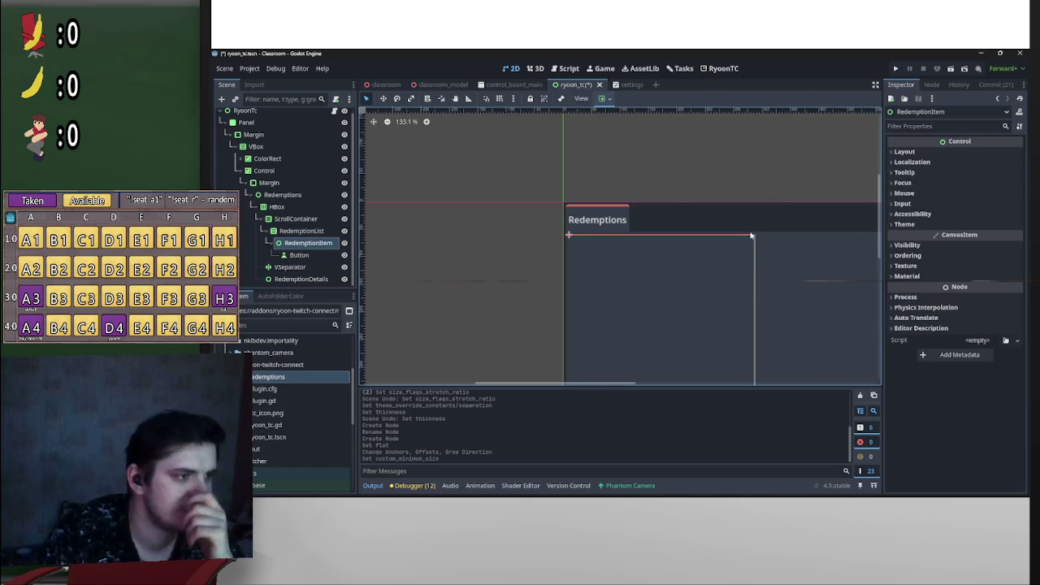
# Step: Give the Button the Full Rect anchor preset so it fills RedemptionItem
pyautogui.click(945, 150)
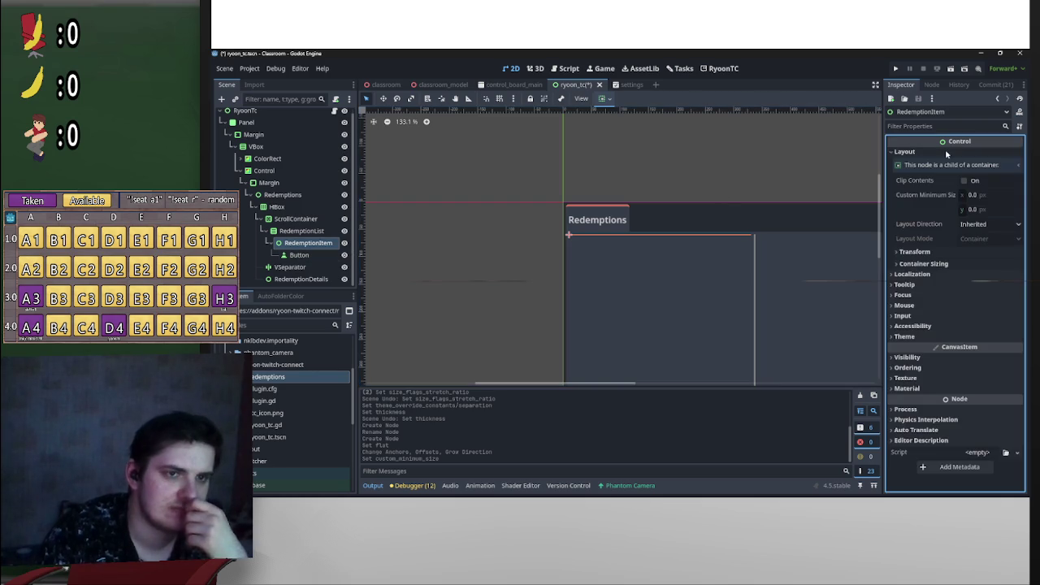
pyautogui.click(604, 99)
pyautogui.click(311, 254)
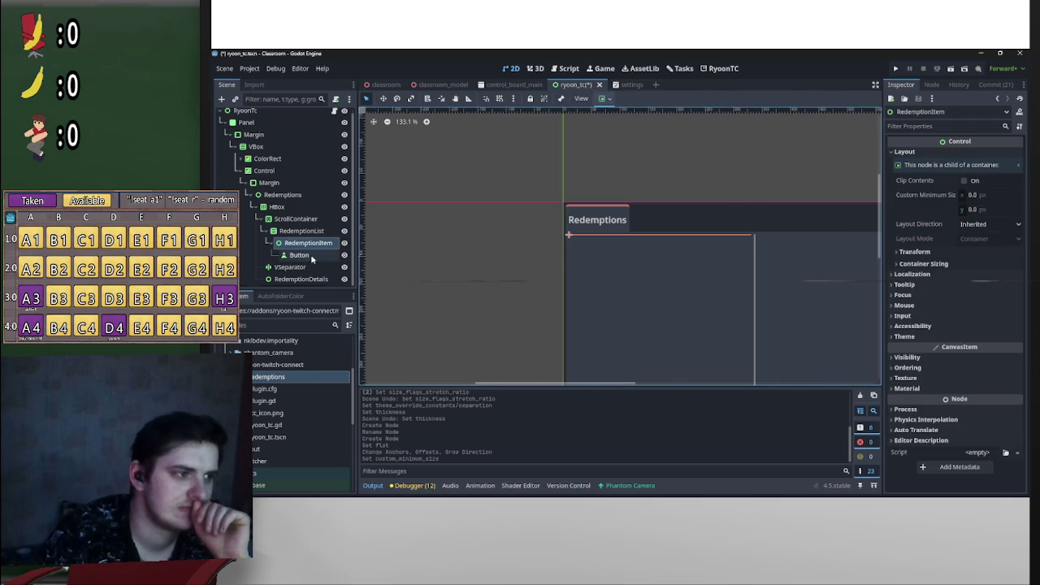
pyautogui.click(310, 254)
pyautogui.click(601, 98)
pyautogui.click(654, 175)
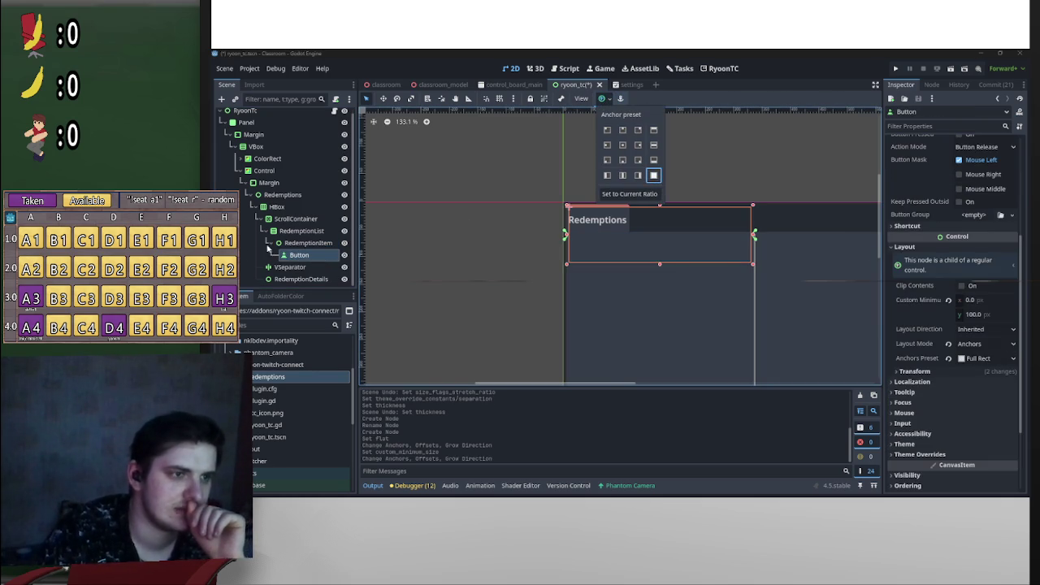
# Step: Make RedemptionItem fill the available width and reset the Button's minimum height to 0
pyautogui.click(308, 243)
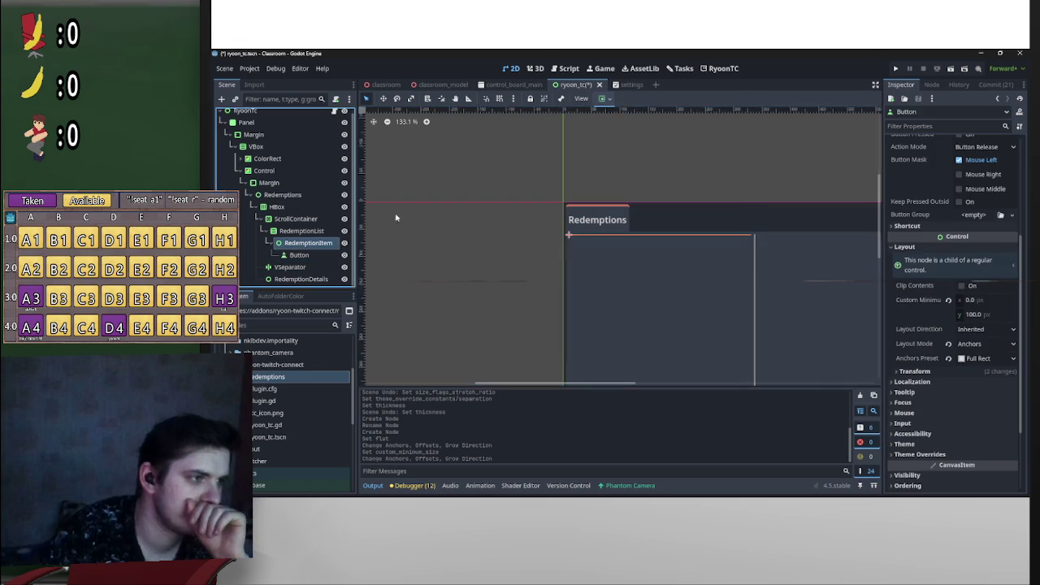
pyautogui.click(605, 99)
pyautogui.click(655, 131)
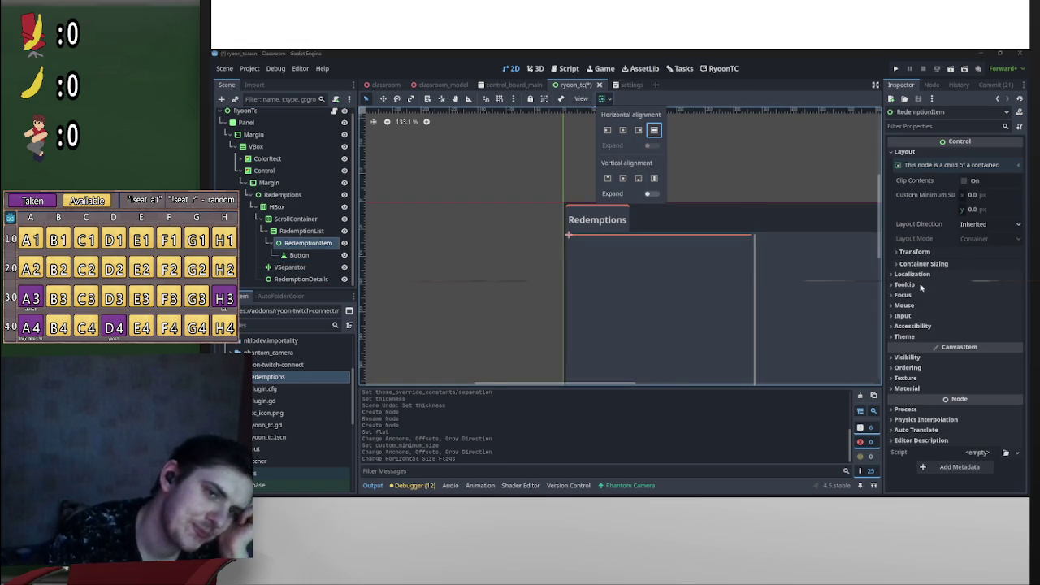
pyautogui.click(297, 255)
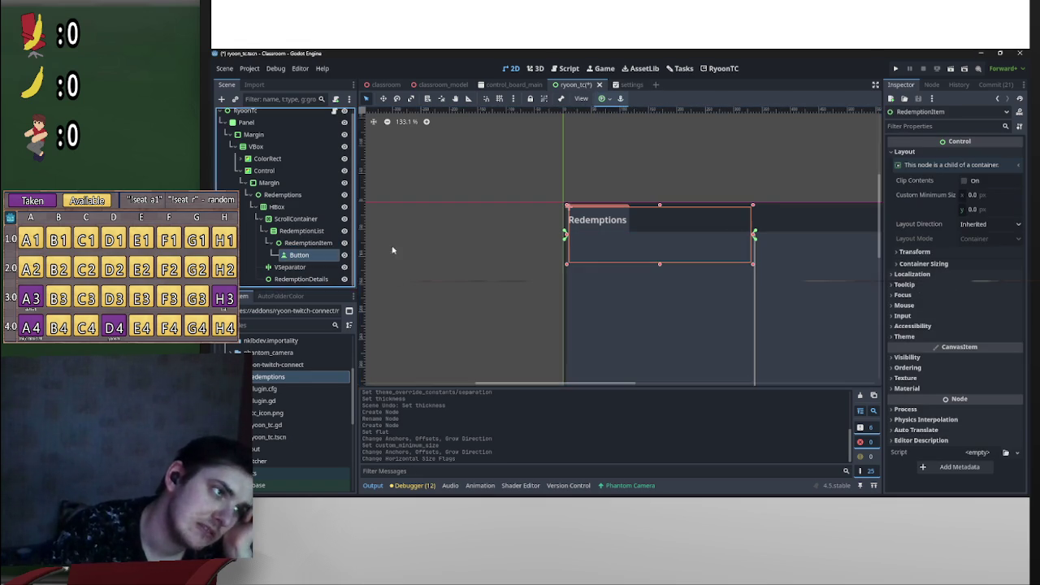
pyautogui.click(948, 300)
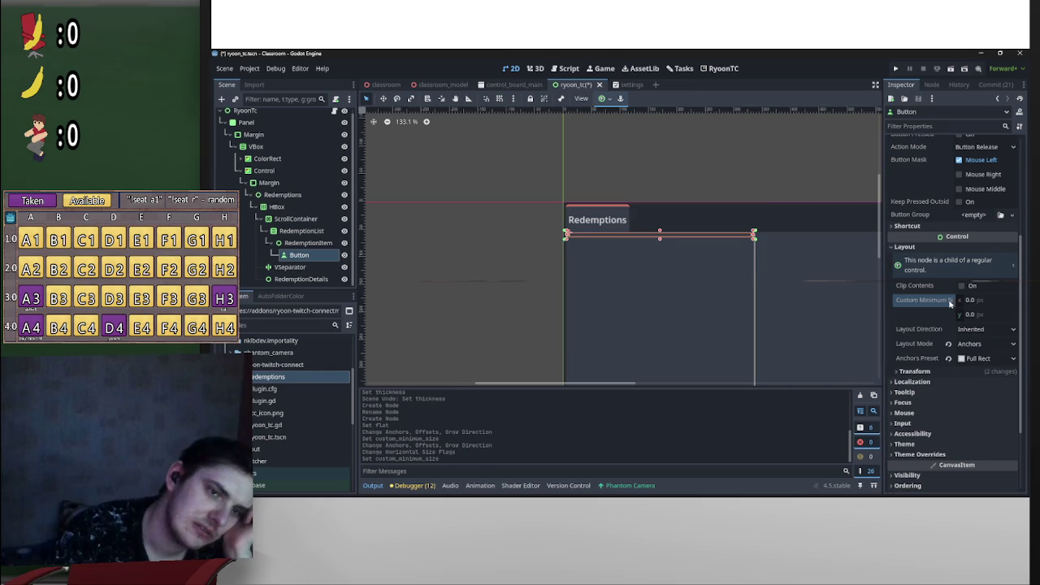
# Step: Set RedemptionItem's Custom Minimum Size y to 100 and save ryoon_tc
pyautogui.click(308, 243)
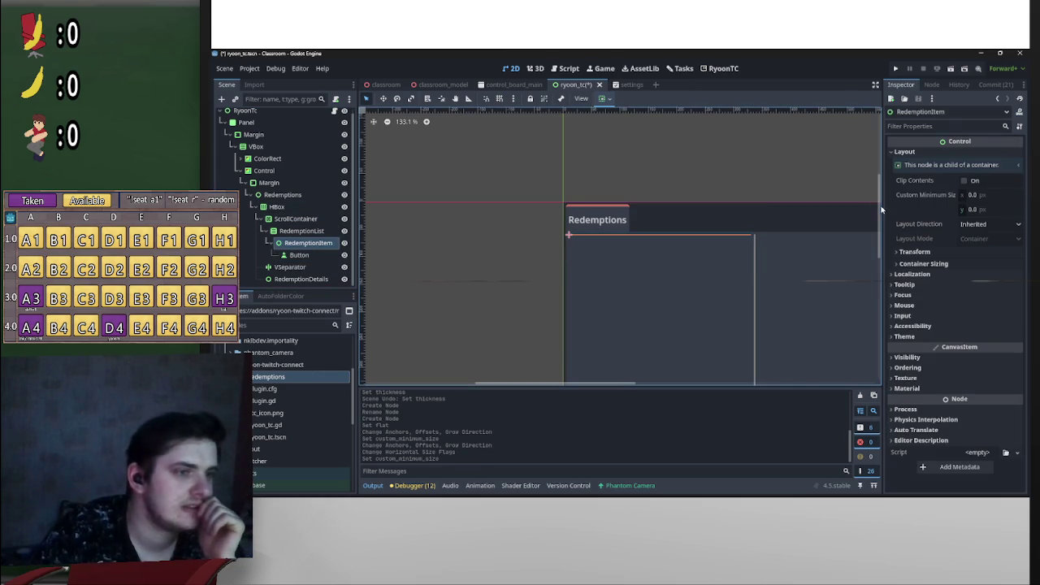
pyautogui.click(938, 284)
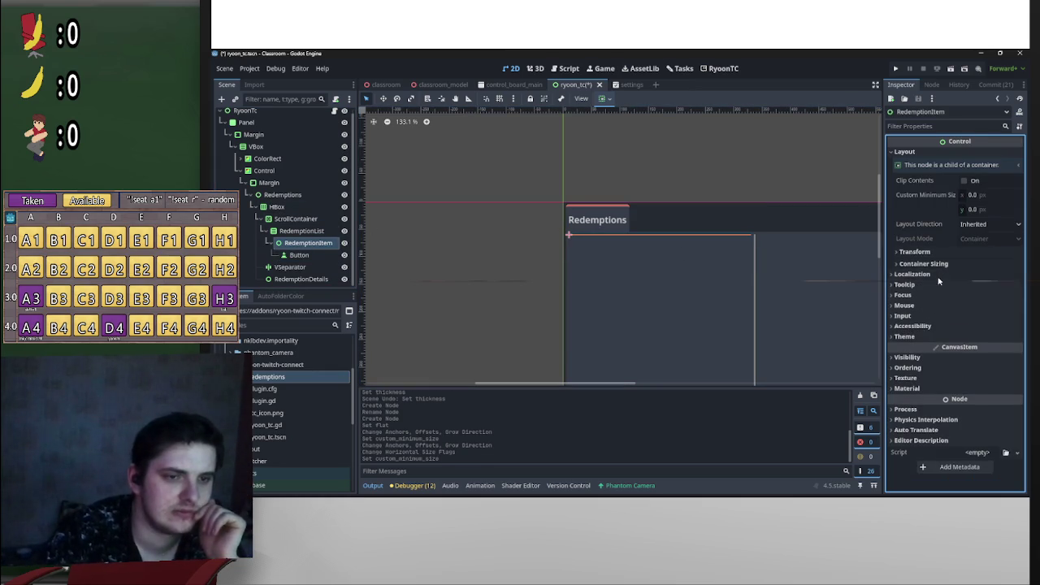
pyautogui.click(937, 283)
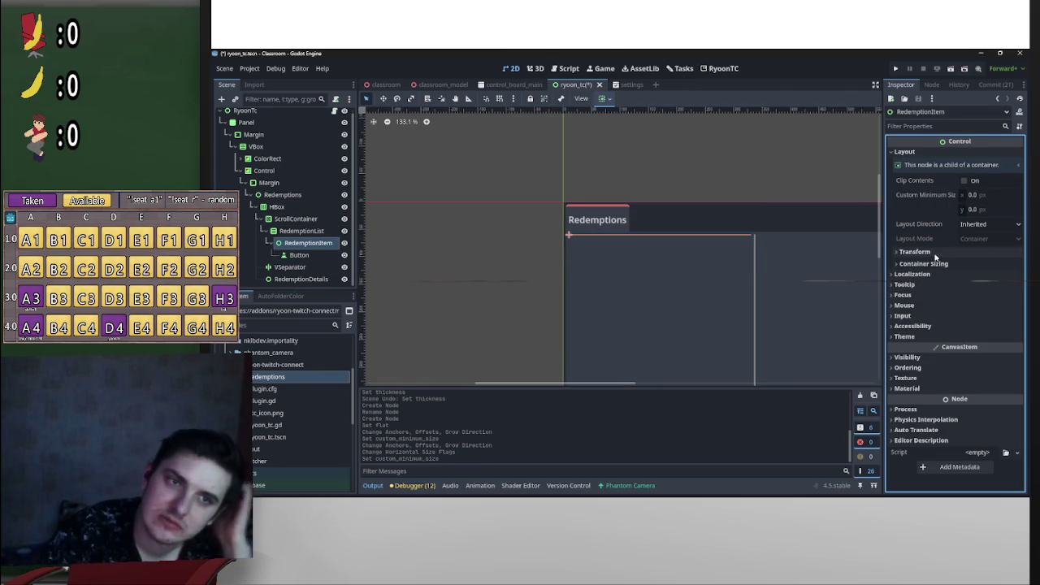
pyautogui.click(978, 209)
pyautogui.write('100')
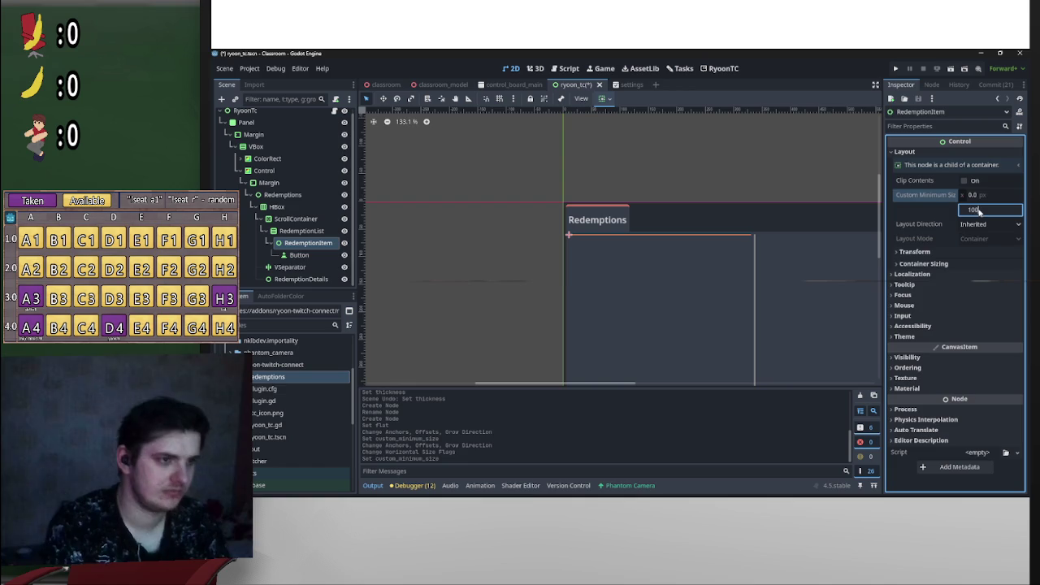
pyautogui.press('Return')
pyautogui.scroll(-4, 650, 198)
pyautogui.hotkey('ctrl', 's')
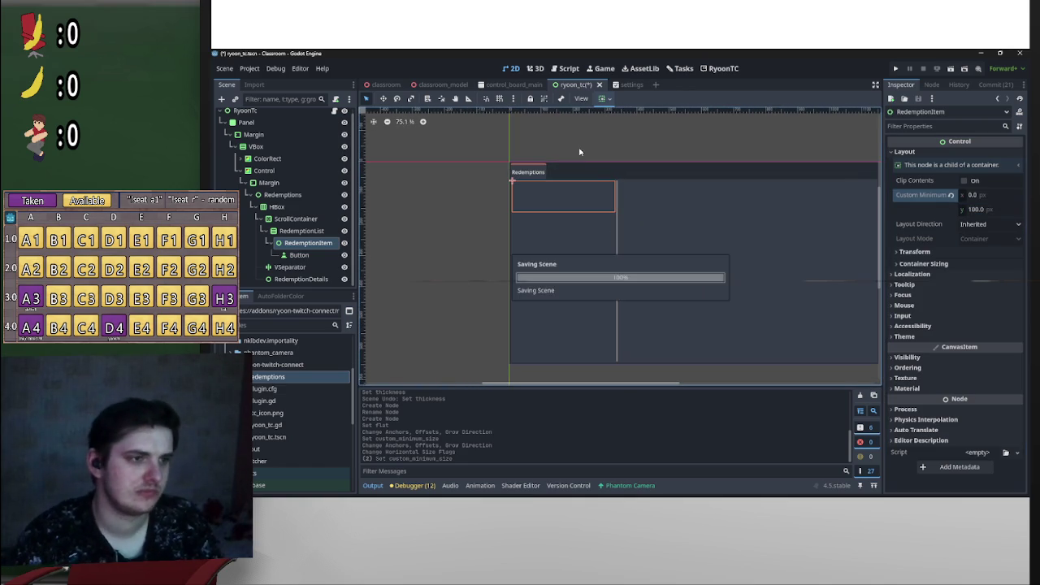
pyautogui.scroll(4, 650, 203)
pyautogui.scroll(5, 633, 243)
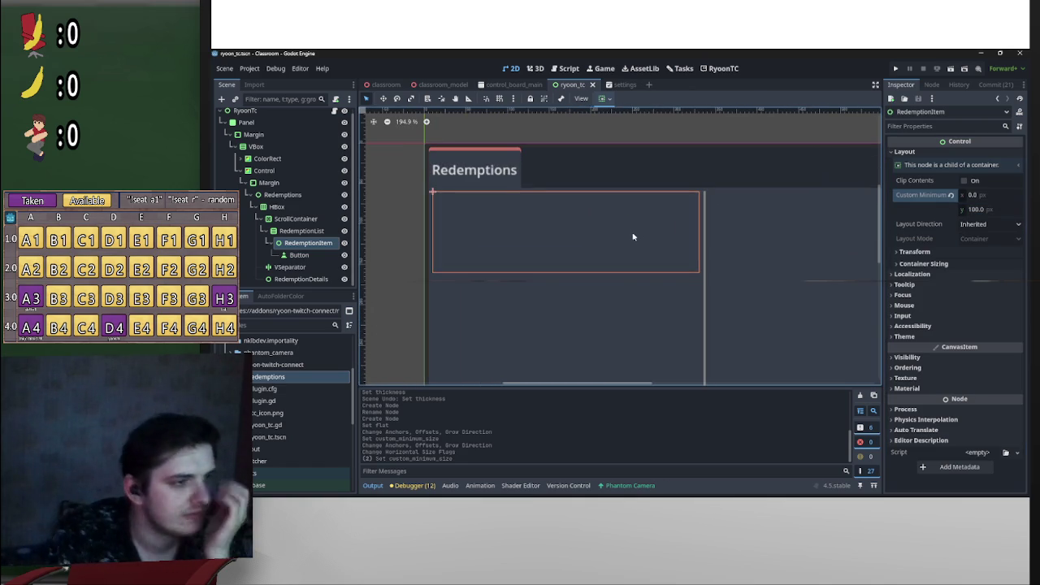
# Step: Give RedemptionList a Separation theme constant override of 5
pyautogui.scroll(-4, 661, 230)
pyautogui.scroll(-2, 689, 207)
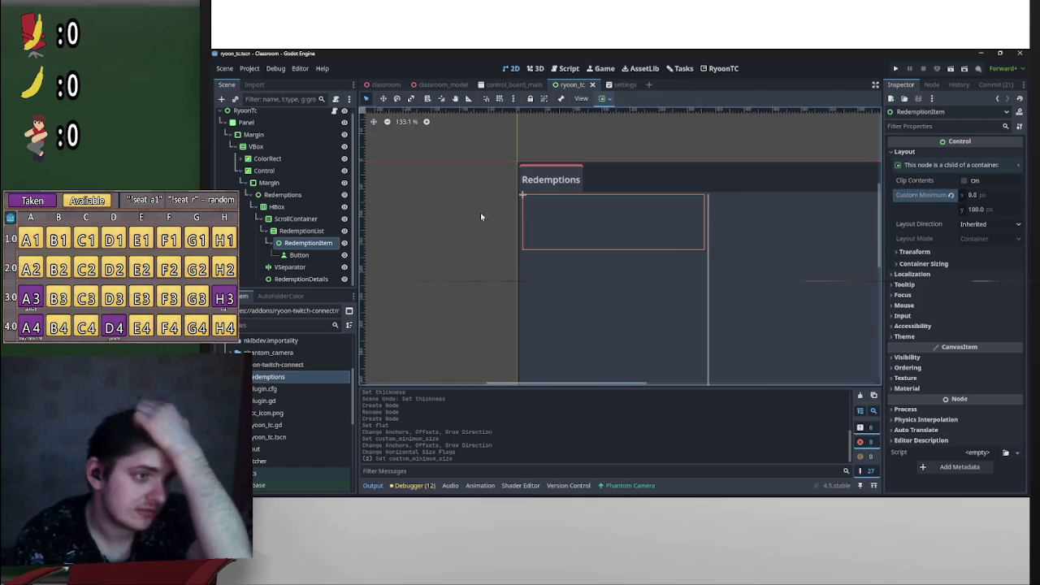
pyautogui.click(296, 219)
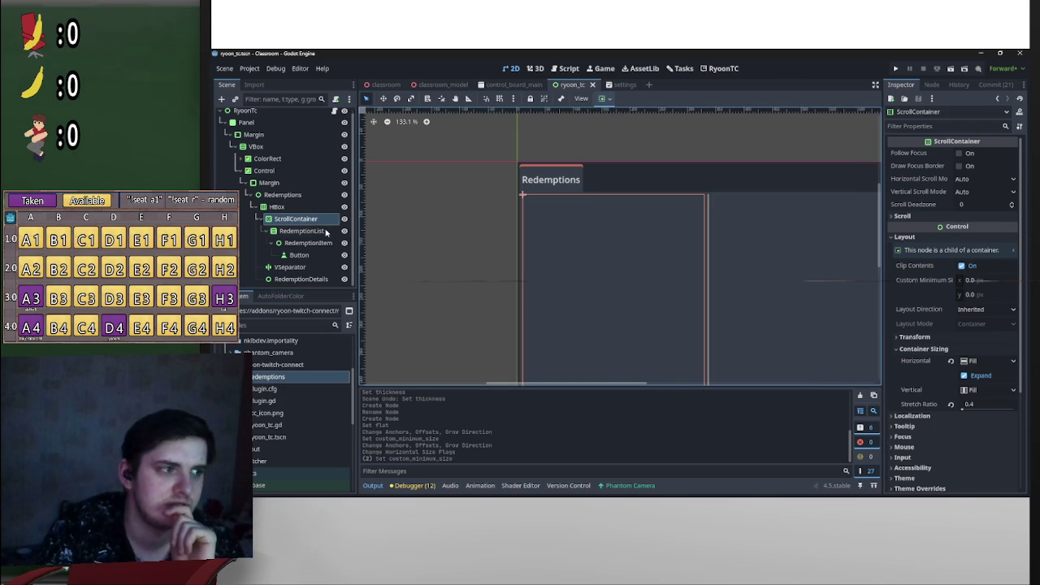
pyautogui.click(333, 232)
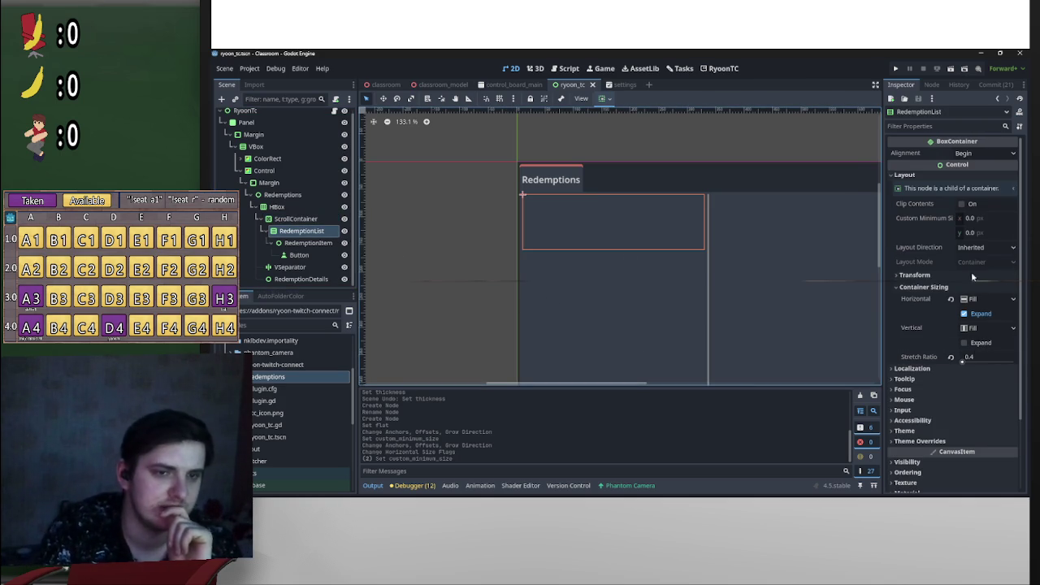
pyautogui.scroll(-2, 967, 308)
pyautogui.click(948, 355)
pyautogui.click(952, 367)
pyautogui.click(978, 377)
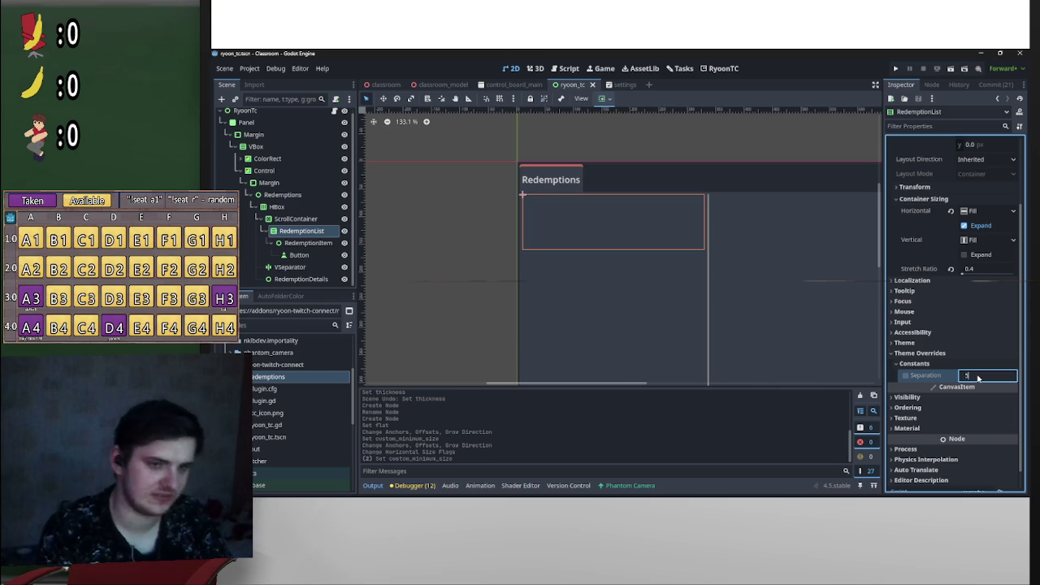
pyautogui.press('Return')
# Step: Save the scene and select the Button node
pyautogui.hotkey('ctrl', 's')
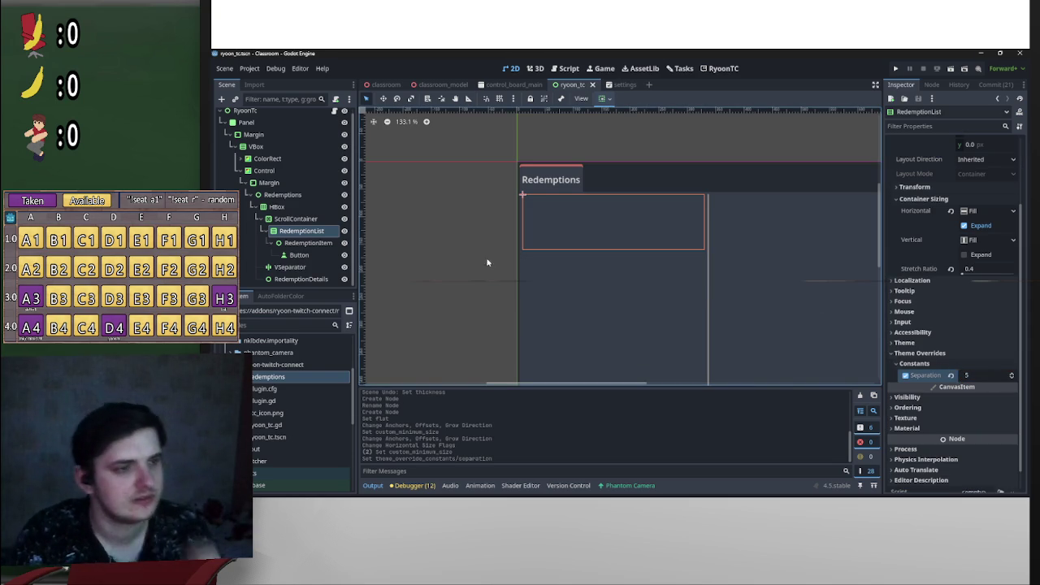
pyautogui.scroll(-1, 536, 249)
pyautogui.click(576, 221)
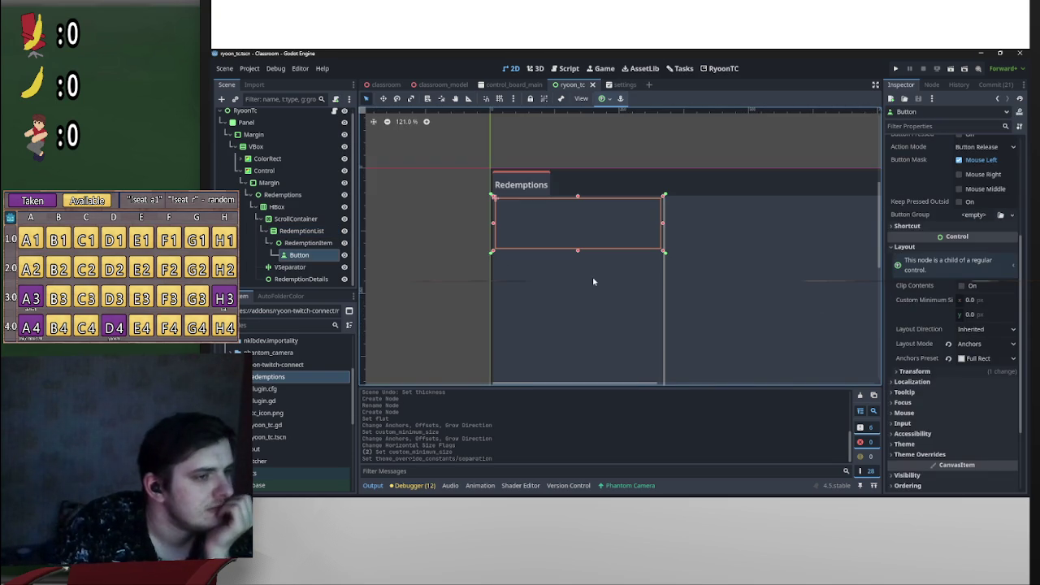
# Step: Duplicate RedemptionItem as RedemptionItem2 and collapse both items in the Scene tree
pyautogui.click(270, 247)
pyautogui.hotkey('ctrl', 'd')
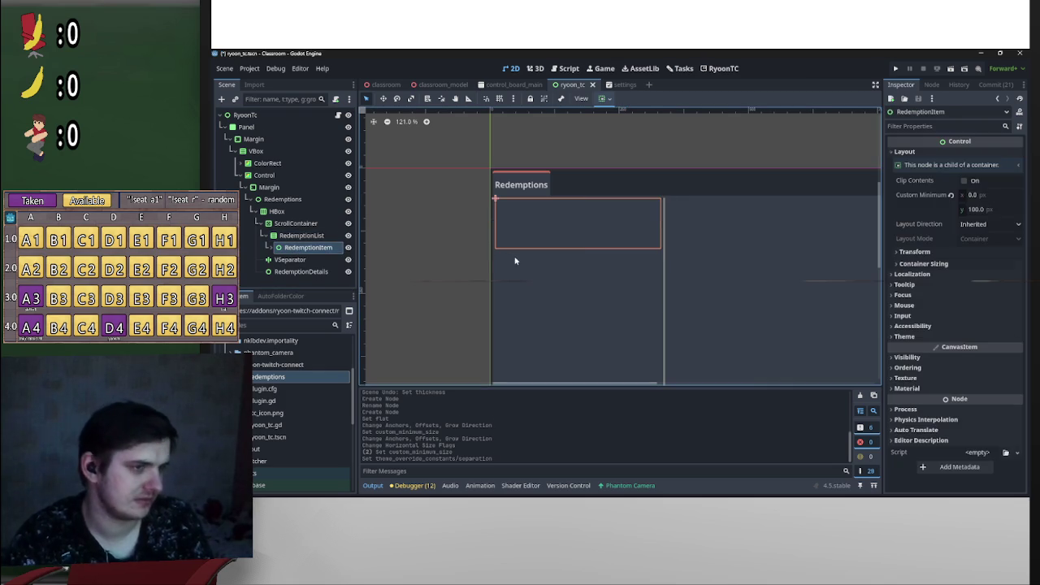
pyautogui.click(568, 253)
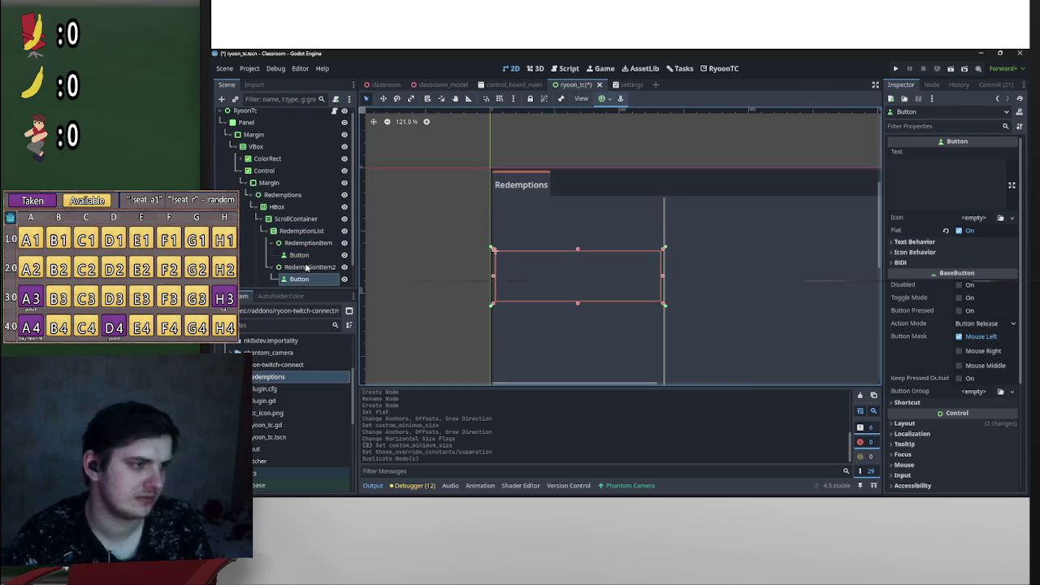
pyautogui.click(272, 267)
pyautogui.click(271, 243)
pyautogui.click(300, 255)
pyautogui.keyDown('shift'); pyautogui.click(305, 243); pyautogui.keyUp('shift')
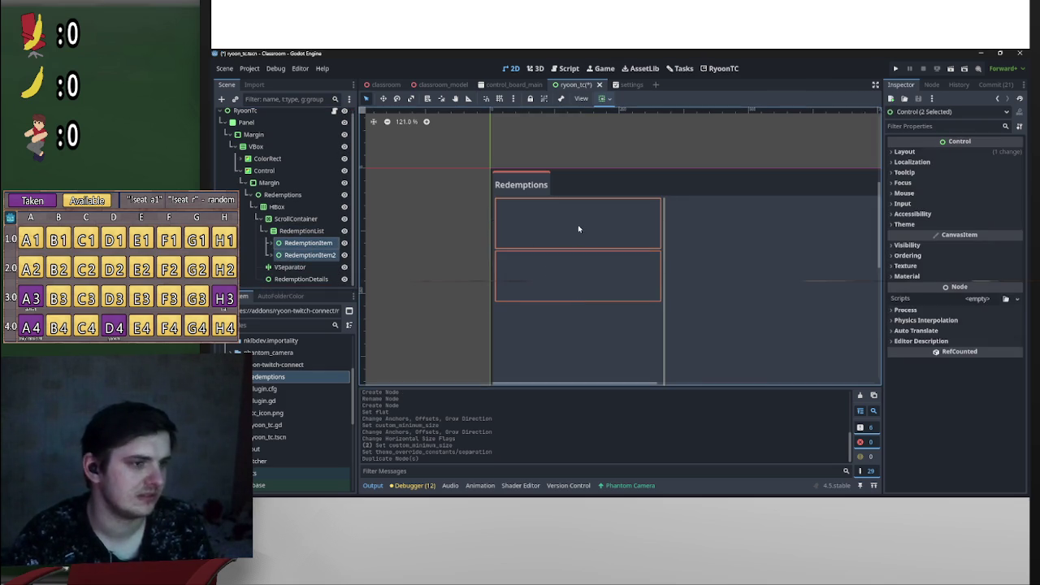
# Step: Drag the Button out of RedemptionItem to sit directly under RedemptionList
pyautogui.scroll(5, 589, 245)
pyautogui.scroll(-1, 685, 235)
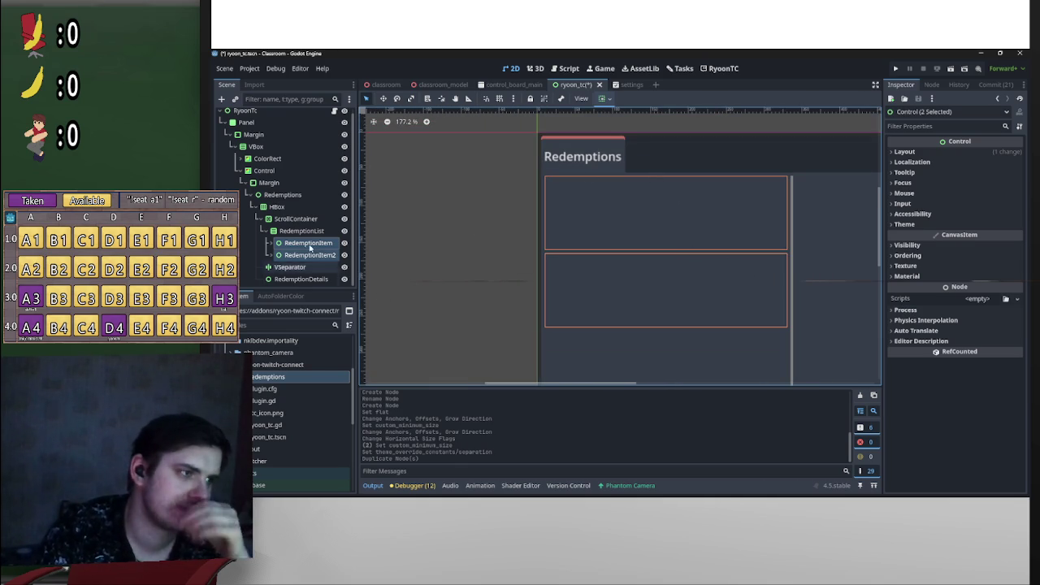
pyautogui.click(271, 244)
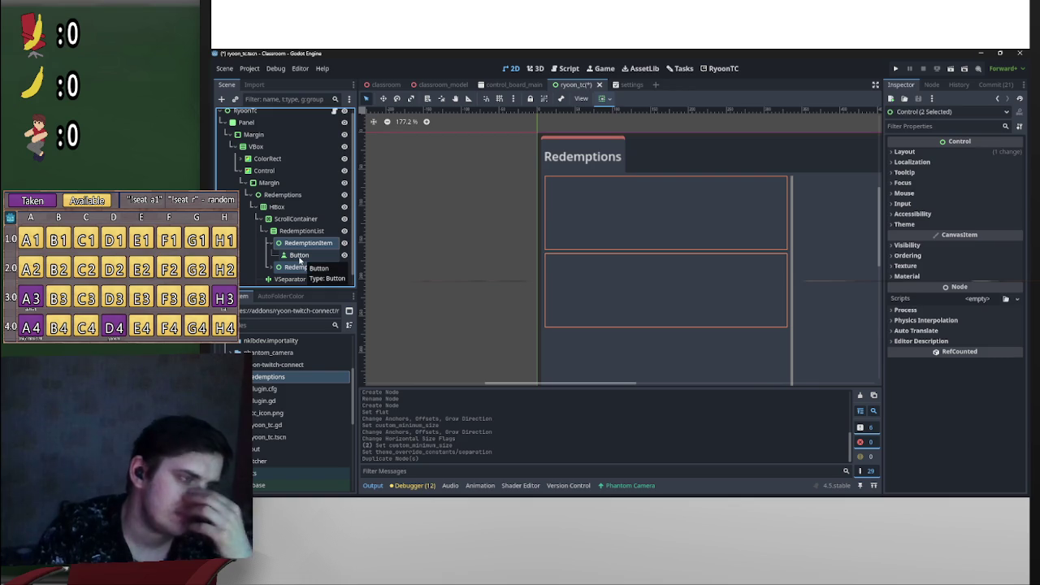
pyautogui.click(301, 243)
pyautogui.moveTo(298, 255); pyautogui.dragTo(305, 248)
pyautogui.click(304, 259)
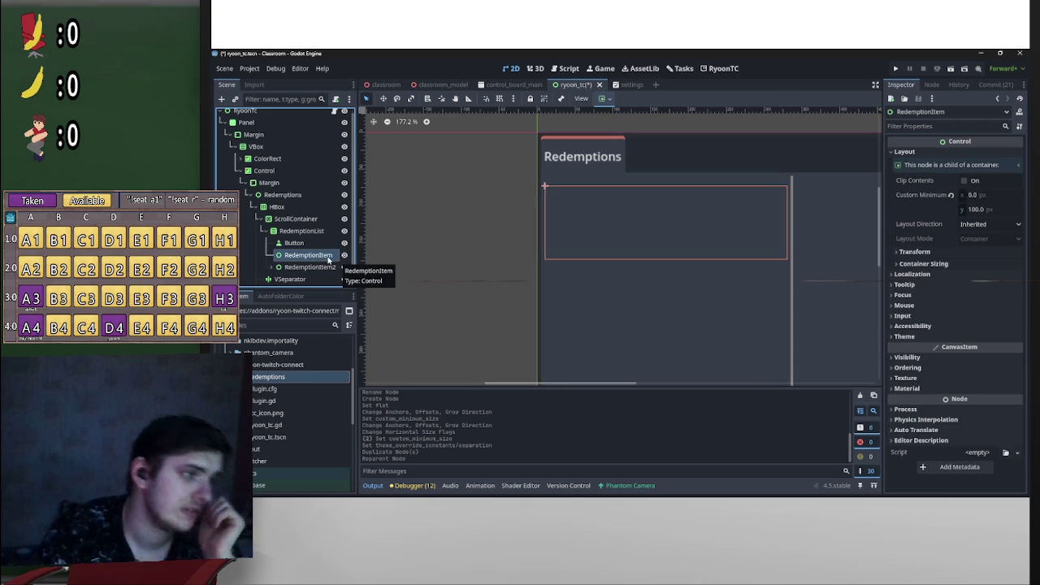
pyautogui.doubleClick(330, 259)
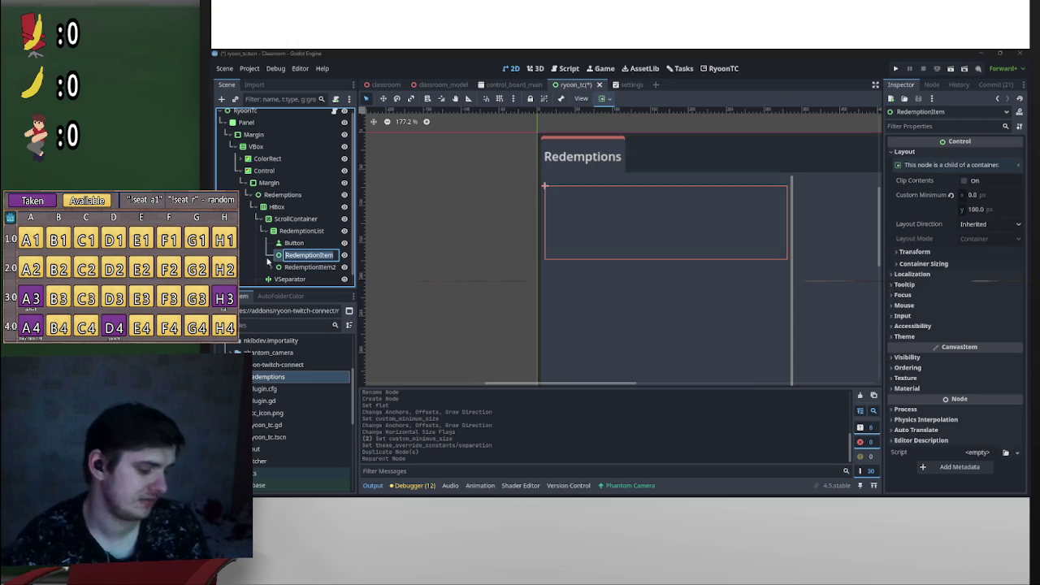
pyautogui.click(304, 245)
# Step: Rename the Button to RedemptionItem3 and delete the old RedemptionItem and RedemptionItem2
pyautogui.click(314, 245)
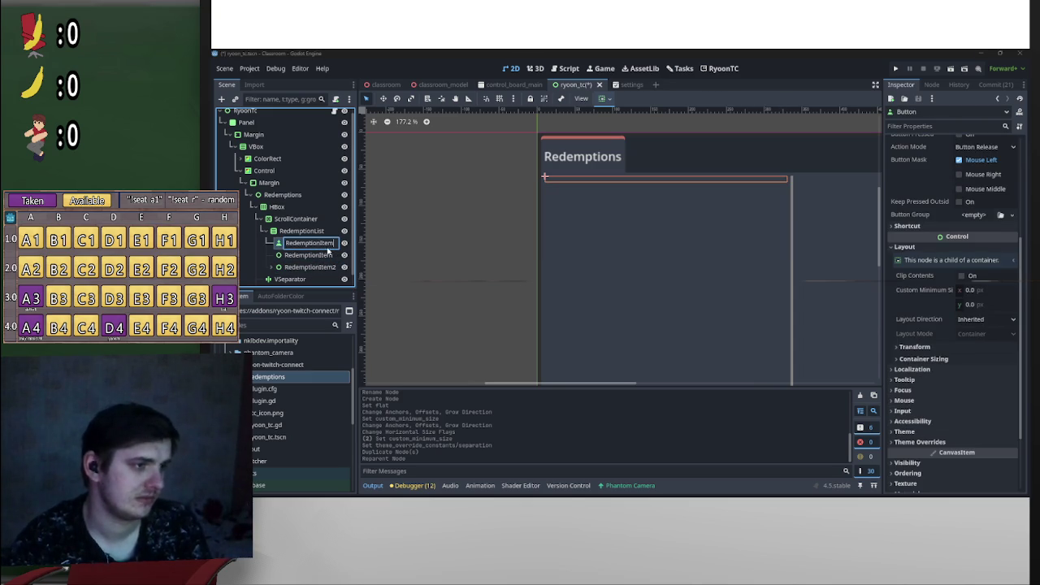
pyautogui.hotkey('ctrl', 'v')
pyautogui.press('Return')
pyautogui.click(323, 257)
pyautogui.press('Delete')
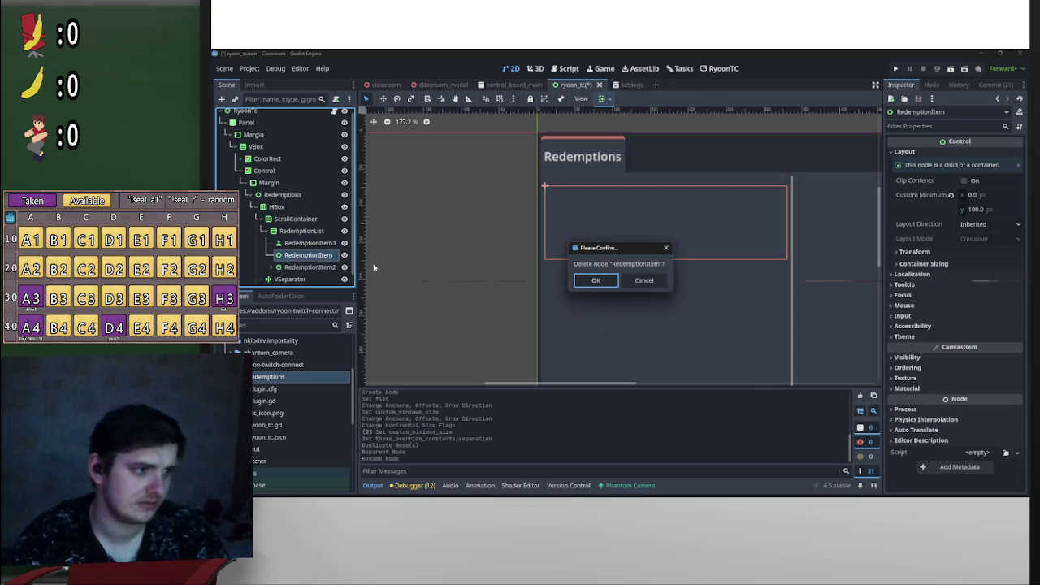
pyautogui.press('Return')
pyautogui.click(329, 256)
pyautogui.press('Delete')
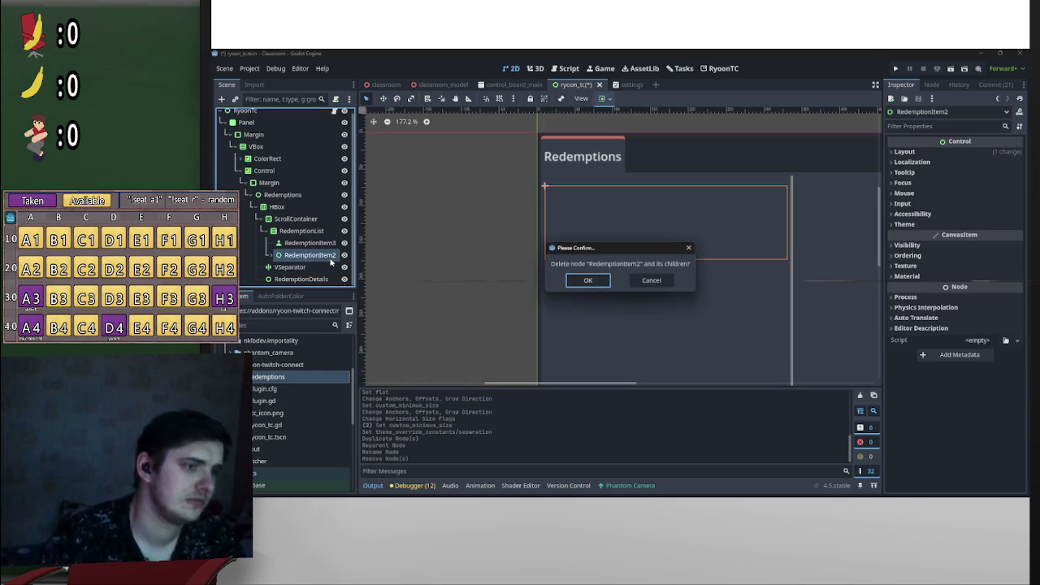
pyautogui.press('Return')
# Step: Rename RedemptionItem3 to RedemptionItem
pyautogui.click(326, 249)
pyautogui.click(328, 249)
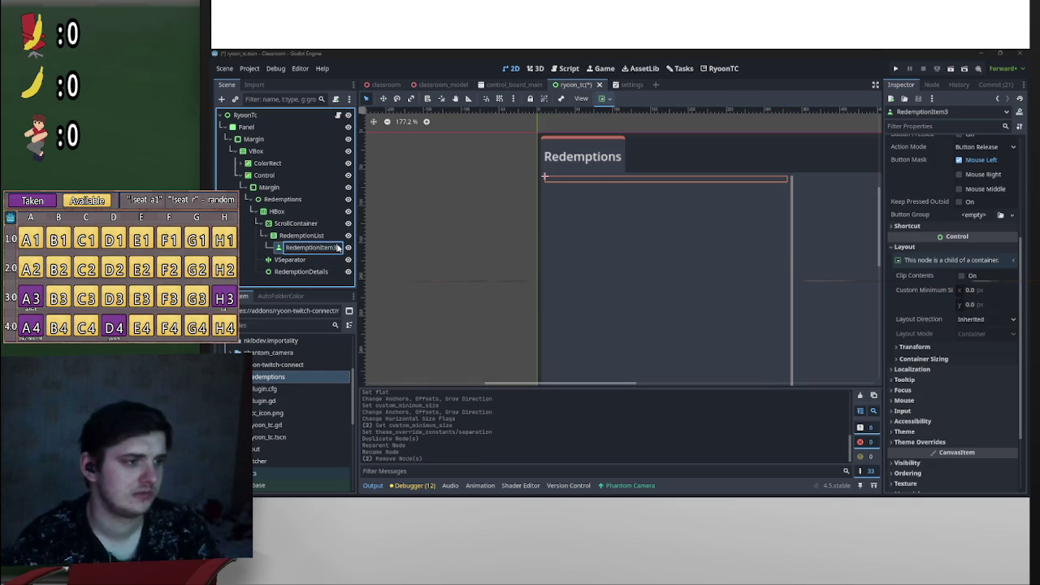
pyautogui.click(338, 248)
pyautogui.press('BackSpace')
pyautogui.press('Return')
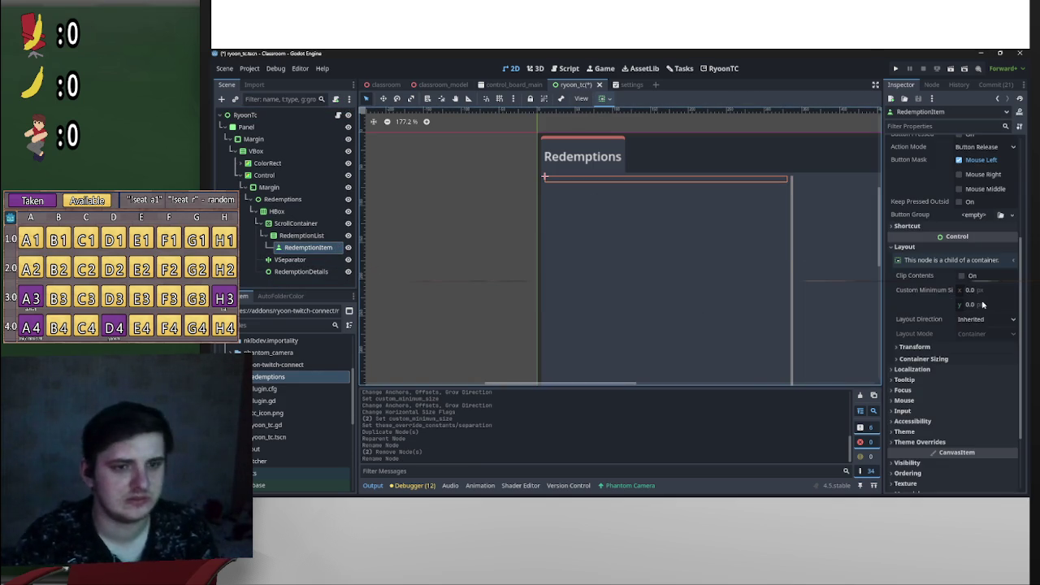
# Step: Set RedemptionItem's minimum height to 100 and save the scene
pyautogui.click(982, 304)
pyautogui.write('100')
pyautogui.press('Return')
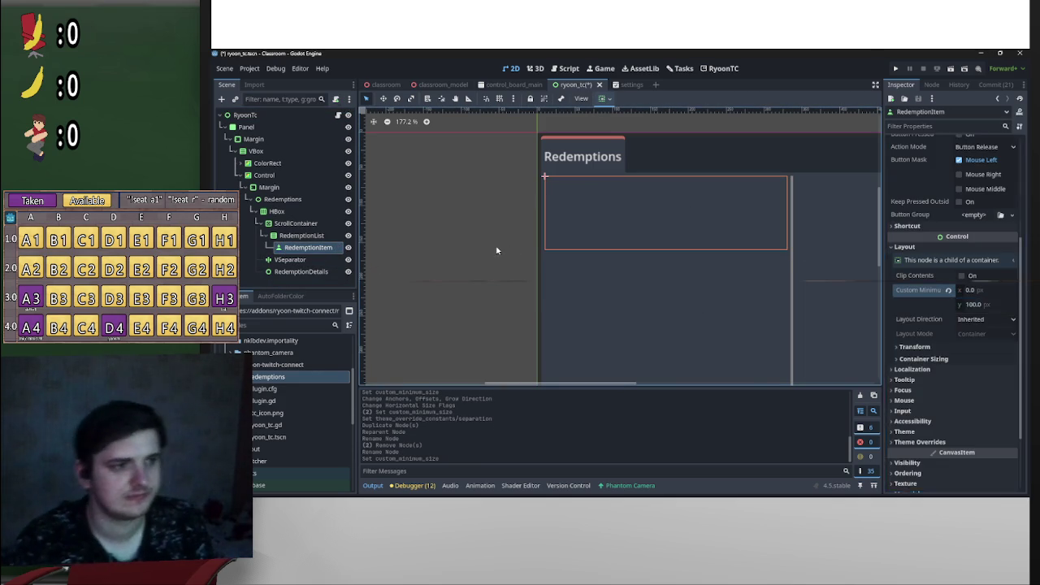
pyautogui.hotkey('ctrl', 's')
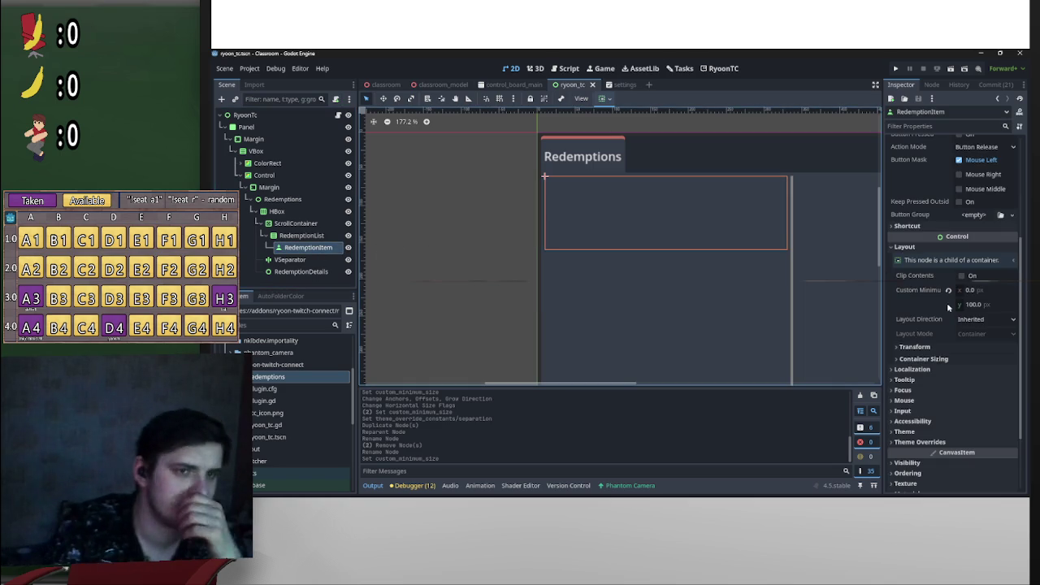
# Step: Assign a new ButtonGroup to RedemptionItem and turn on Toggle Mode
pyautogui.scroll(5, 946, 306)
pyautogui.scroll(-3, 707, 248)
pyautogui.scroll(-2, 681, 250)
pyautogui.scroll(-2, 983, 366)
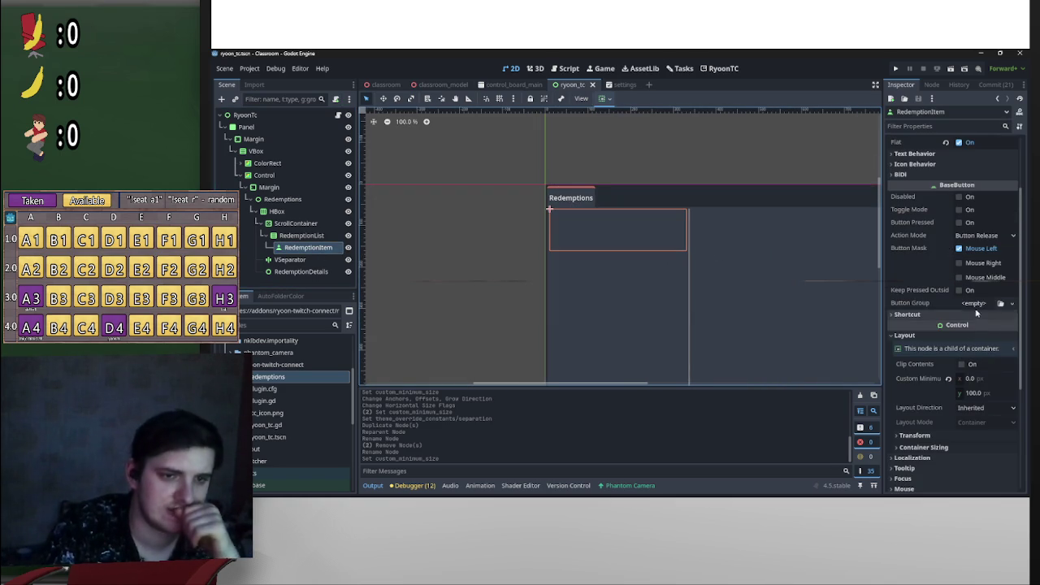
pyautogui.click(975, 304)
pyautogui.click(991, 328)
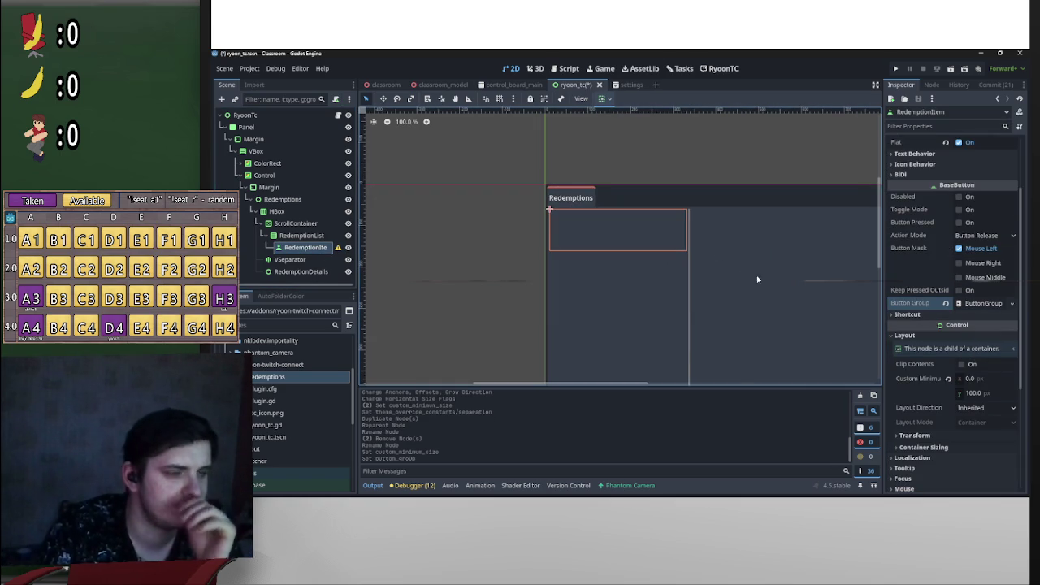
pyautogui.click(960, 210)
# Step: Reselect RedemptionItem and bring up its node context menu
pyautogui.click(481, 256)
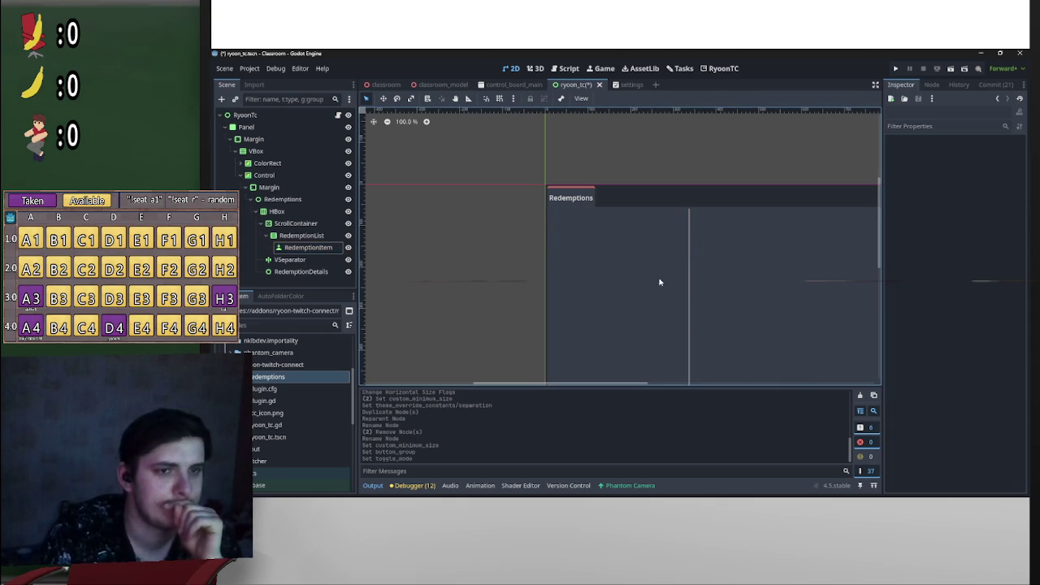
pyautogui.click(627, 248)
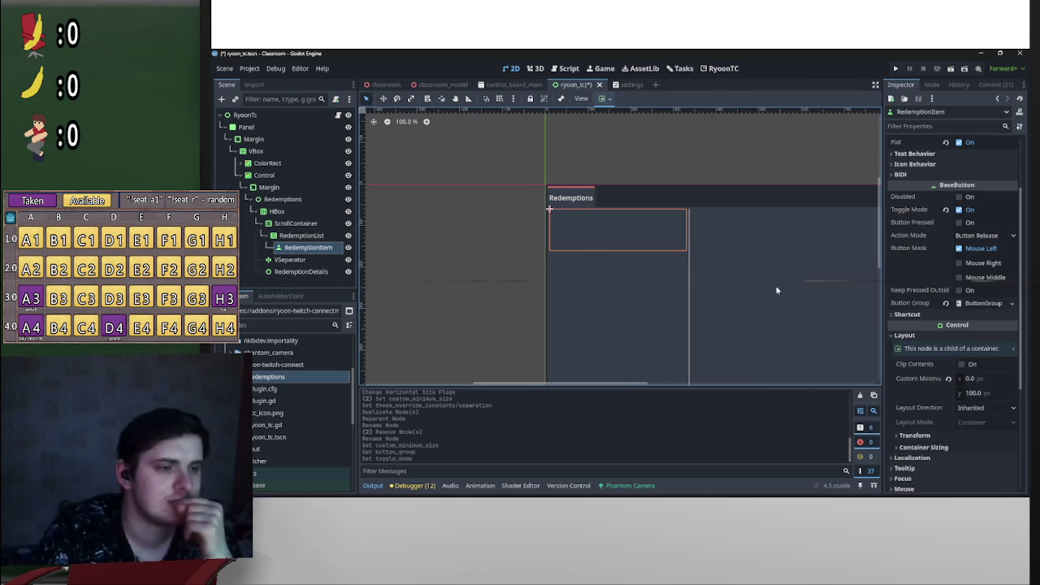
pyautogui.scroll(3, 951, 305)
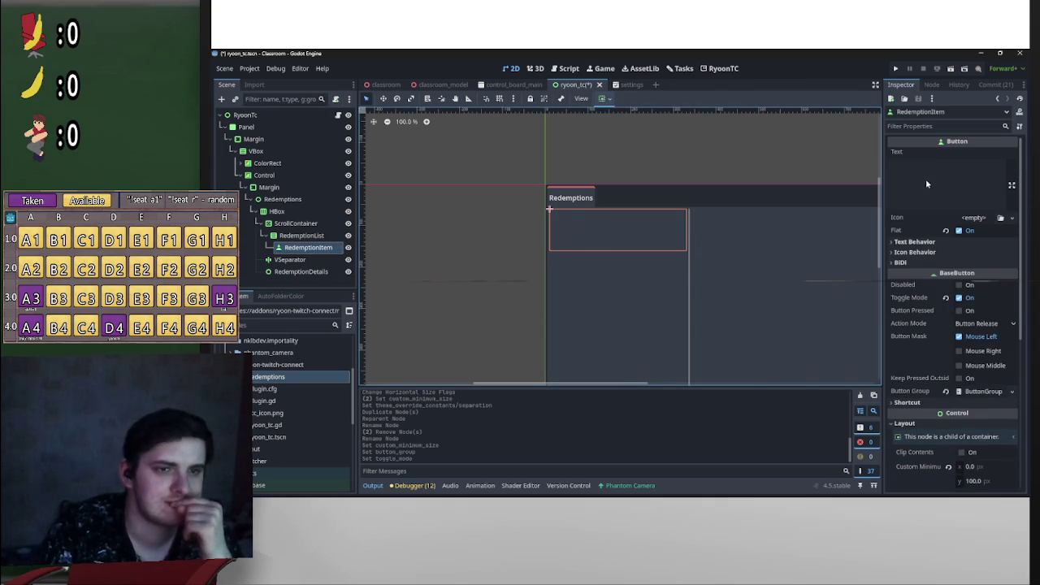
pyautogui.rightClick(299, 249)
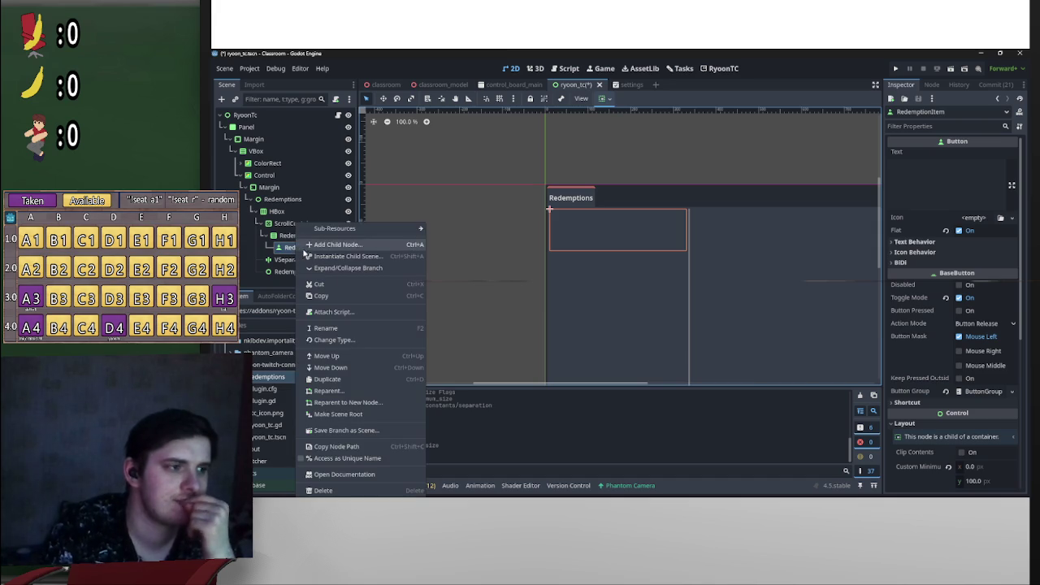
# Step: Add an HBoxContainer under RedemptionItem with the Full Rect anchor preset
pyautogui.click(351, 246)
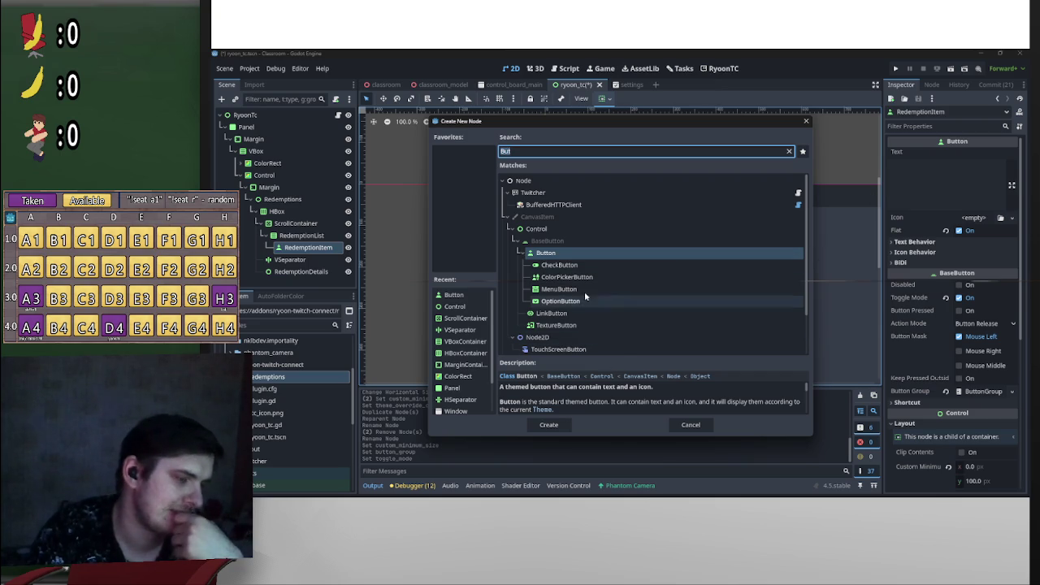
pyautogui.write('hb')
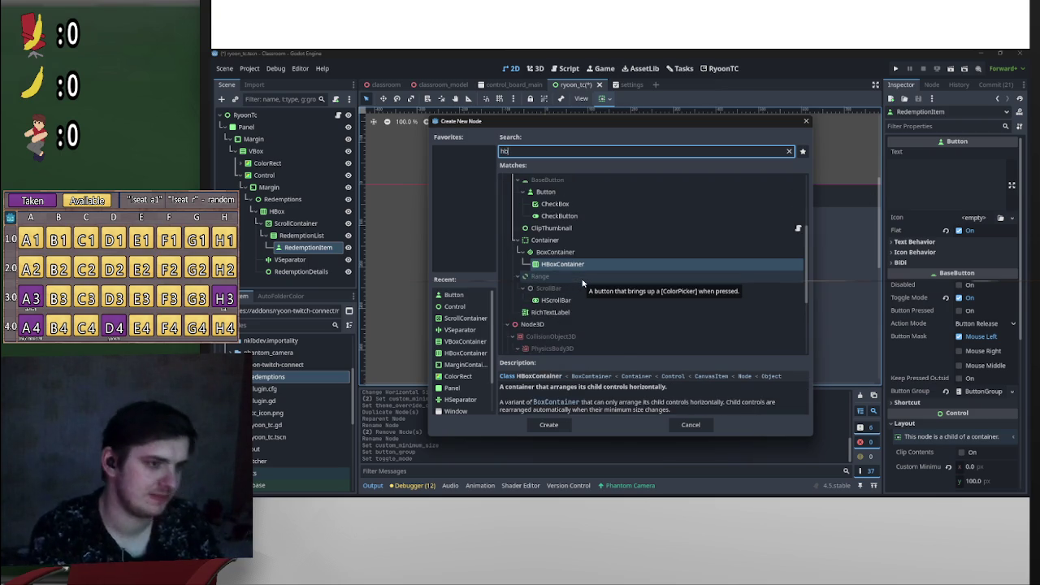
pyautogui.doubleClick(565, 266)
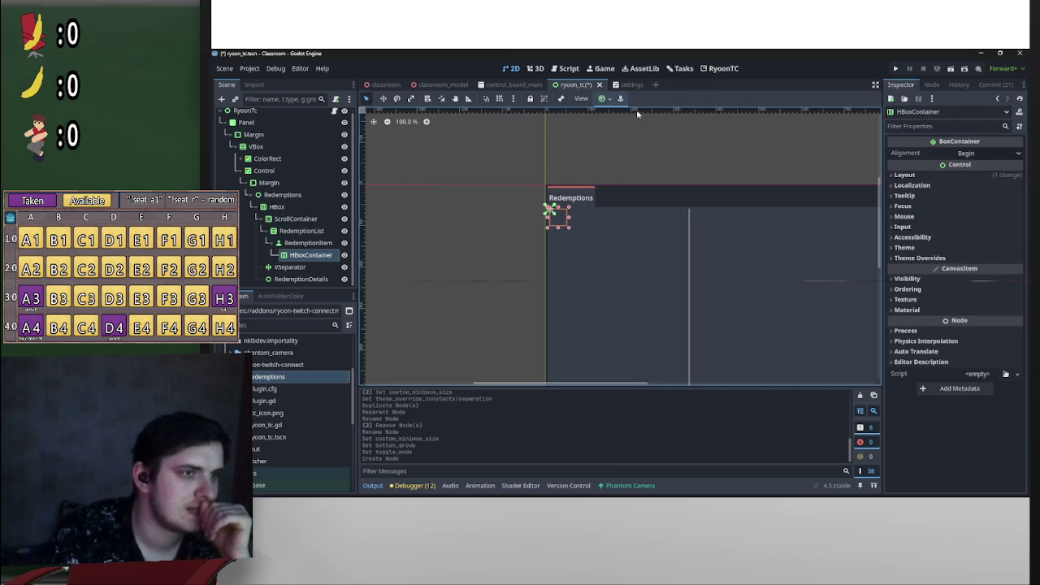
pyautogui.click(602, 98)
pyautogui.click(653, 175)
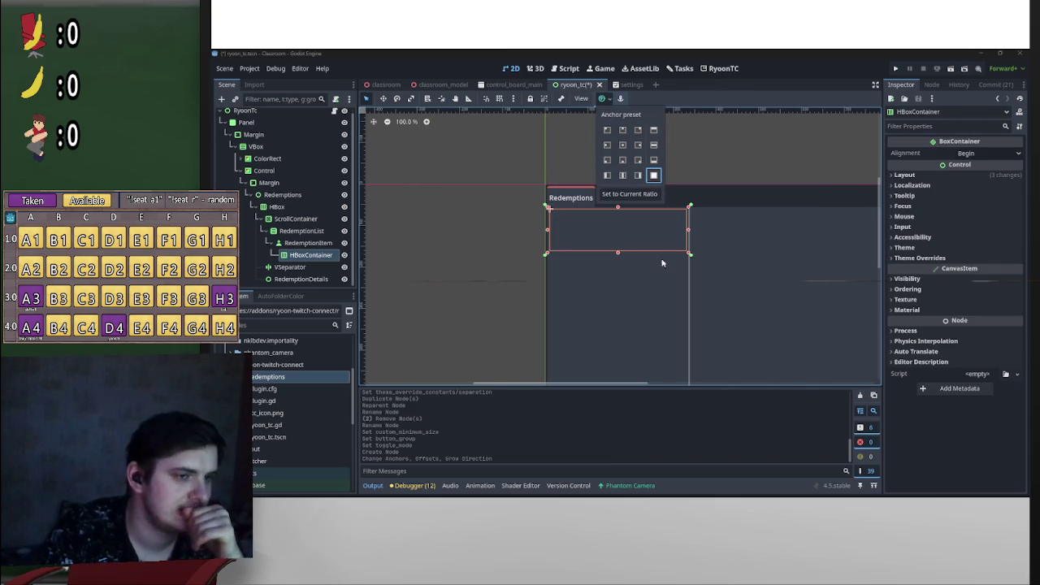
# Step: Rename the HBoxContainer node to HBox
pyautogui.scroll(5, 618, 255)
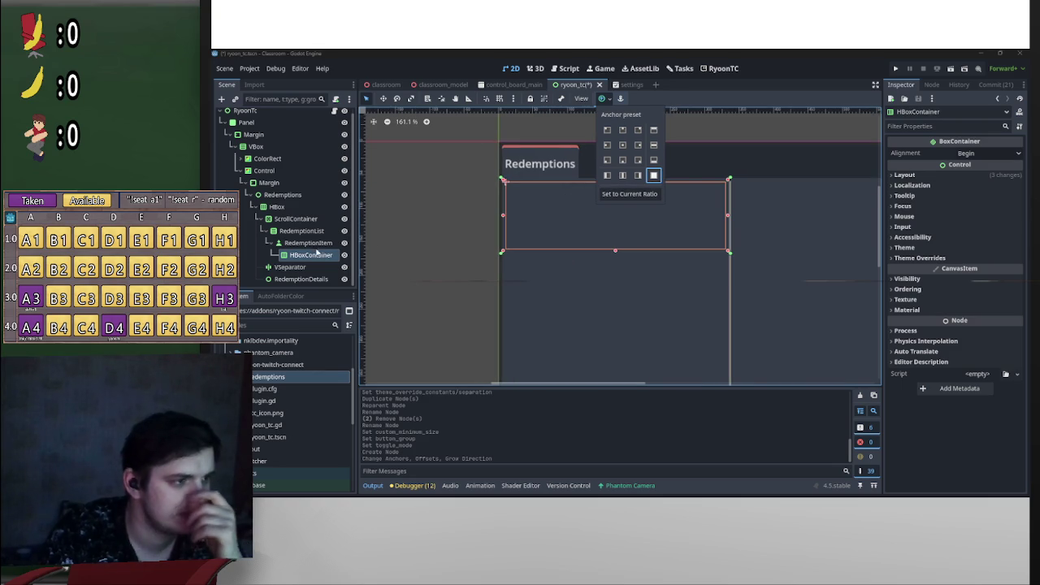
pyautogui.click(313, 257)
pyautogui.doubleClick(312, 255)
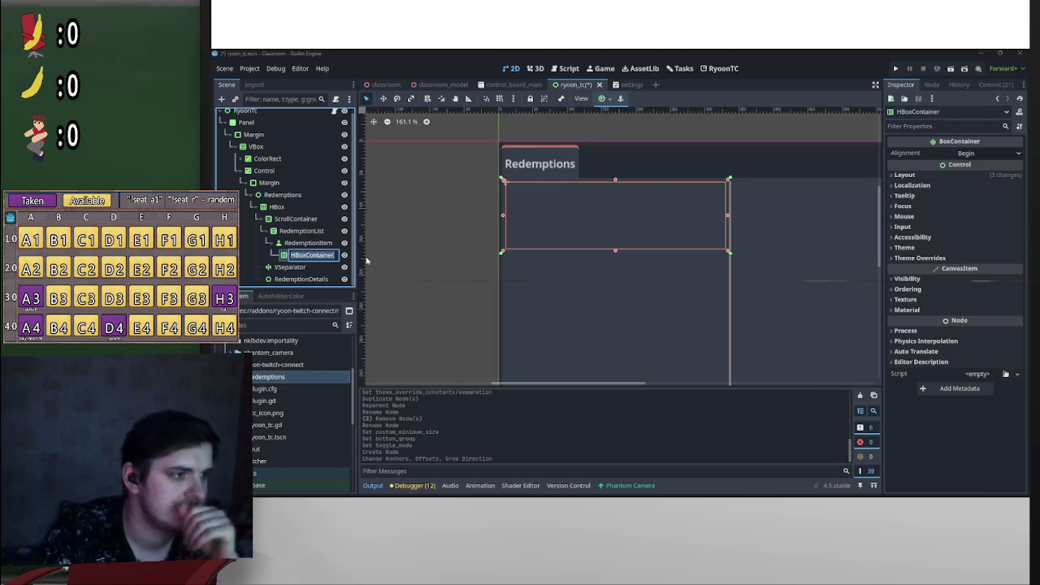
pyautogui.click(309, 256)
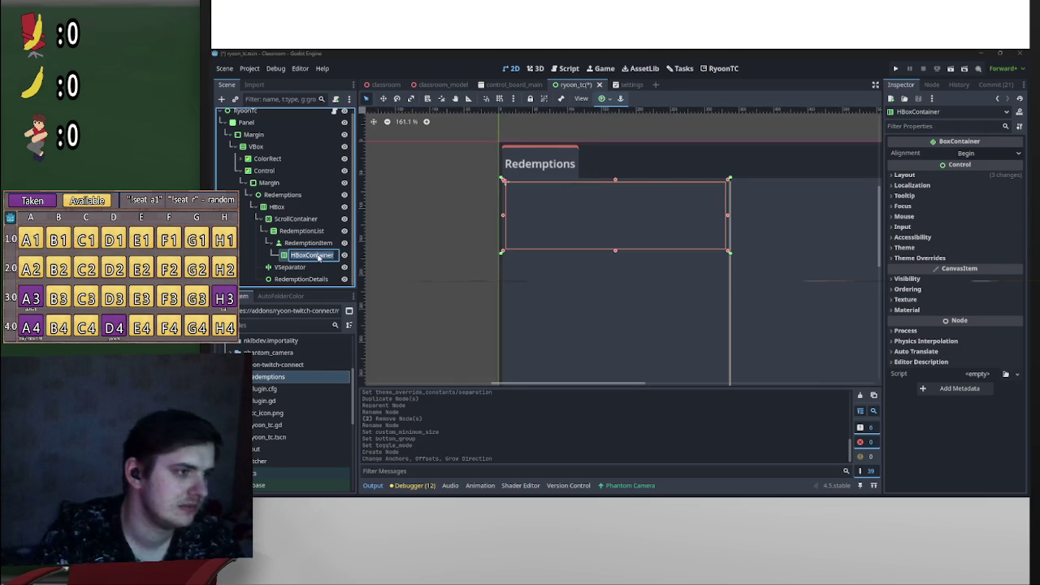
pyautogui.moveTo(308, 257); pyautogui.dragTo(344, 258)
pyautogui.press('BackSpace')
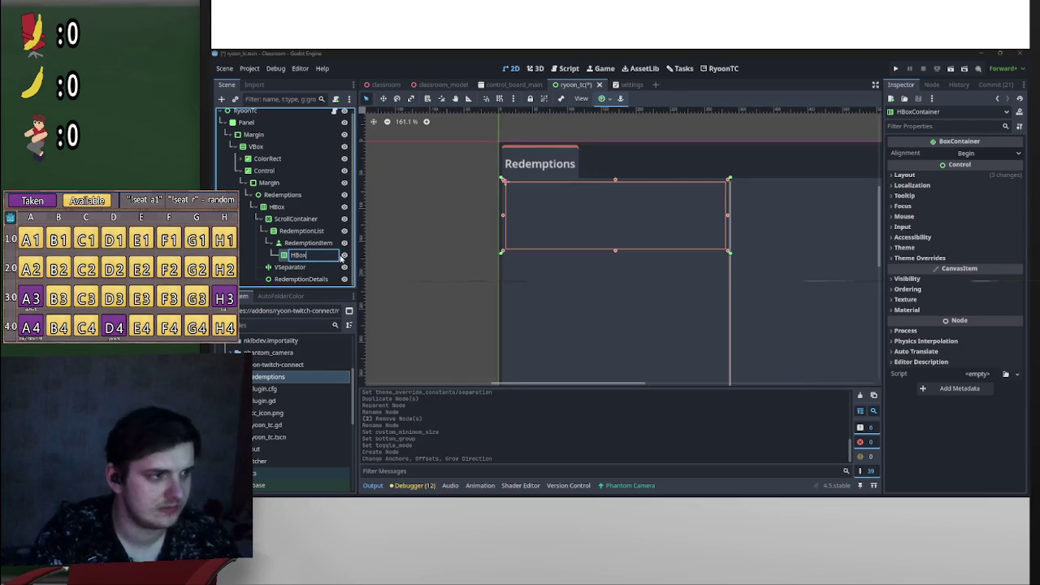
pyautogui.press('Return')
pyautogui.rightClick(307, 254)
# Step: Add a MarginContainer under RedemptionItem and move it above HBox
pyautogui.click(289, 258)
pyautogui.rightClick(307, 254)
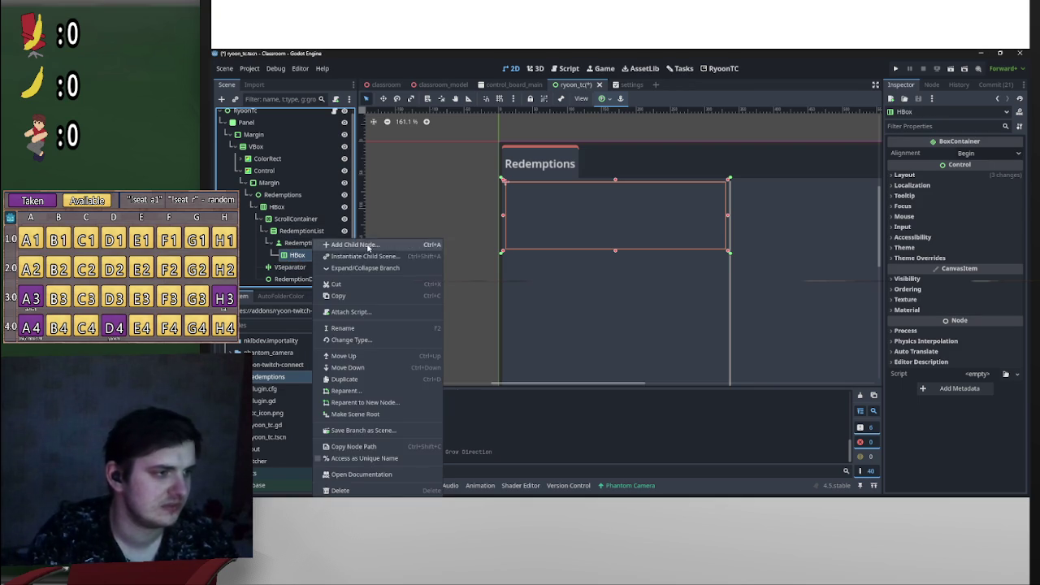
pyautogui.click(364, 244)
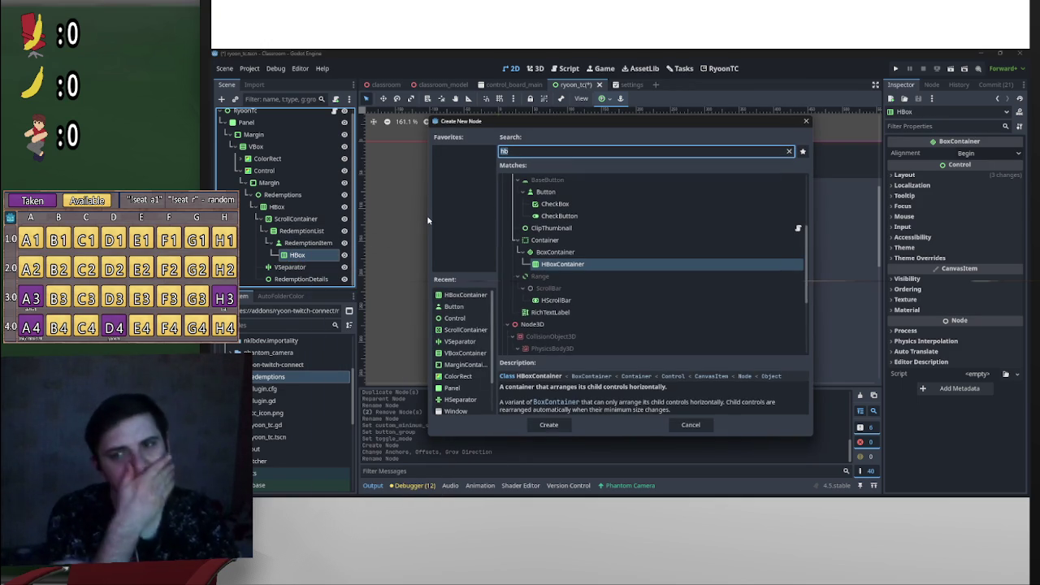
pyautogui.click(689, 425)
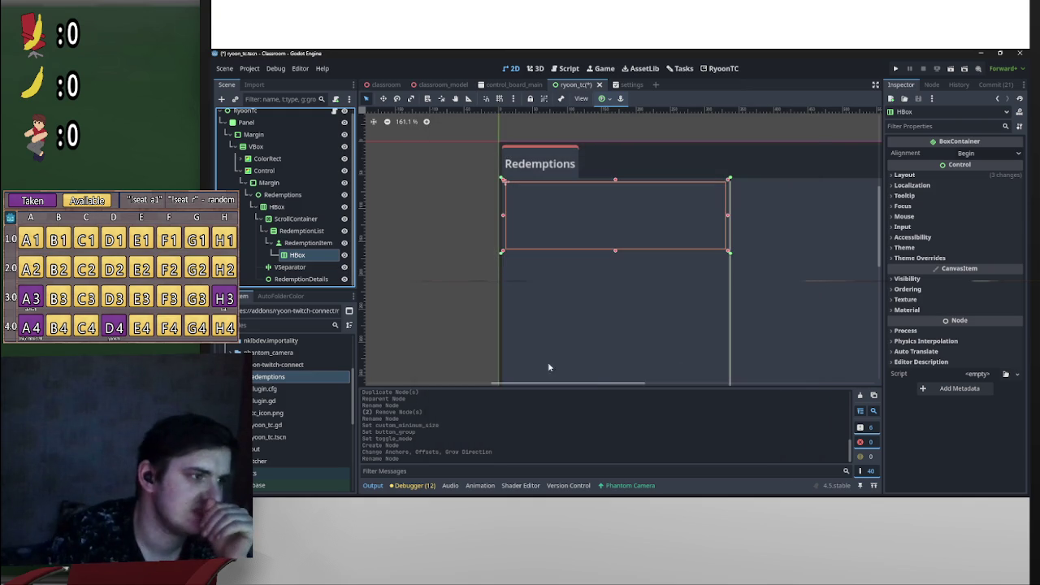
pyautogui.rightClick(302, 243)
pyautogui.click(386, 245)
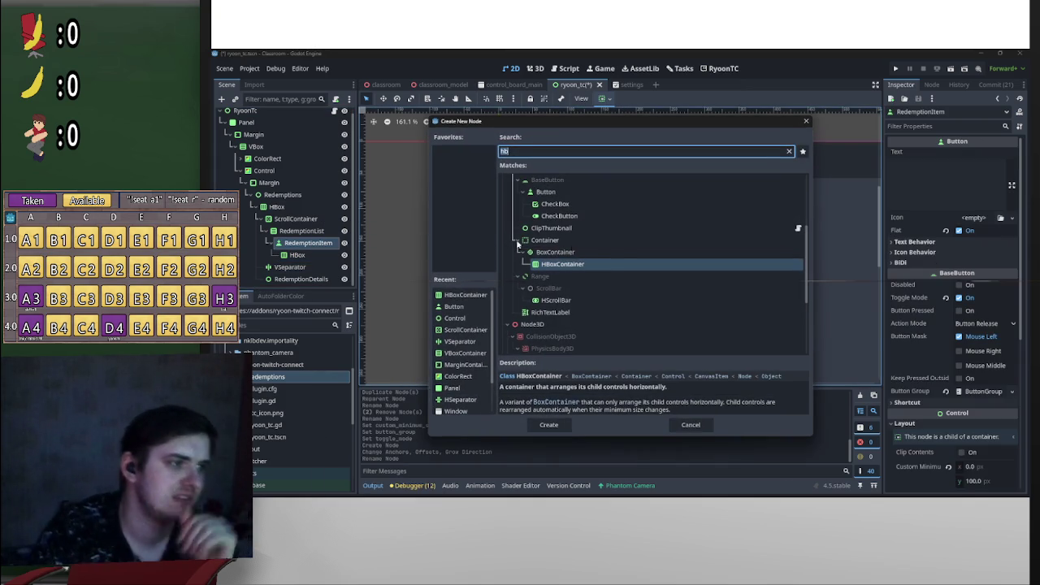
pyautogui.write('argin')
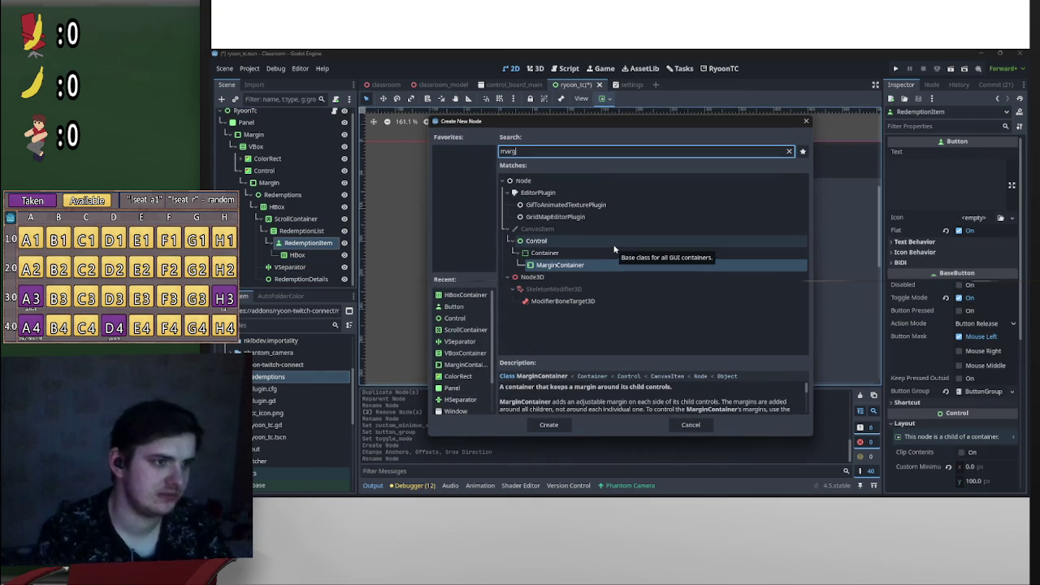
pyautogui.press('Return')
pyautogui.moveTo(301, 270); pyautogui.dragTo(302, 252)
# Step: Try a 5 × 5 minimum size on the MarginContainer, then undo it
pyautogui.click(904, 151)
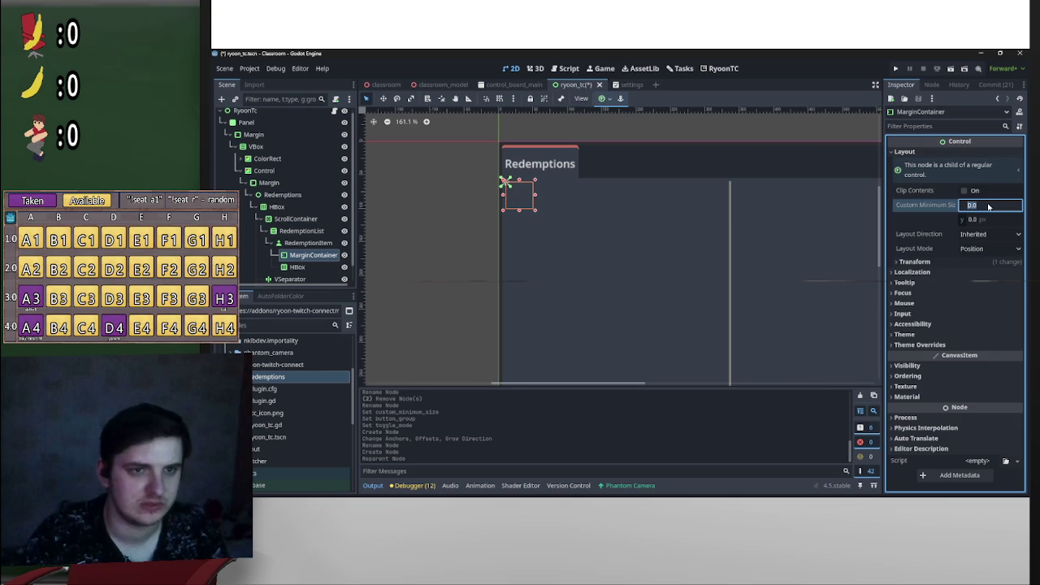
pyautogui.click(988, 205)
pyautogui.write('5')
pyautogui.press('Tab')
pyautogui.write('5')
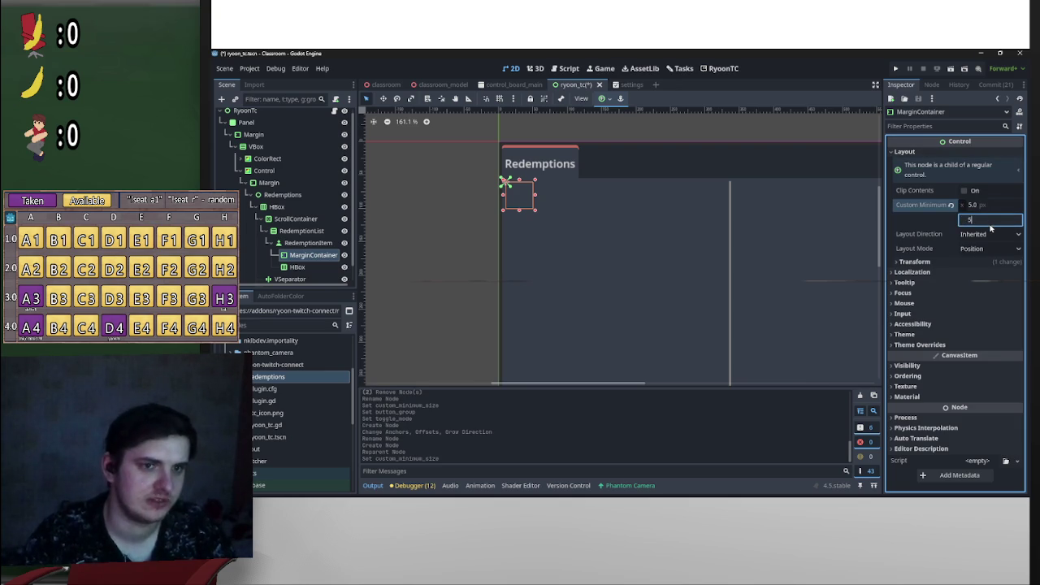
pyautogui.press('Return')
pyautogui.hotkey('ctrl', 'z')
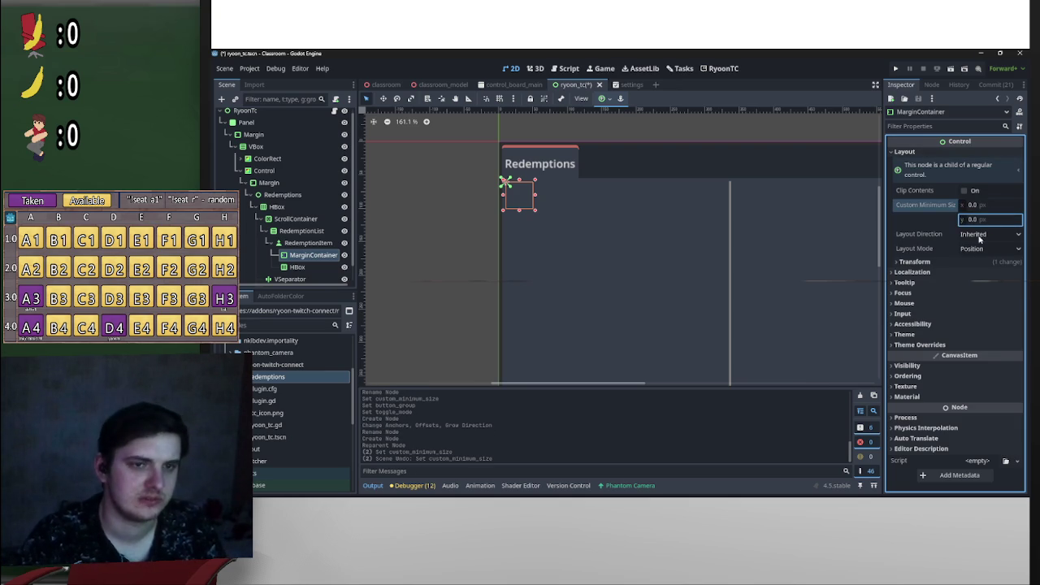
# Step: Set the MarginContainer's four margin constant overrides to 5
pyautogui.click(975, 344)
pyautogui.click(975, 355)
pyautogui.click(985, 368)
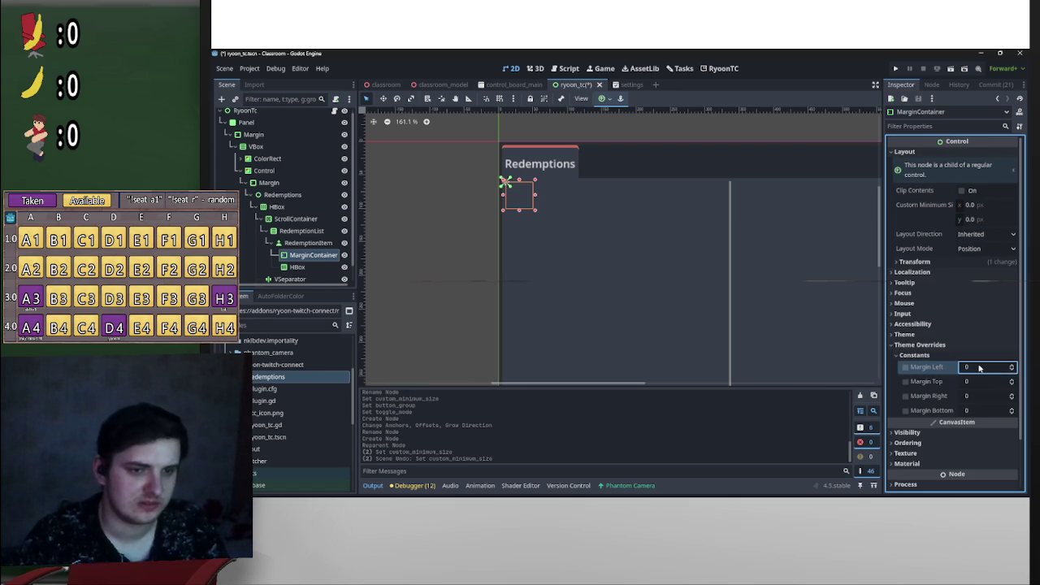
pyautogui.write('5')
pyautogui.click(985, 381)
pyautogui.write('5')
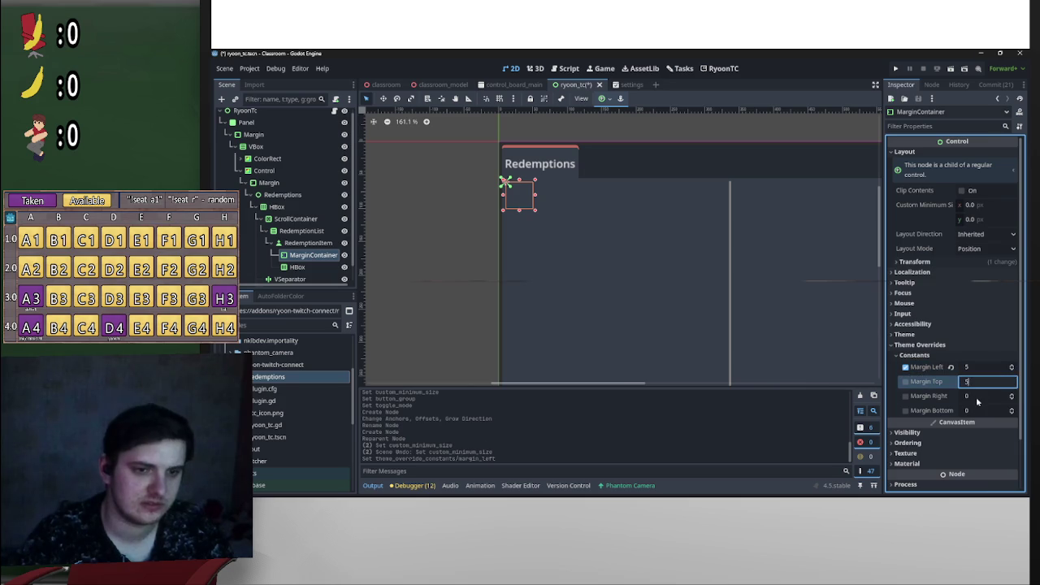
pyautogui.click(979, 396)
pyautogui.write('5')
pyautogui.click(975, 411)
pyautogui.write('5')
pyautogui.press('Return')
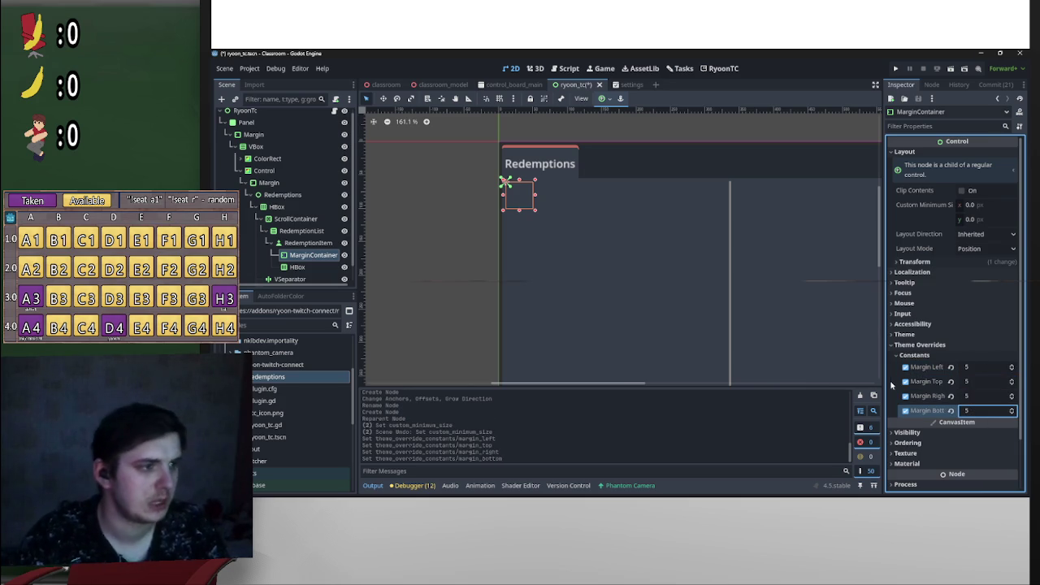
# Step: Change the left, right and bottom margins to 2
pyautogui.click(985, 367)
pyautogui.write('2')
pyautogui.click(979, 396)
pyautogui.write('2')
pyautogui.click(978, 411)
pyautogui.write('2')
pyautogui.press('Return')
# Step: Move HBox inside the MarginContainer and stretch the MarginContainer to full rect
pyautogui.moveTo(297, 266); pyautogui.dragTo(317, 255)
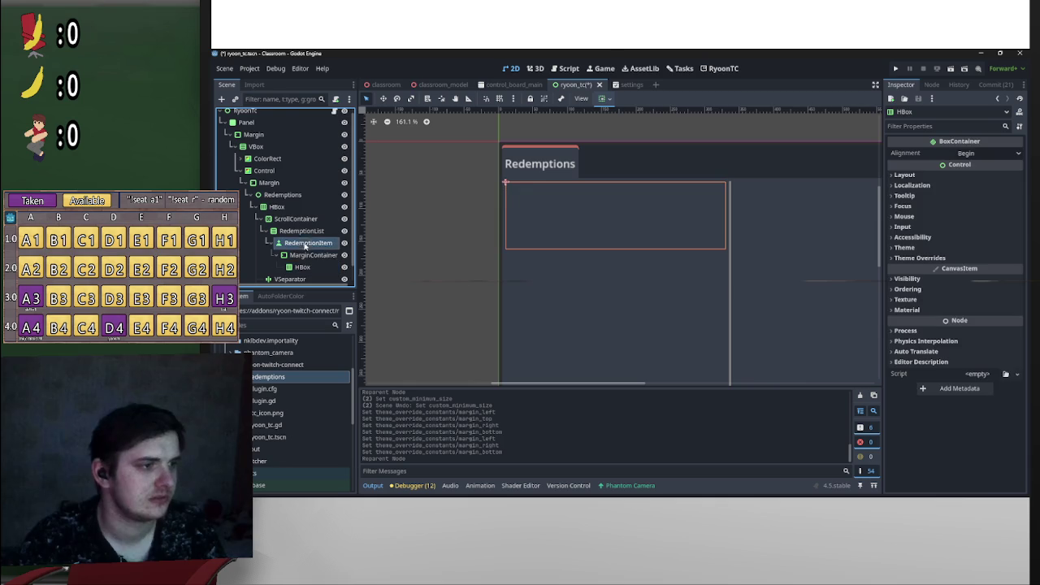
pyautogui.click(316, 267)
pyautogui.click(309, 256)
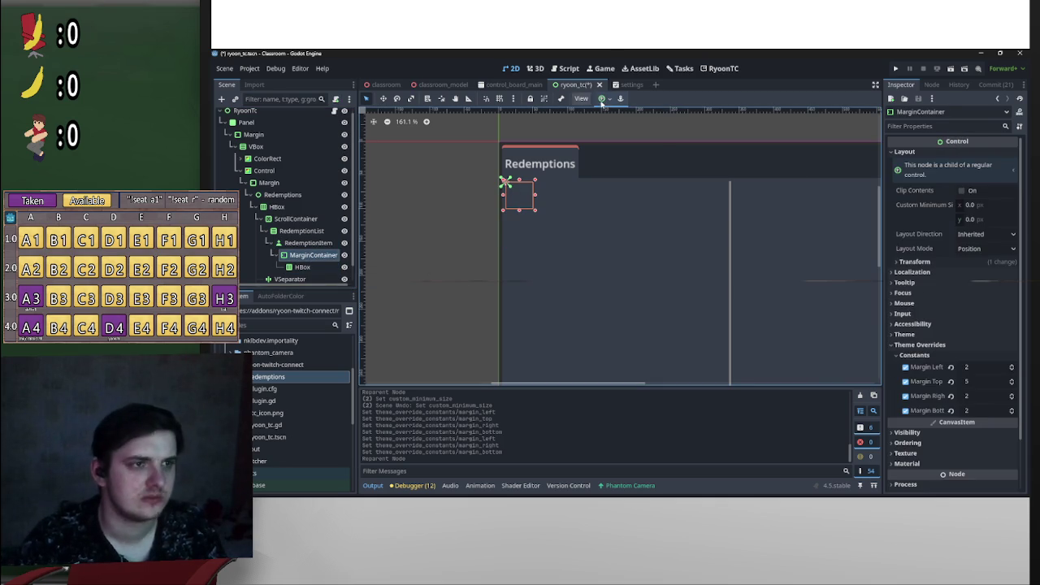
pyautogui.click(602, 98)
pyautogui.click(654, 175)
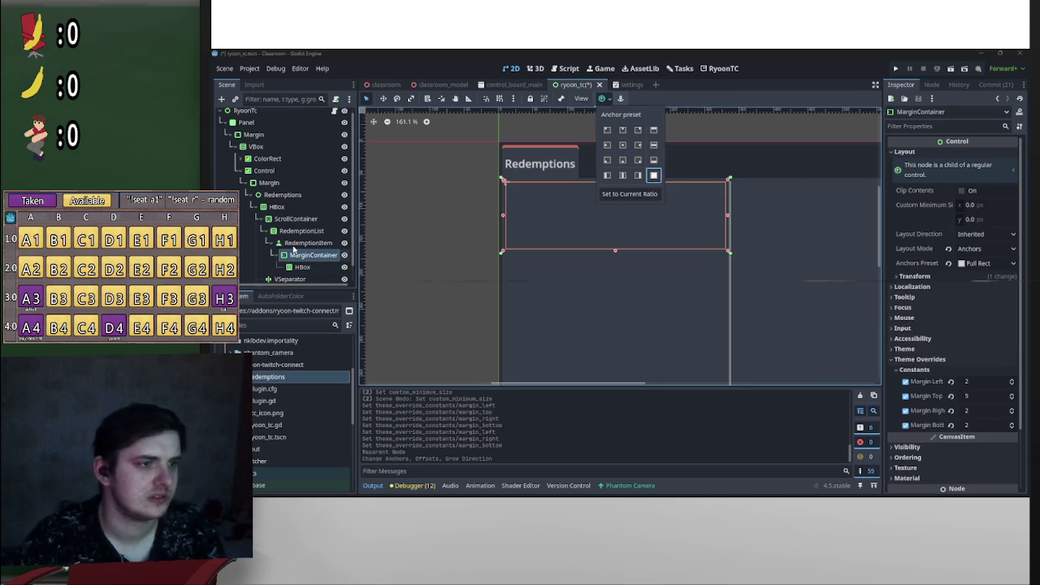
# Step: Set the MarginContainer's top margin to 0
pyautogui.click(306, 244)
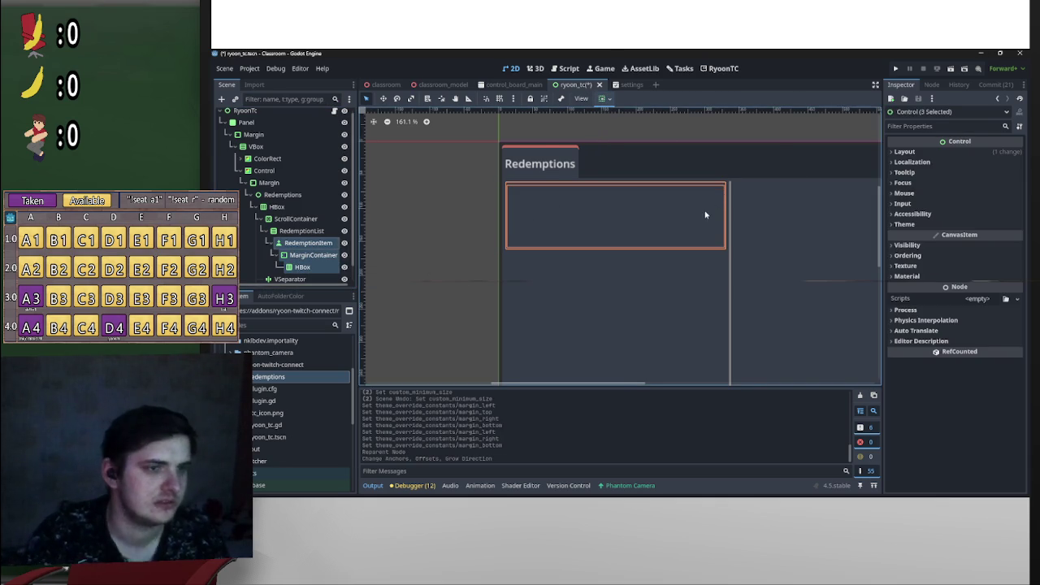
pyautogui.scroll(3, 706, 212)
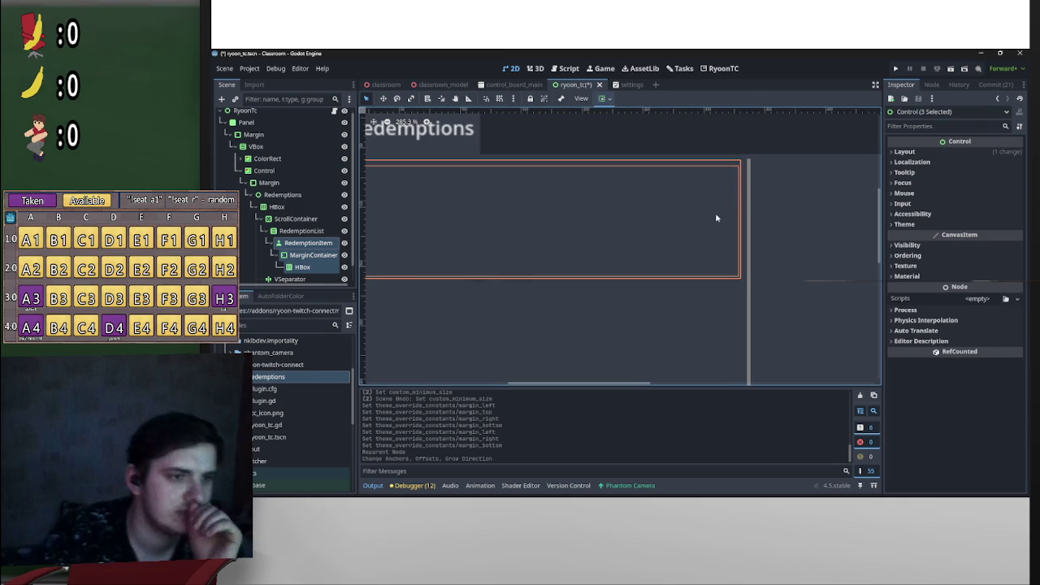
pyautogui.click(313, 255)
pyautogui.click(971, 397)
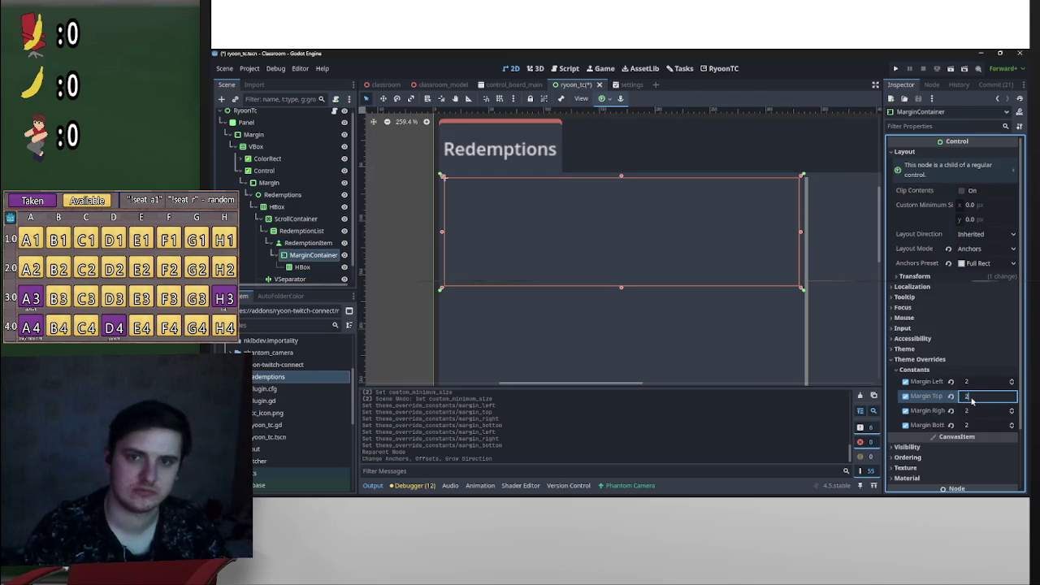
pyautogui.write('0')
pyautogui.press('Return')
# Step: Compare RedemptionItem and HBox, then set all MarginContainer margins to 4
pyautogui.click(307, 244)
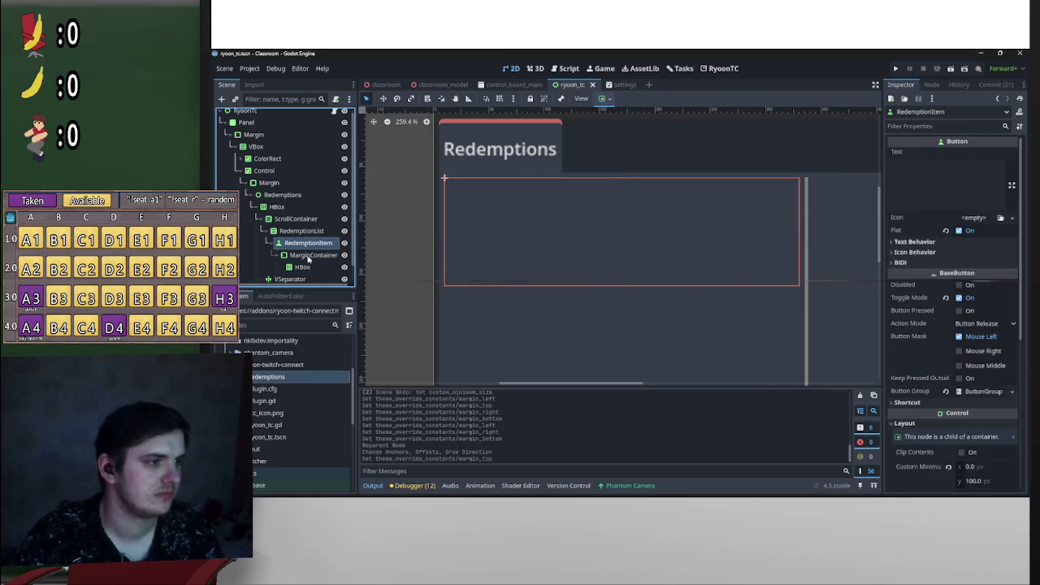
pyautogui.keyDown('shift'); pyautogui.click(302, 267); pyautogui.keyUp('shift')
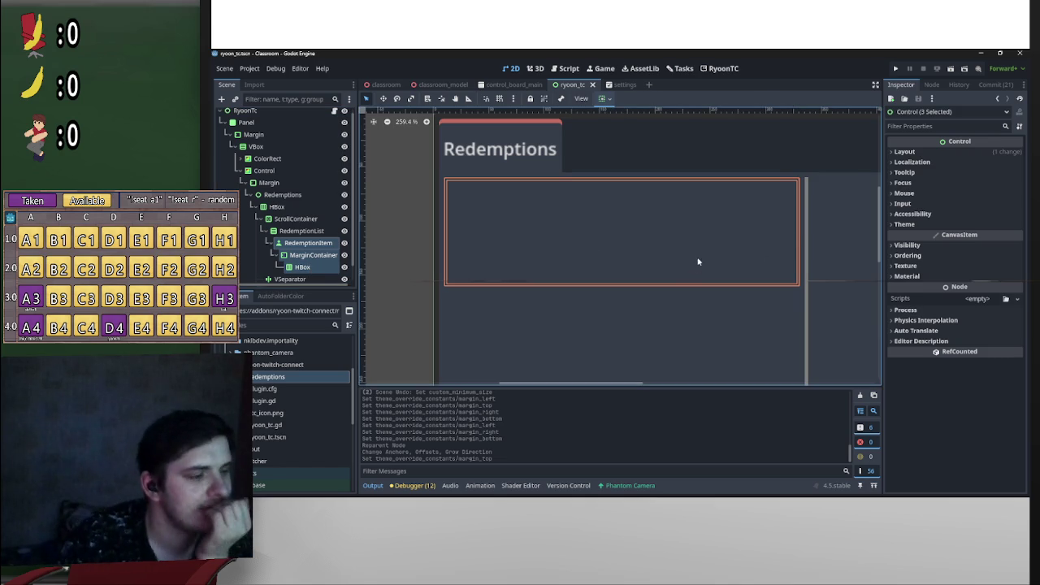
pyautogui.click(327, 243)
pyautogui.keyDown('ctrl'); pyautogui.click(302, 267); pyautogui.keyUp('ctrl')
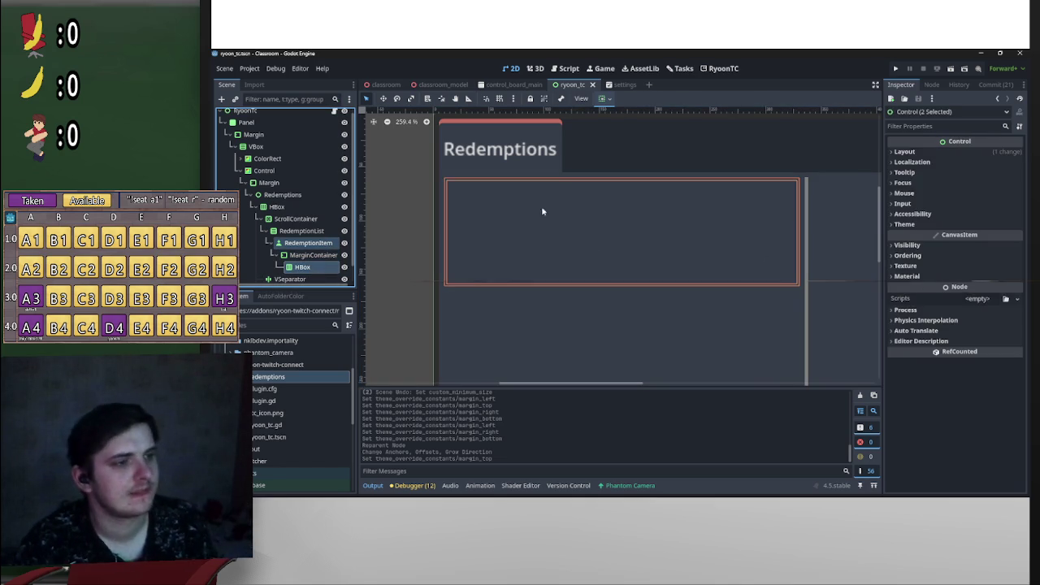
pyautogui.scroll(-2, 639, 255)
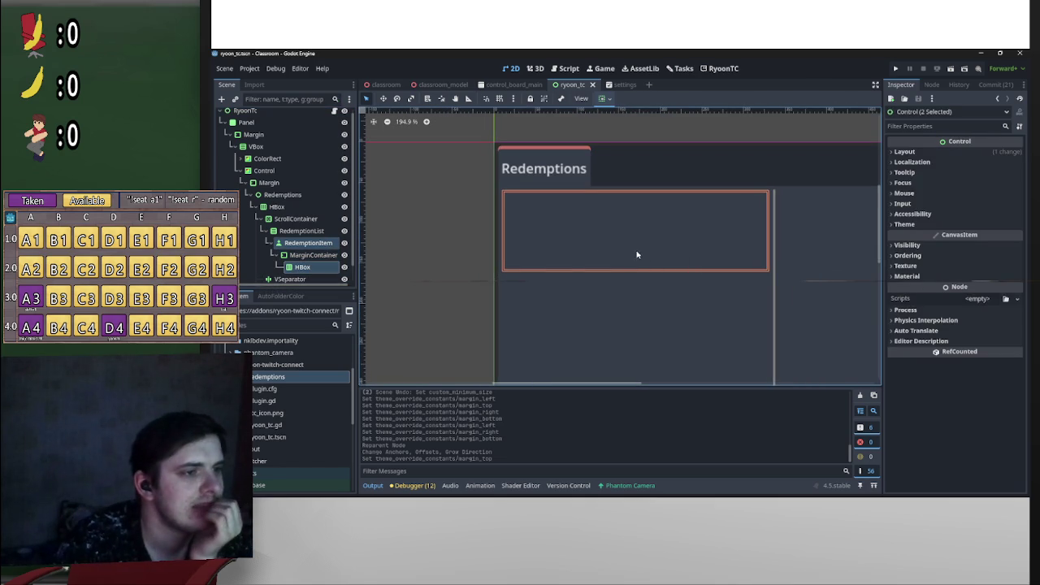
pyautogui.click(313, 255)
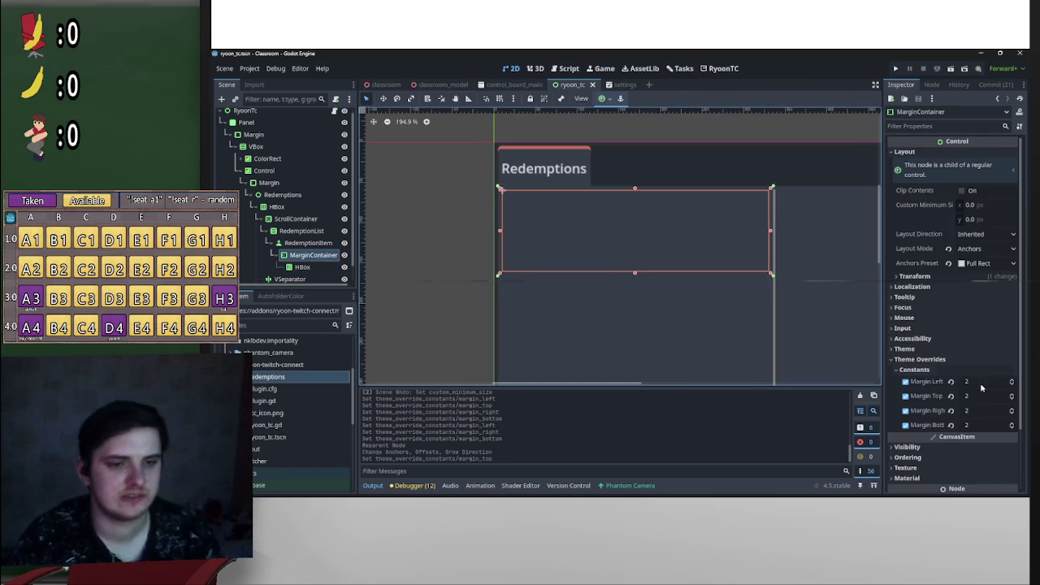
pyautogui.click(982, 385)
pyautogui.write('4')
pyautogui.press('Tab')
pyautogui.write('4')
pyautogui.press('Tab')
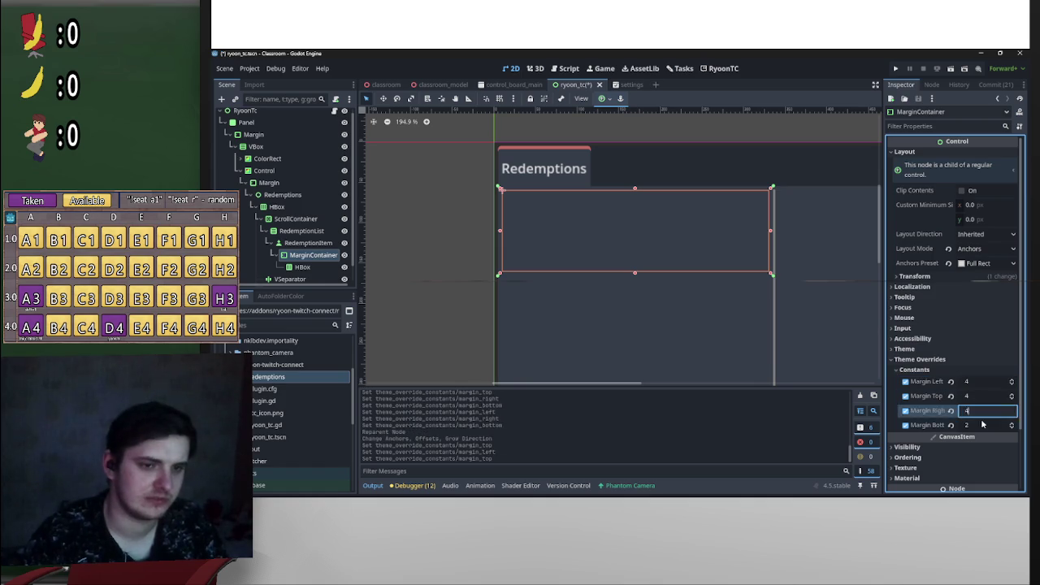
pyautogui.write('4')
pyautogui.press('Tab')
pyautogui.press('Return')
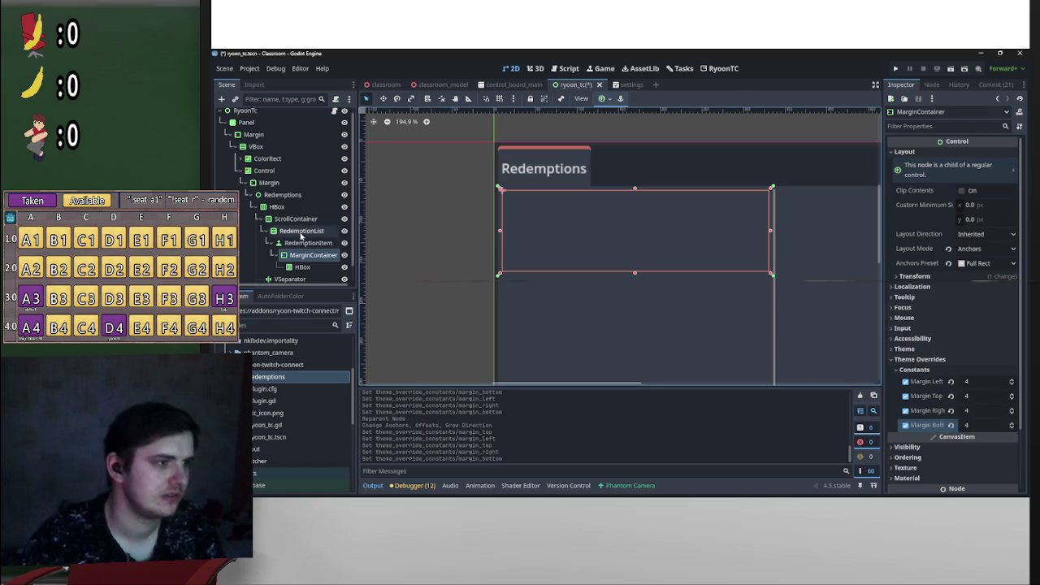
# Step: Reset all four MarginContainer margins to 2 and save the ryoon_tc scene
pyautogui.click(307, 243)
pyautogui.keyDown('ctrl'); pyautogui.click(302, 267); pyautogui.keyUp('ctrl')
pyautogui.scroll(1, 661, 200)
pyautogui.scroll(-2, 689, 213)
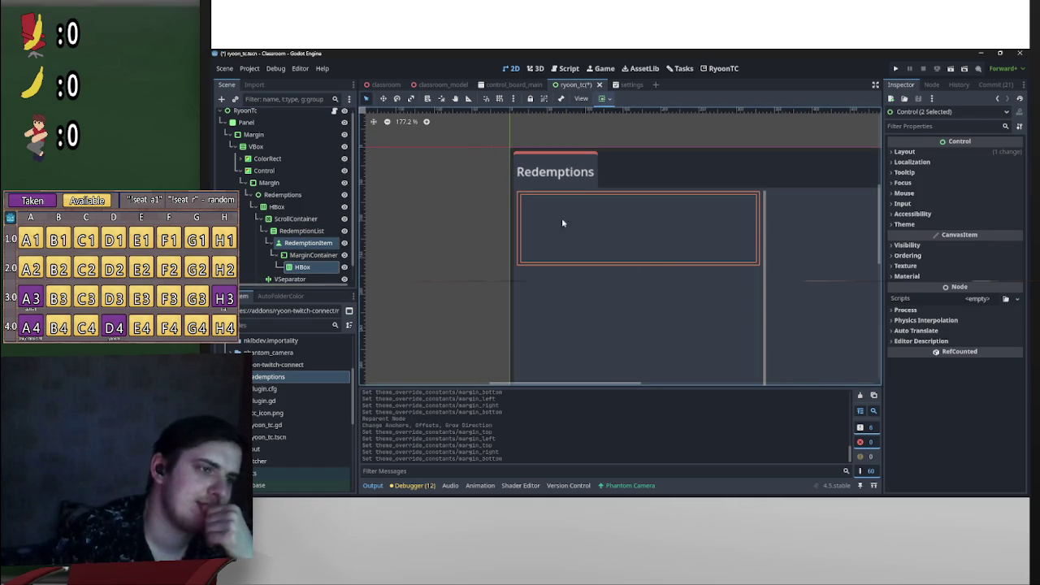
pyautogui.click(328, 254)
pyautogui.click(979, 380)
pyautogui.write('2')
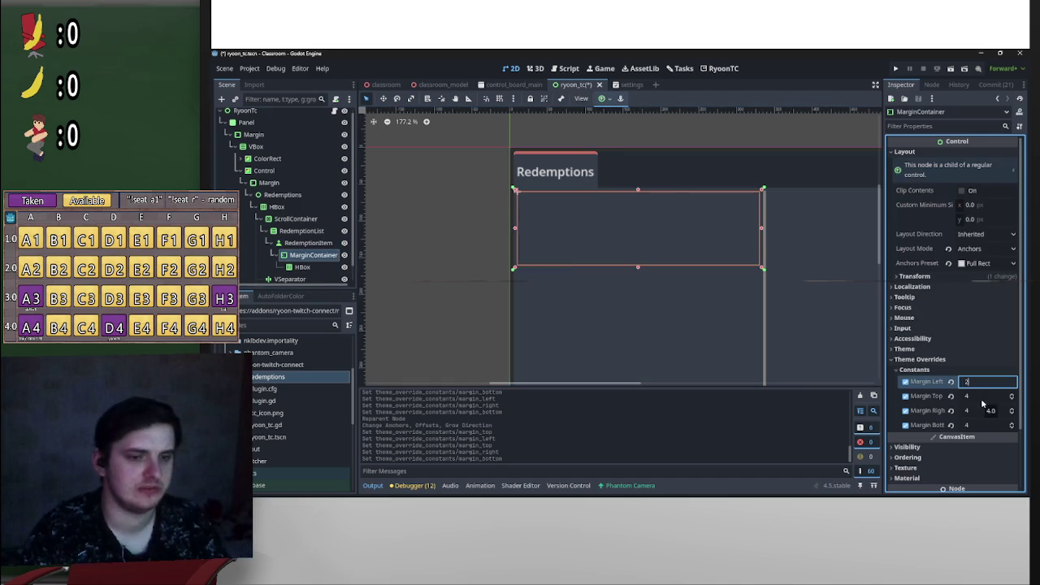
pyautogui.press('Tab')
pyautogui.write('2')
pyautogui.press('Tab')
pyautogui.write('2')
pyautogui.press('Tab')
pyautogui.press('Return')
pyautogui.hotkey('ctrl', 's')
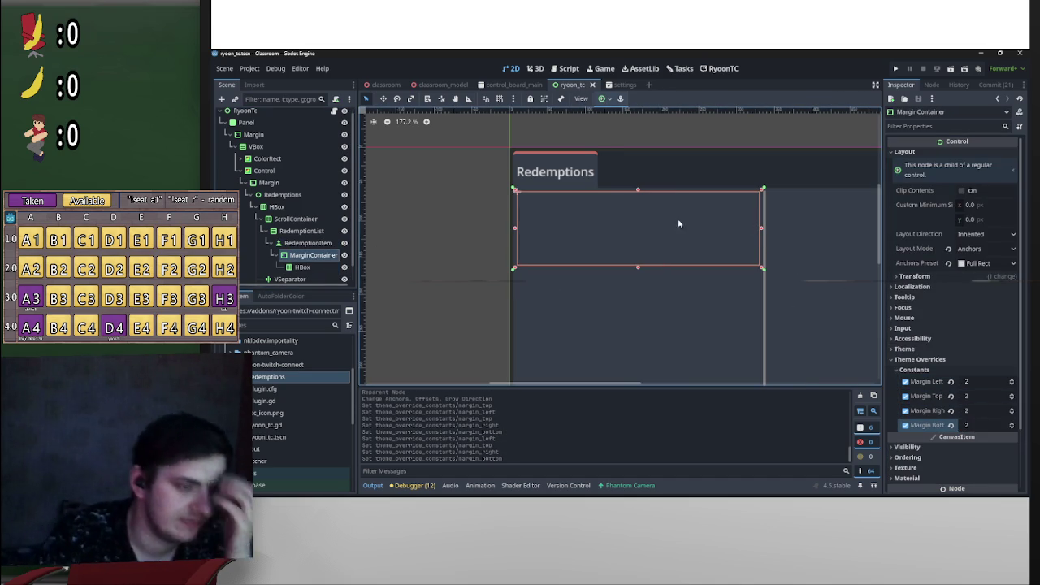
# Step: Review the HBox, MarginContainer and RedemptionItem properties, ending on MarginContainer
pyautogui.click(302, 267)
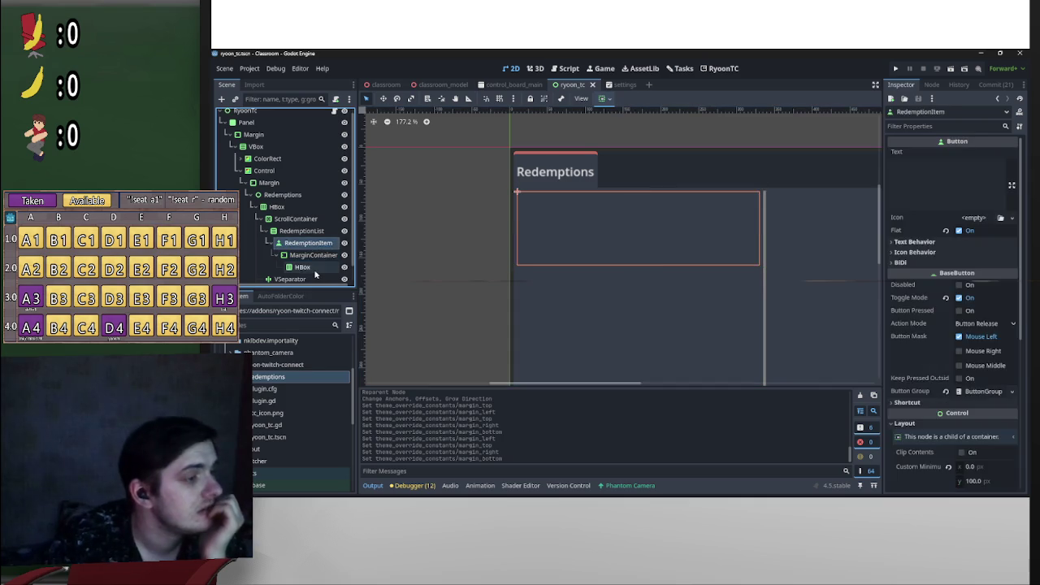
pyautogui.click(312, 255)
pyautogui.click(552, 213)
pyautogui.scroll(-2, 552, 213)
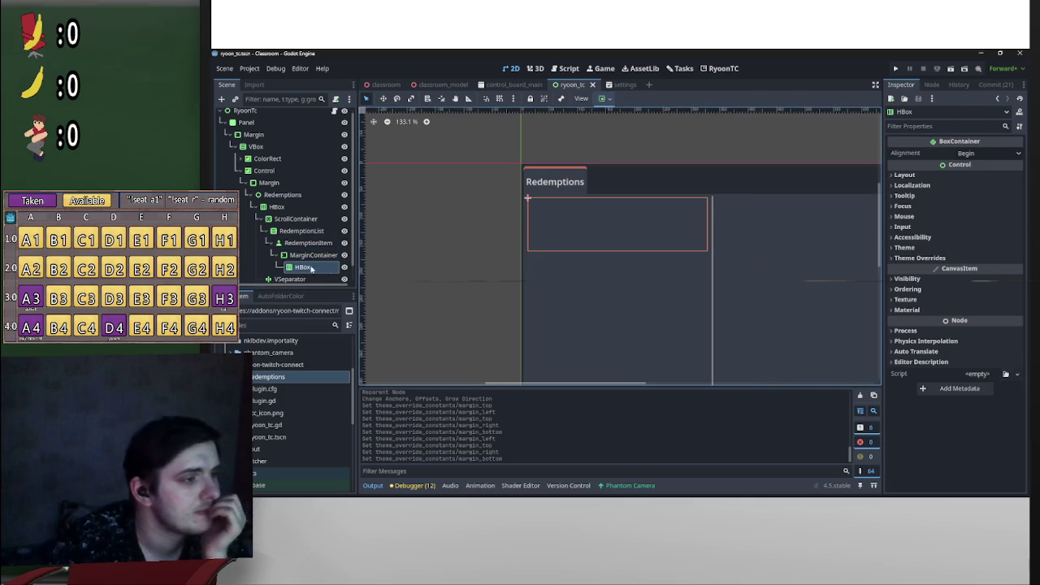
pyautogui.click(290, 255)
pyautogui.click(285, 245)
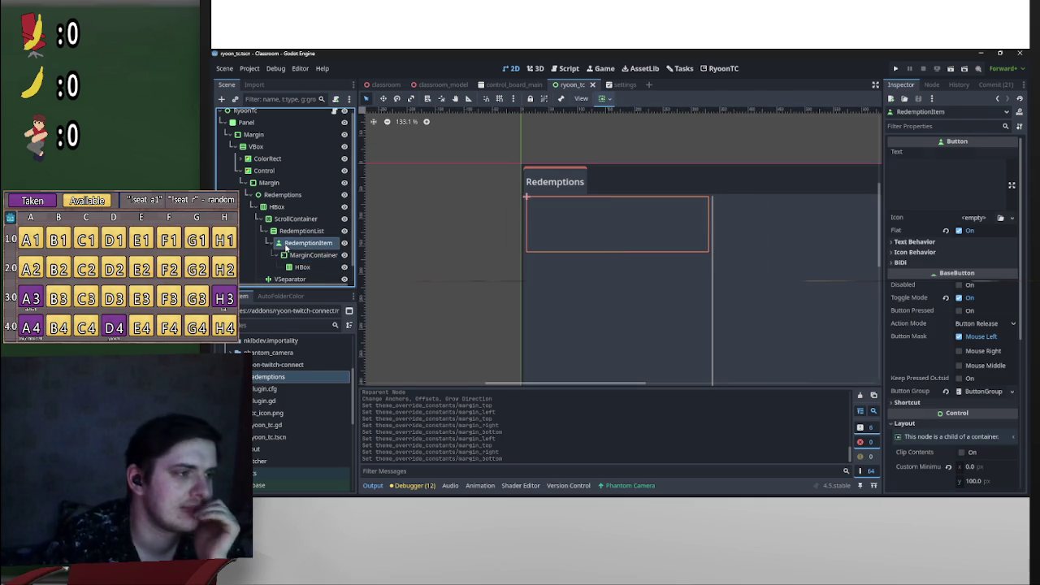
pyautogui.click(304, 267)
pyautogui.click(310, 255)
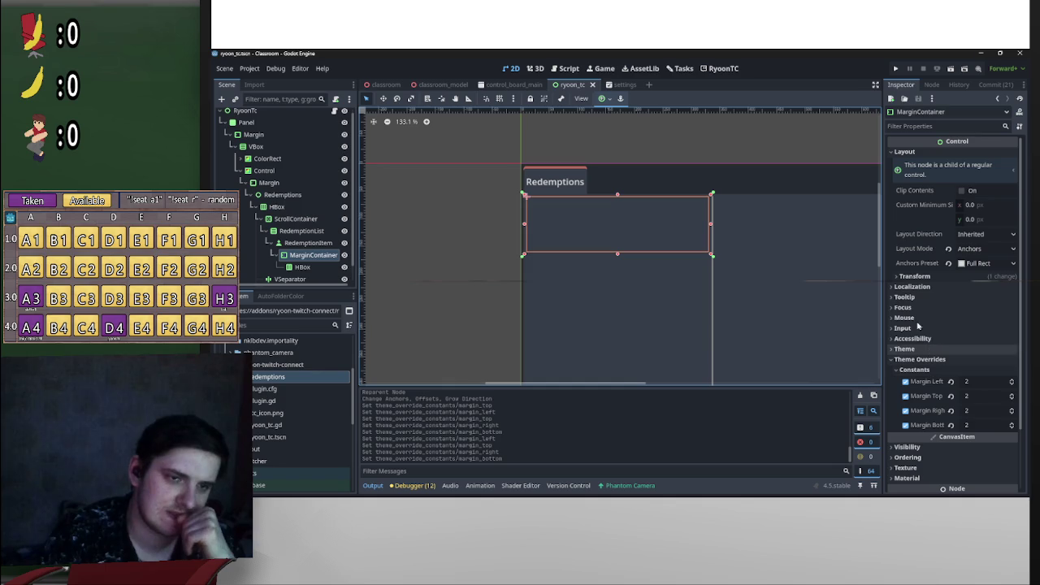
# Step: Set the MarginContainer's mouse filter to Ignore
pyautogui.click(918, 359)
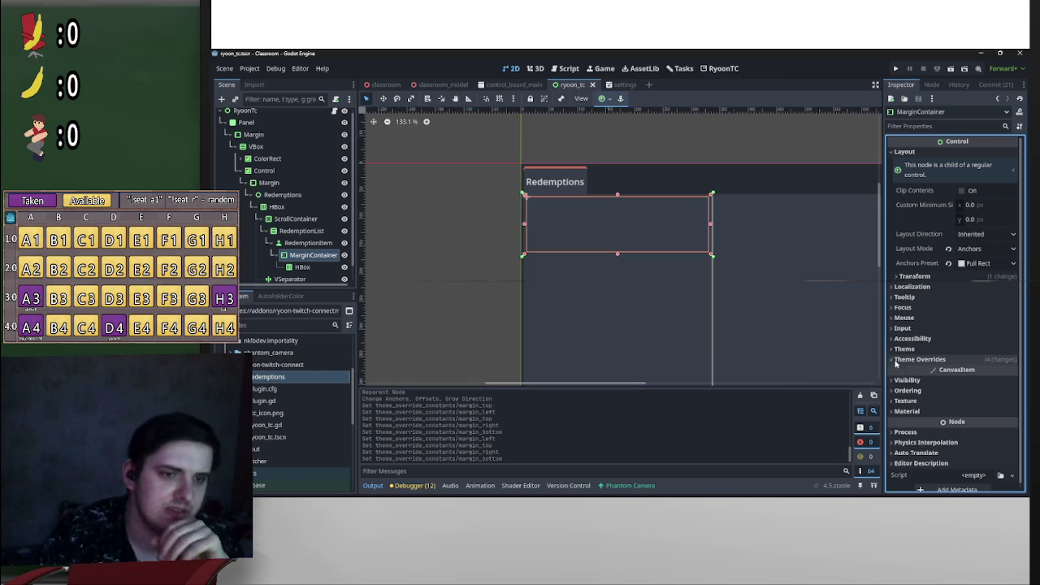
pyautogui.click(903, 317)
pyautogui.click(989, 331)
pyautogui.click(1000, 371)
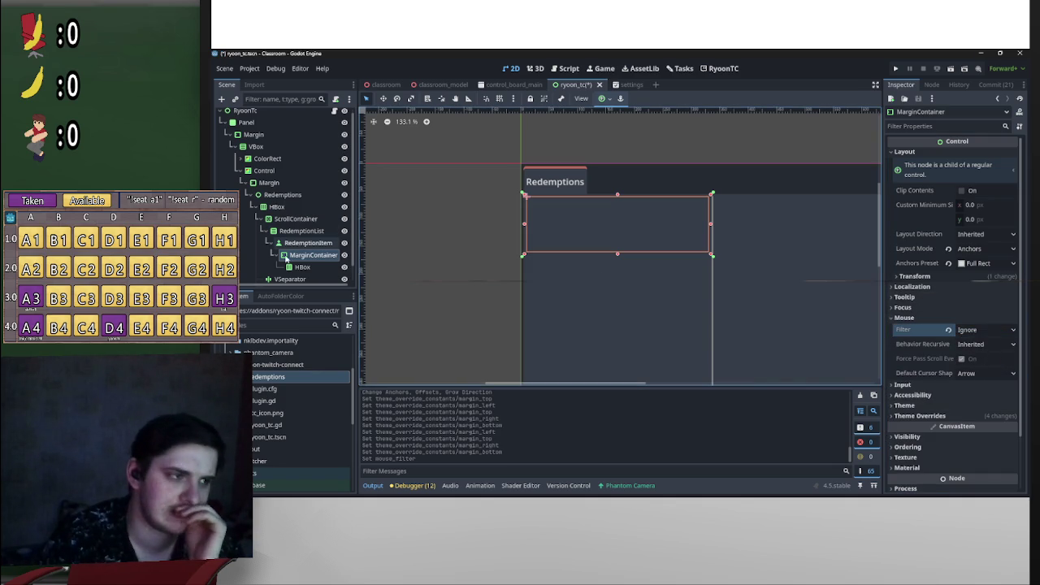
# Step: Set the HBox's mouse filter to Ignore and double-check both nodes
pyautogui.click(301, 266)
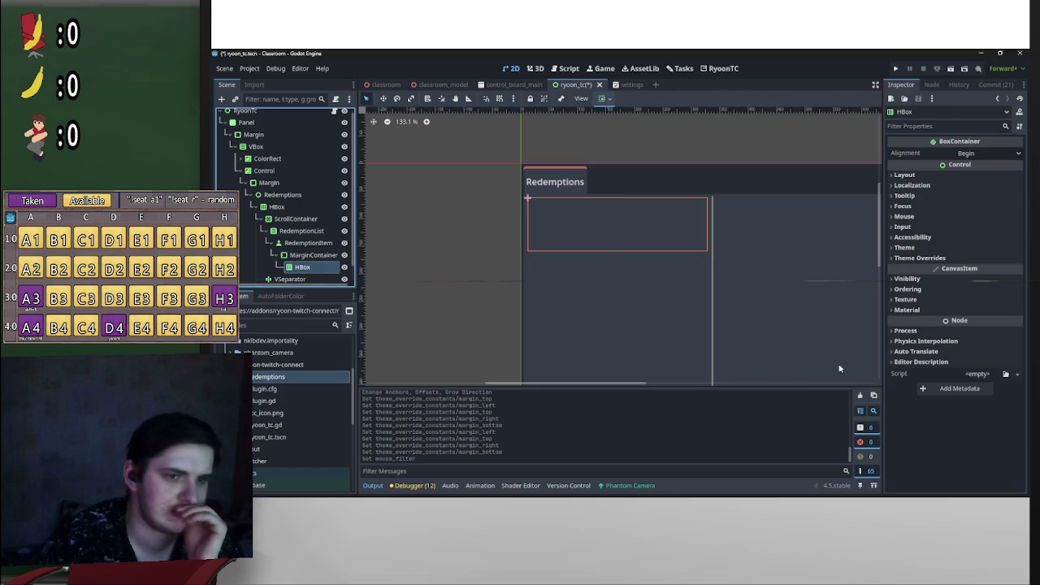
pyautogui.click(905, 299)
pyautogui.click(910, 299)
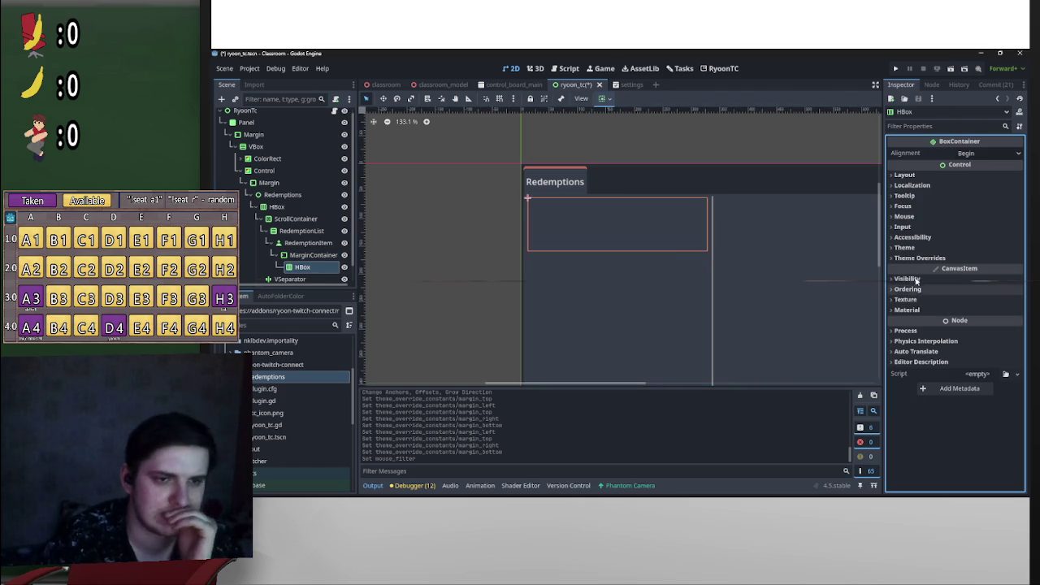
pyautogui.click(908, 216)
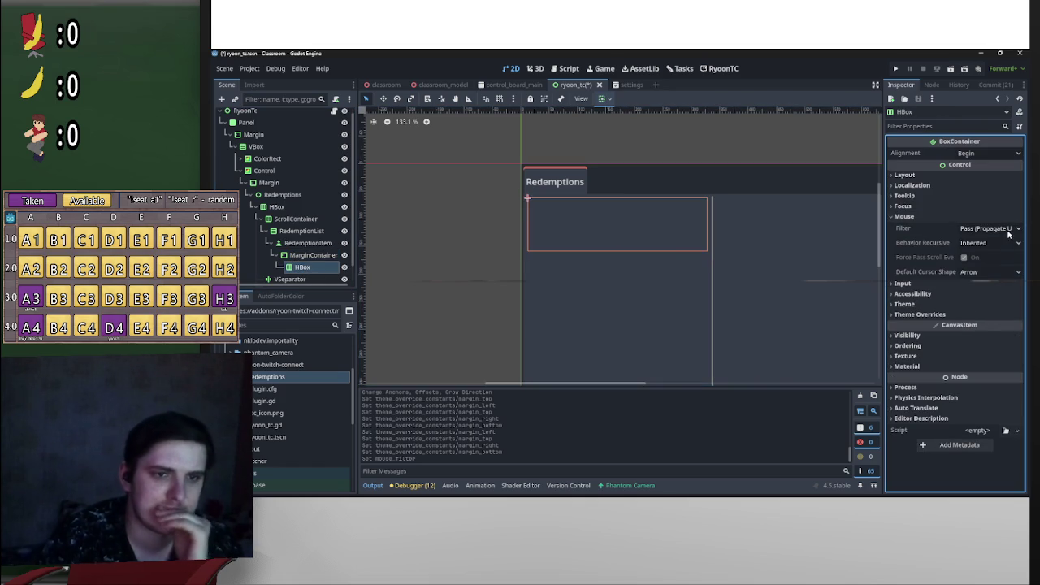
pyautogui.click(1009, 232)
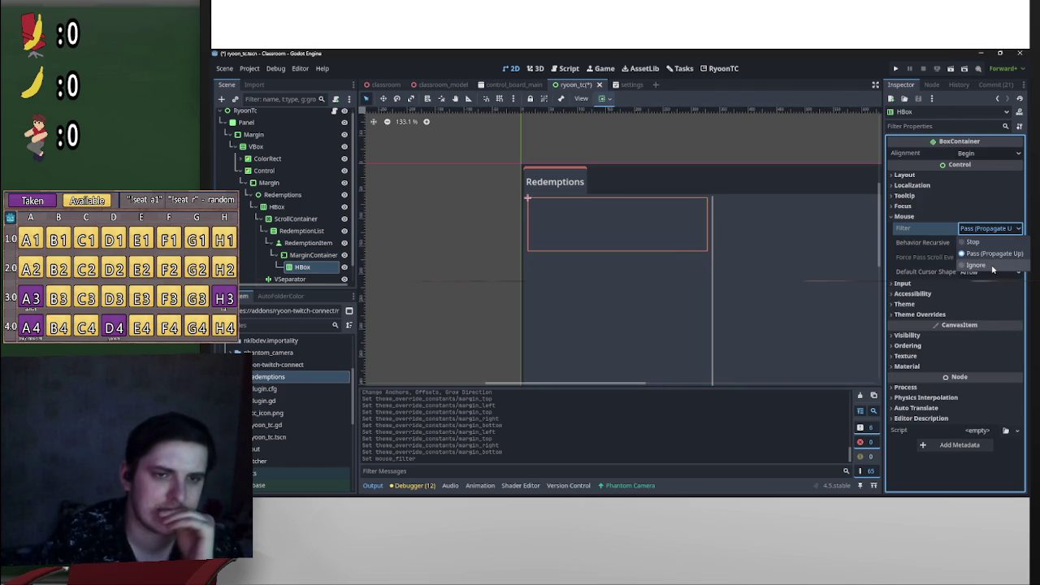
pyautogui.click(990, 266)
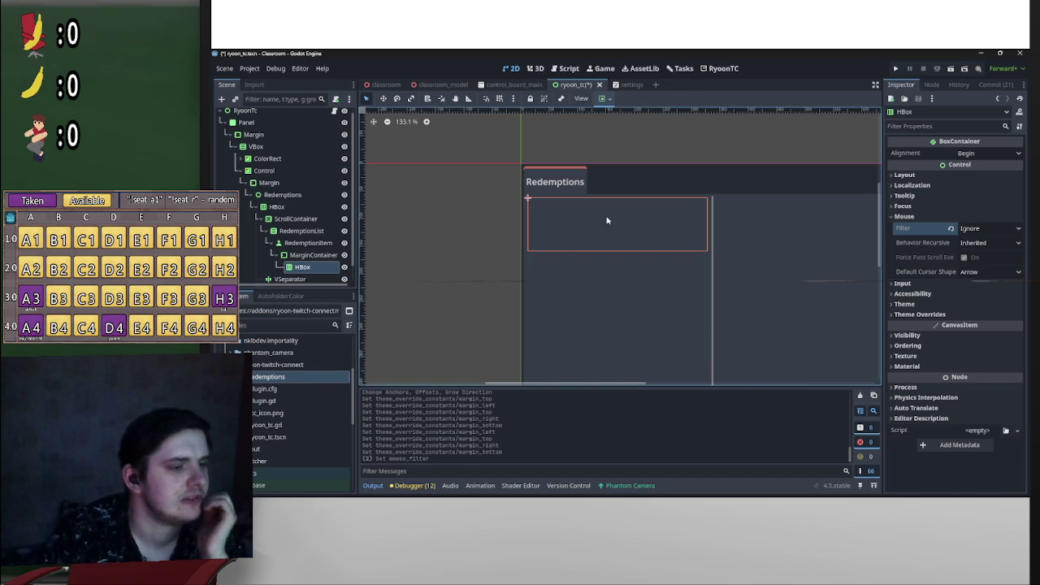
pyautogui.click(311, 254)
pyautogui.click(317, 266)
pyautogui.click(313, 254)
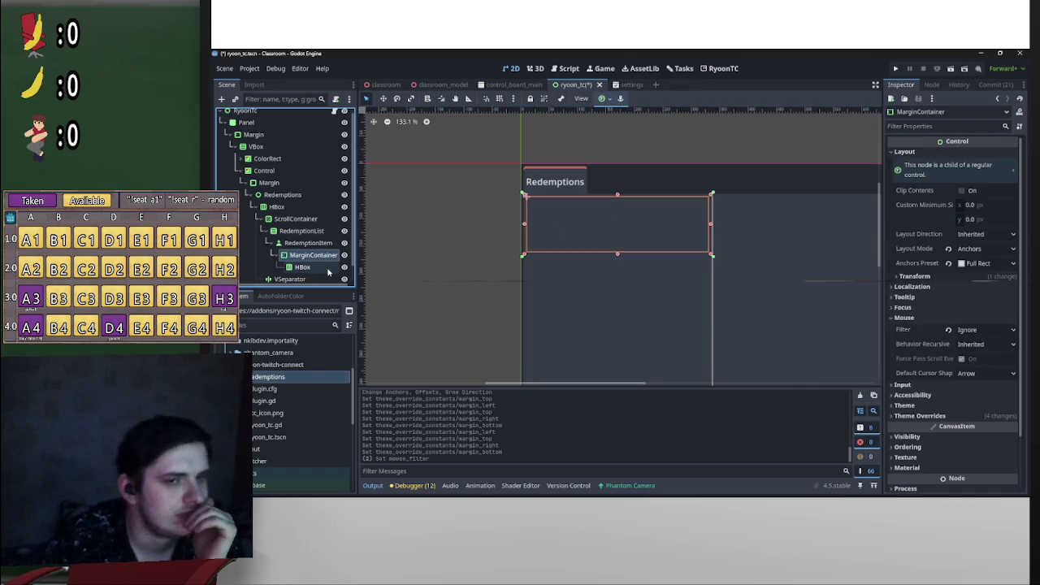
pyautogui.click(321, 268)
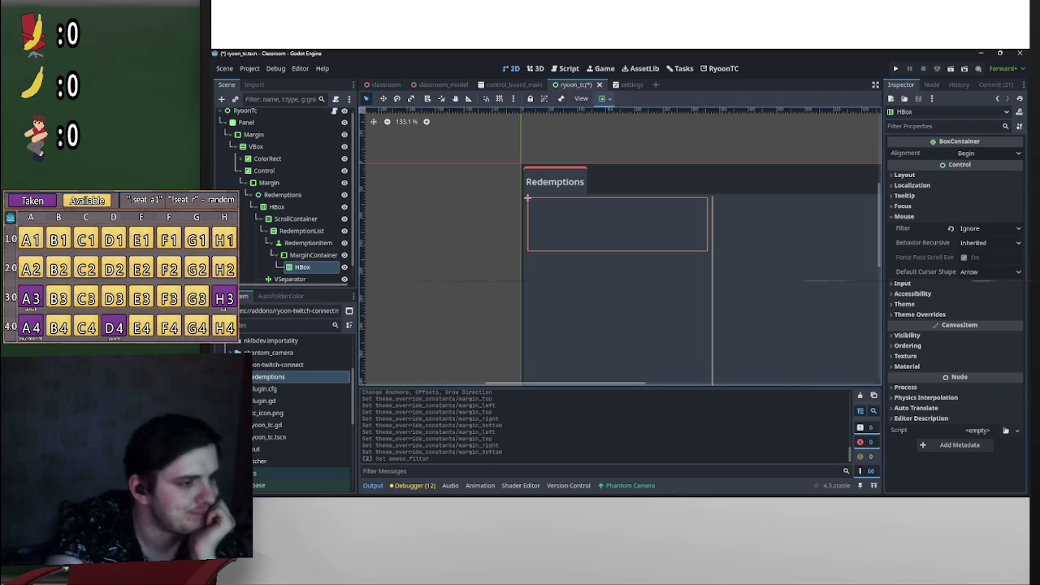
pyautogui.moveTo(942, 493)
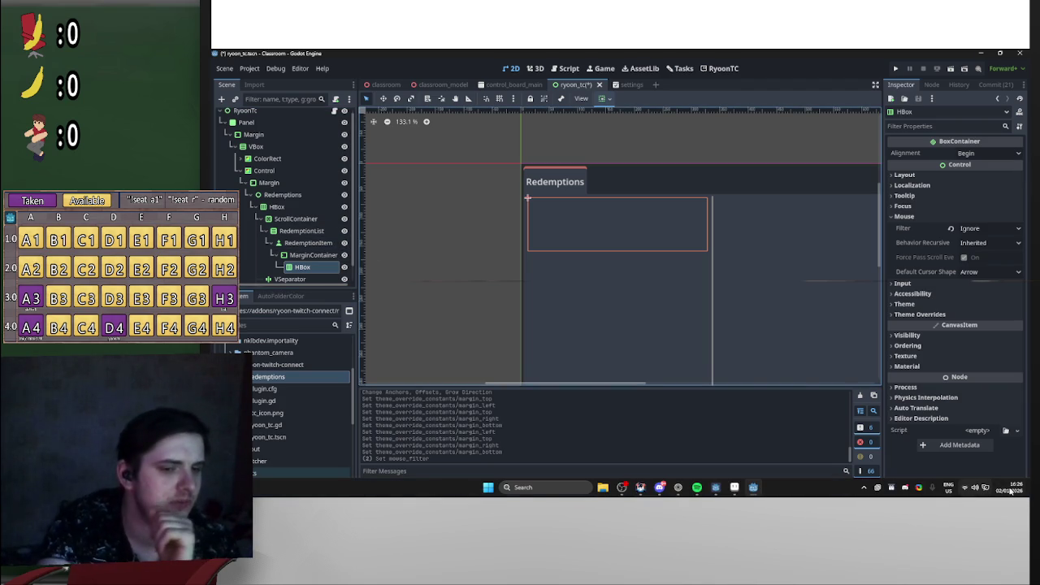
pyautogui.moveTo(1013, 482)
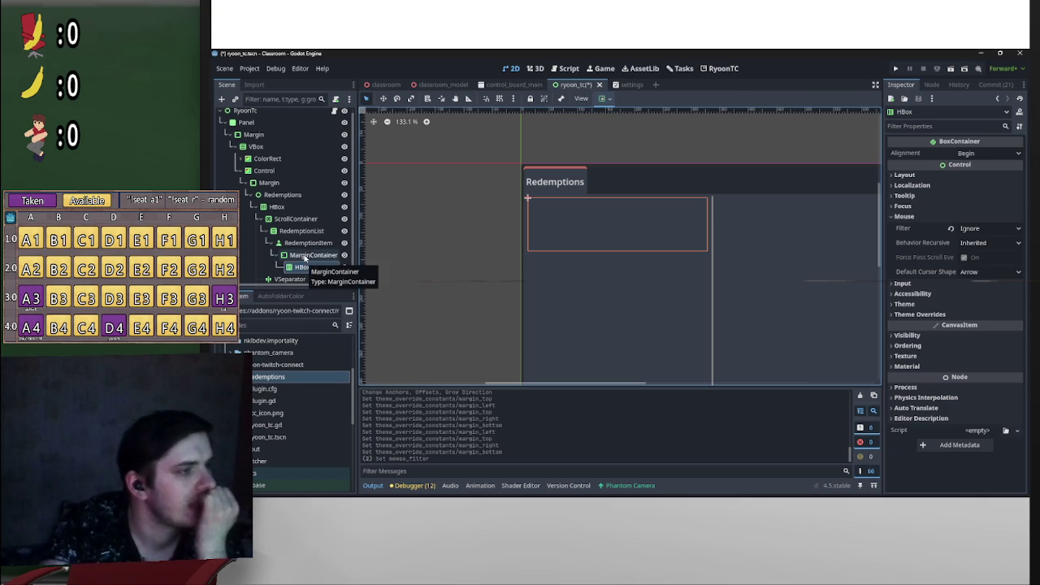
pyautogui.scroll(-3, 614, 245)
pyautogui.scroll(3, 611, 245)
pyautogui.scroll(4, 611, 245)
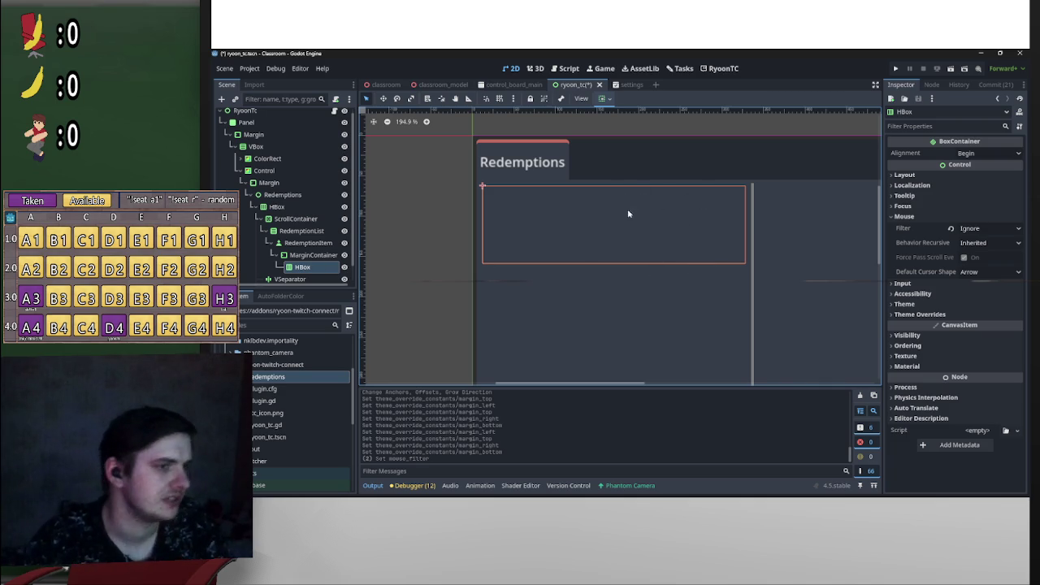
# Step: Add a TextureRect as a child of HBox
pyautogui.rightClick(317, 269)
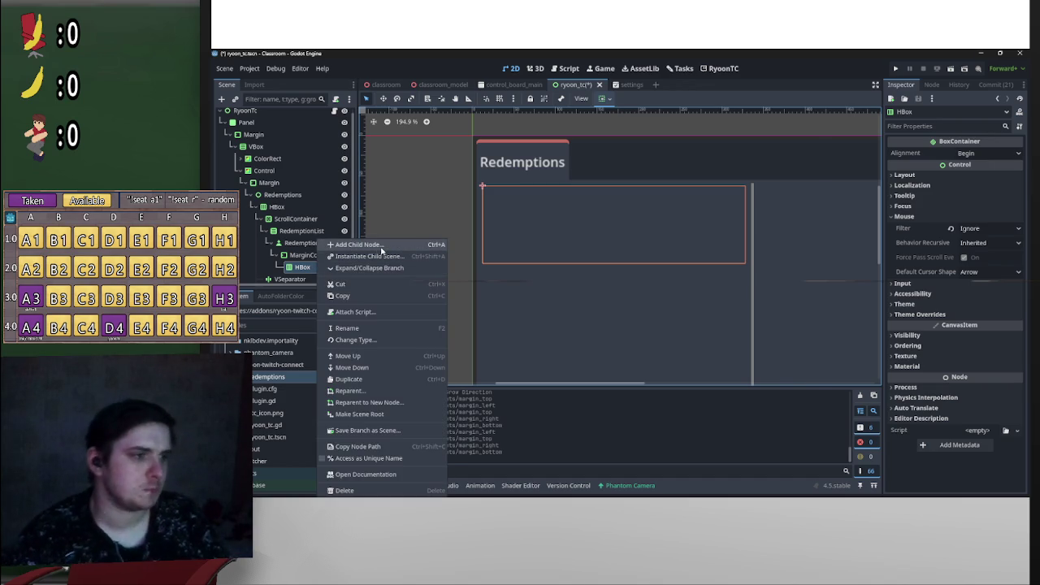
pyautogui.click(403, 238)
pyautogui.write('icon')
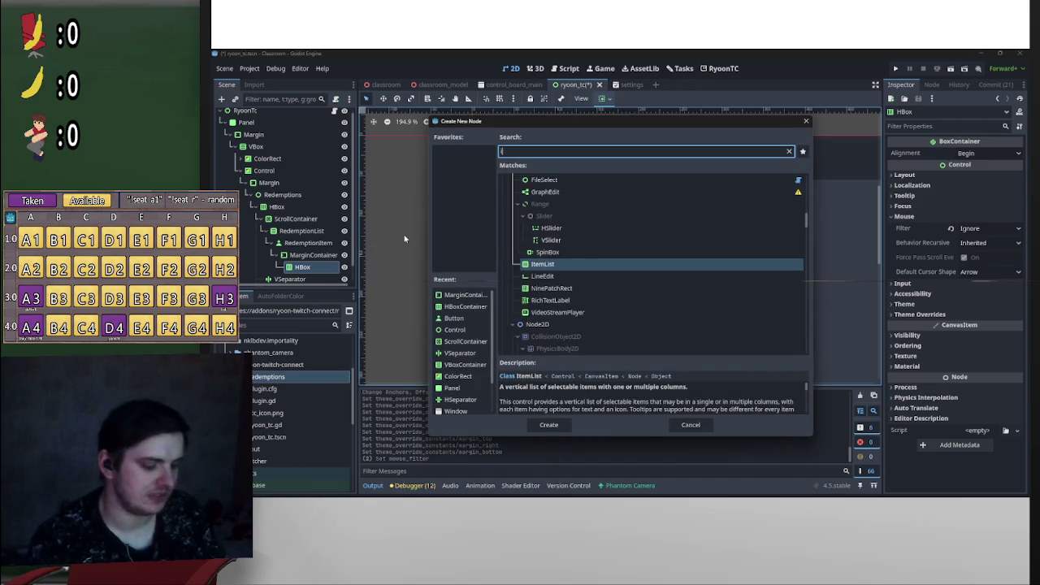
pyautogui.press('BackSpace')
pyautogui.press('BackSpace')
pyautogui.press('BackSpace')
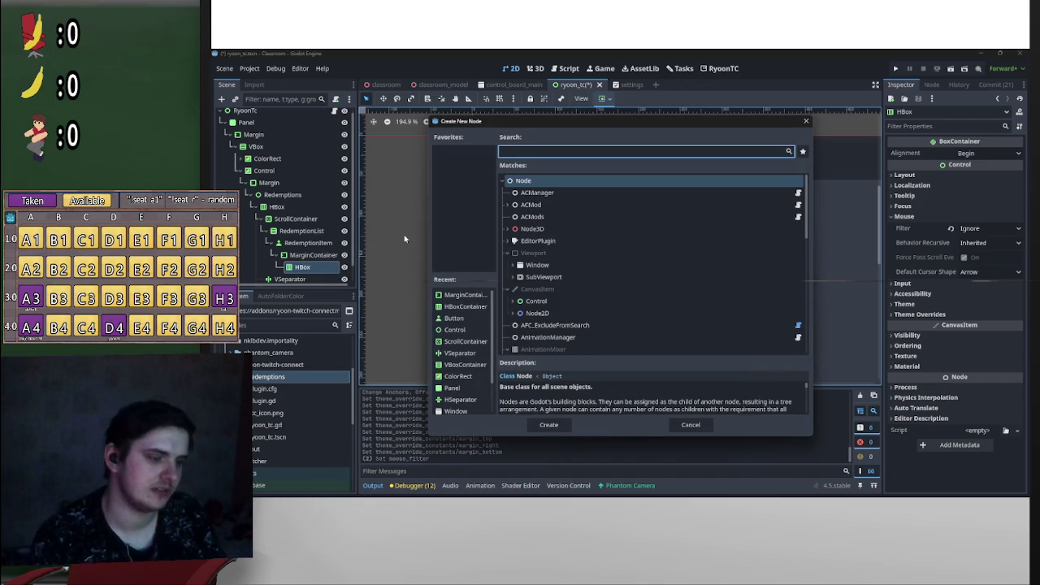
pyautogui.write('texture')
pyautogui.press('Return')
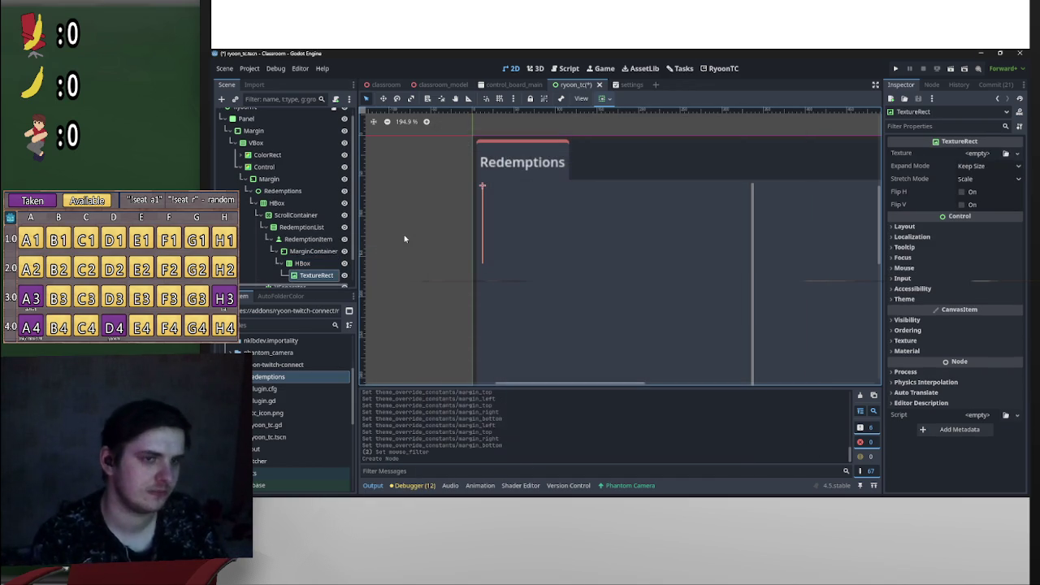
# Step: Give the TextureRect a custom minimum size, first trying 75 px height and 90 px width
pyautogui.scroll(-3, 642, 236)
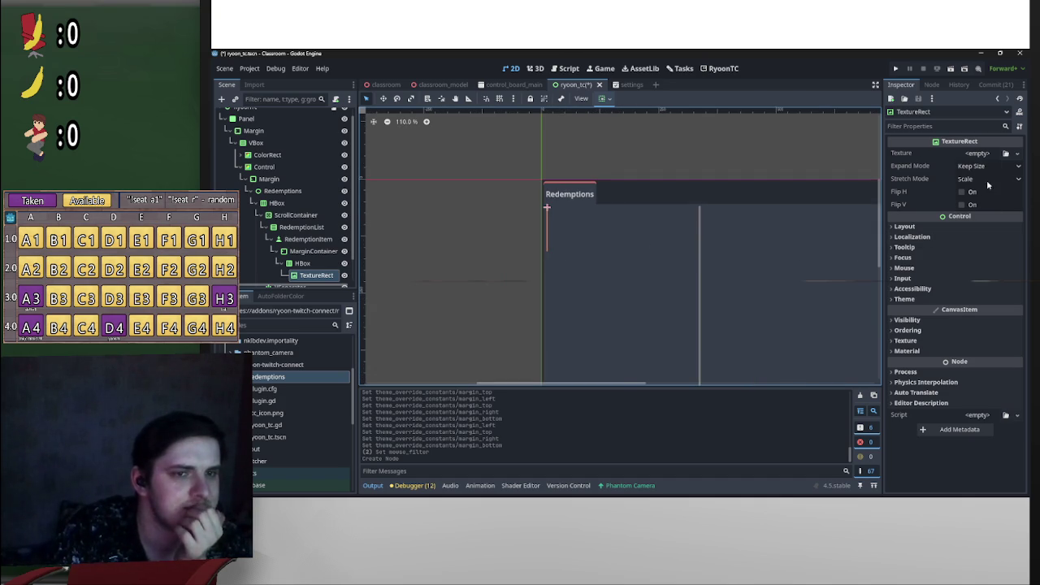
pyautogui.click(937, 228)
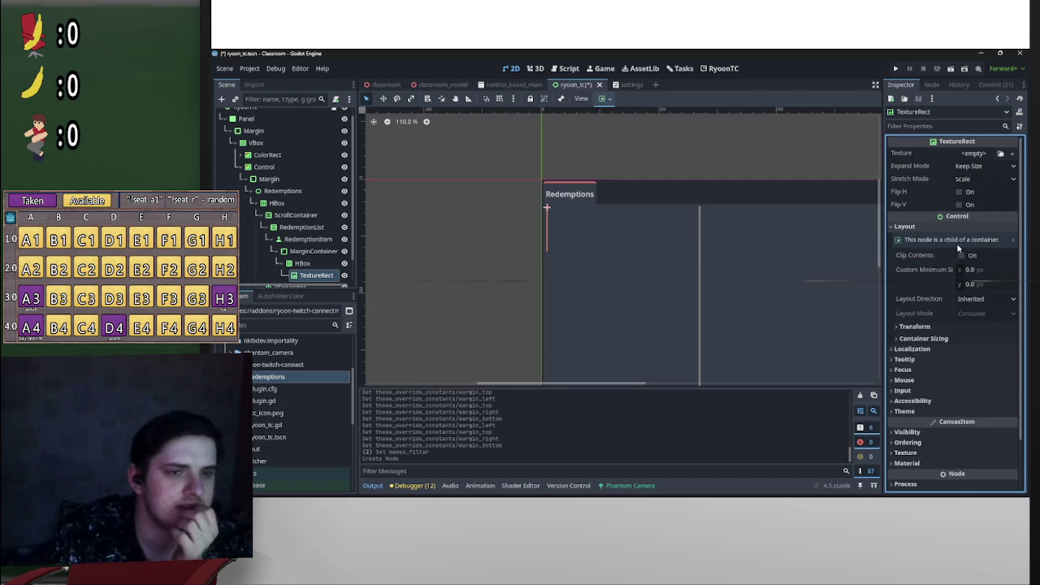
pyautogui.click(985, 274)
pyautogui.write('75')
pyautogui.press('Tab')
pyautogui.write('75')
pyautogui.press('Return')
pyautogui.click(989, 273)
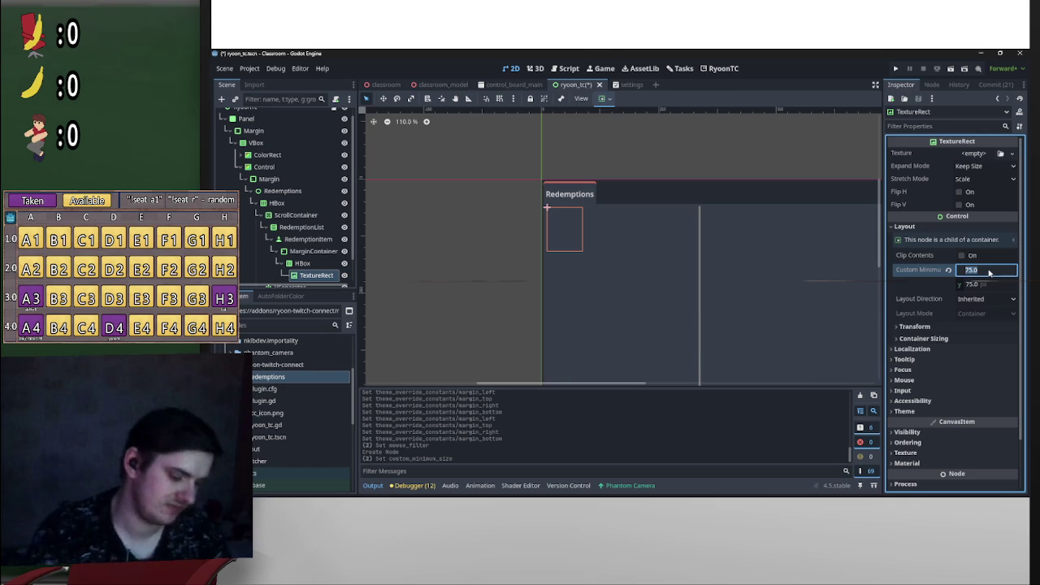
pyautogui.write('90')
pyautogui.press('Return')
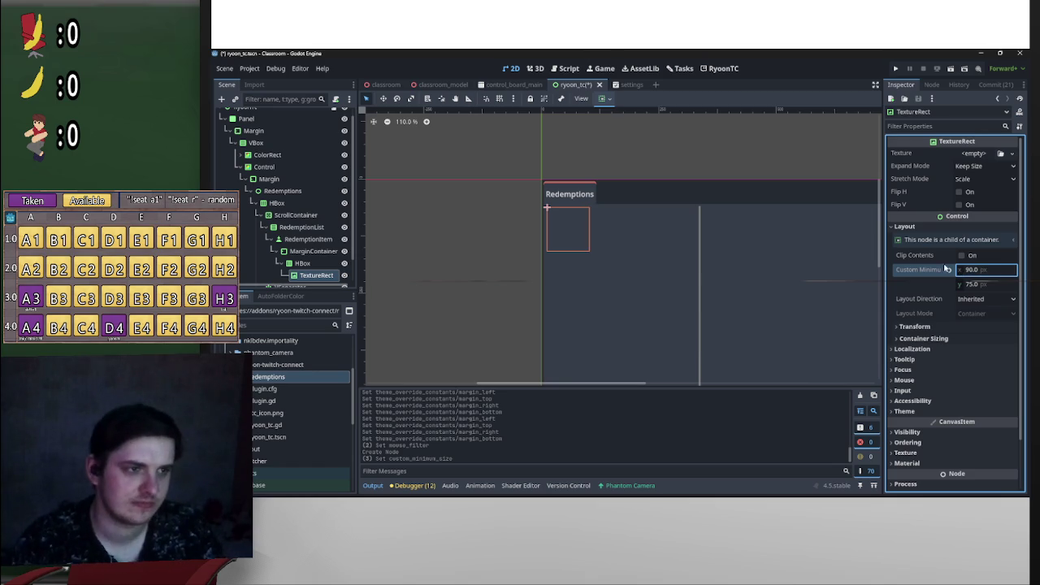
# Step: Set the TextureRect's minimum size to 95 × 95 px
pyautogui.scroll(2, 691, 268)
pyautogui.scroll(2, 707, 274)
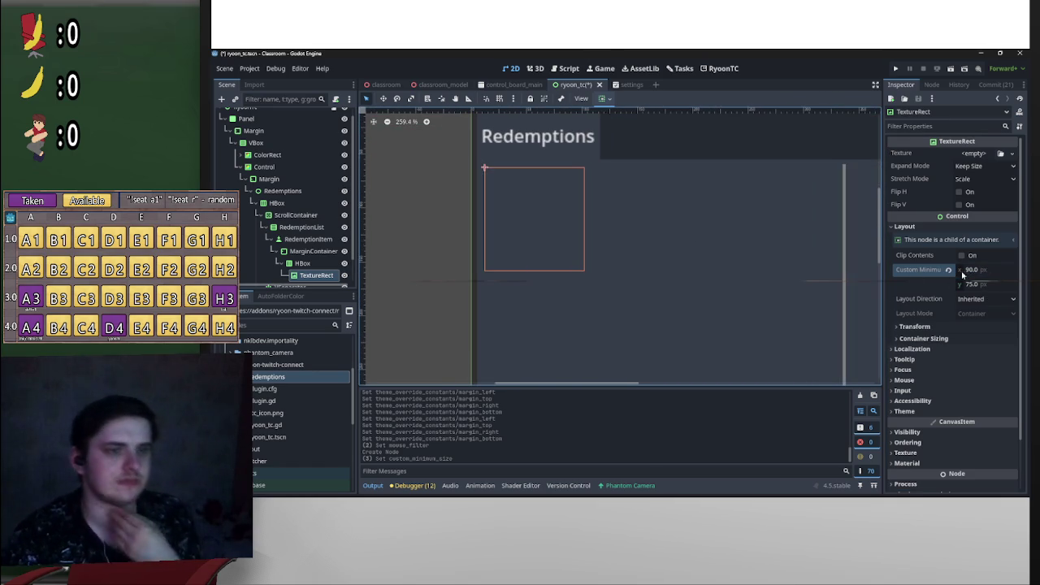
pyautogui.click(985, 273)
pyautogui.write('95')
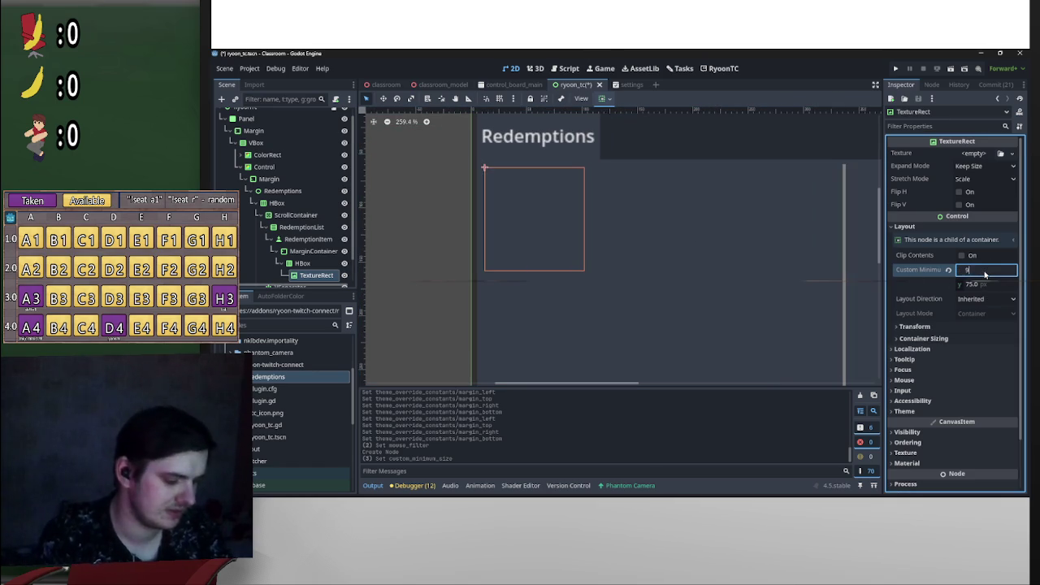
pyautogui.press('Return')
pyautogui.scroll(-2, 780, 263)
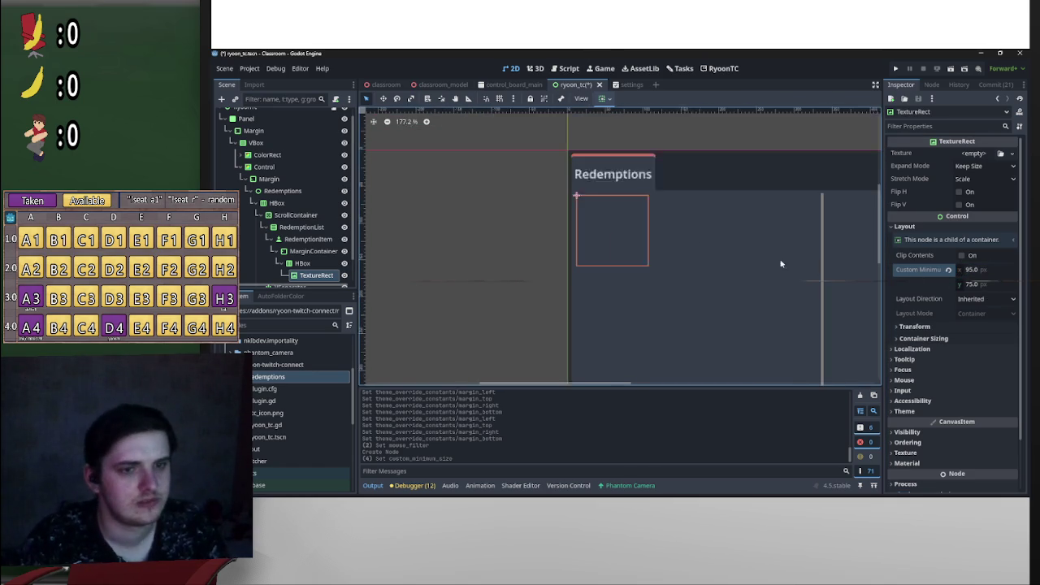
pyautogui.click(982, 284)
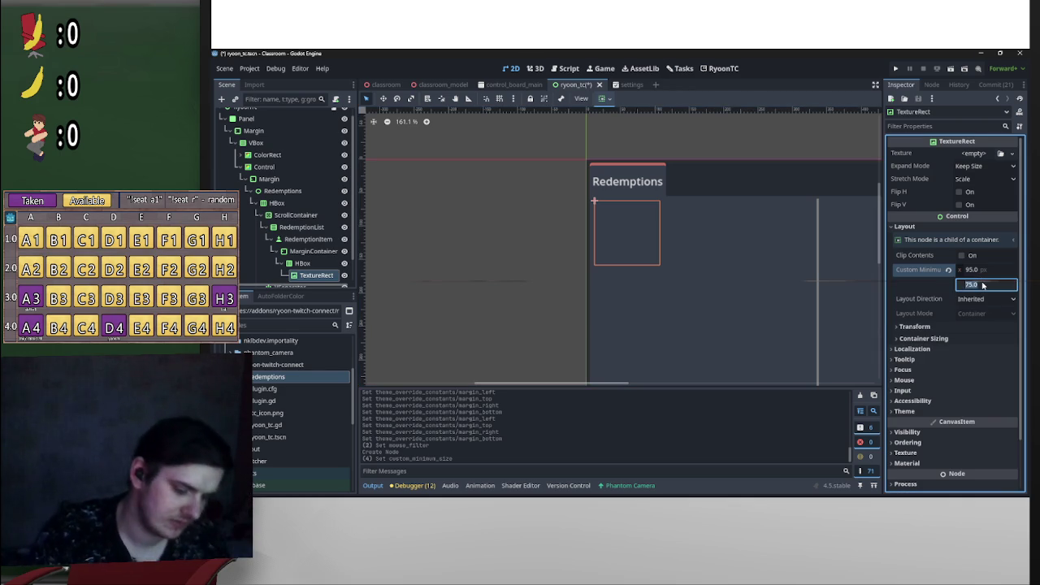
pyautogui.write('95')
pyautogui.press('Return')
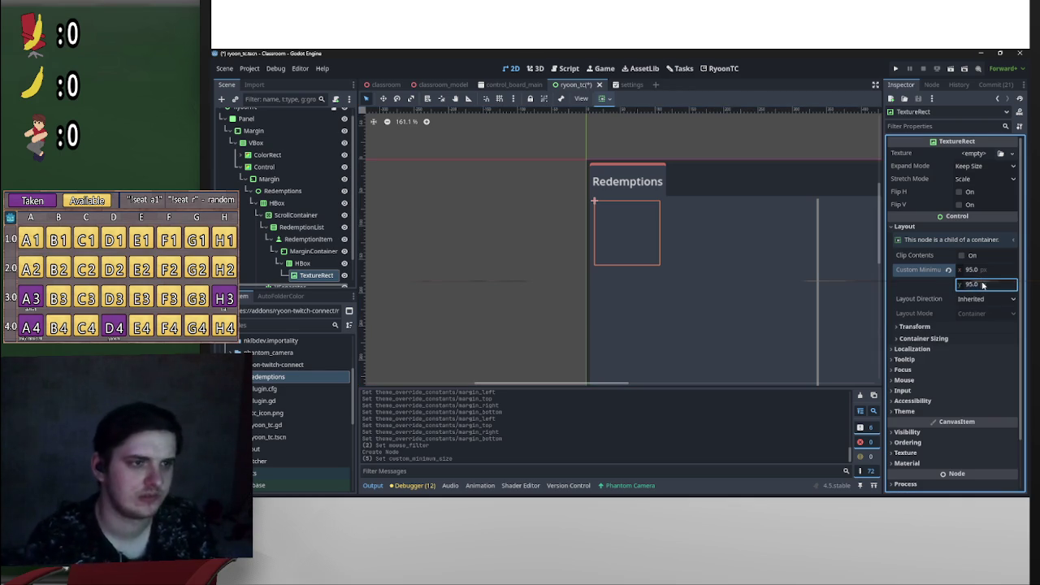
# Step: Reselect the TextureRect and re-edit its minimum width, entering 98
pyautogui.click(558, 250)
pyautogui.scroll(2, 628, 247)
pyautogui.scroll(-3, 628, 247)
pyautogui.click(634, 236)
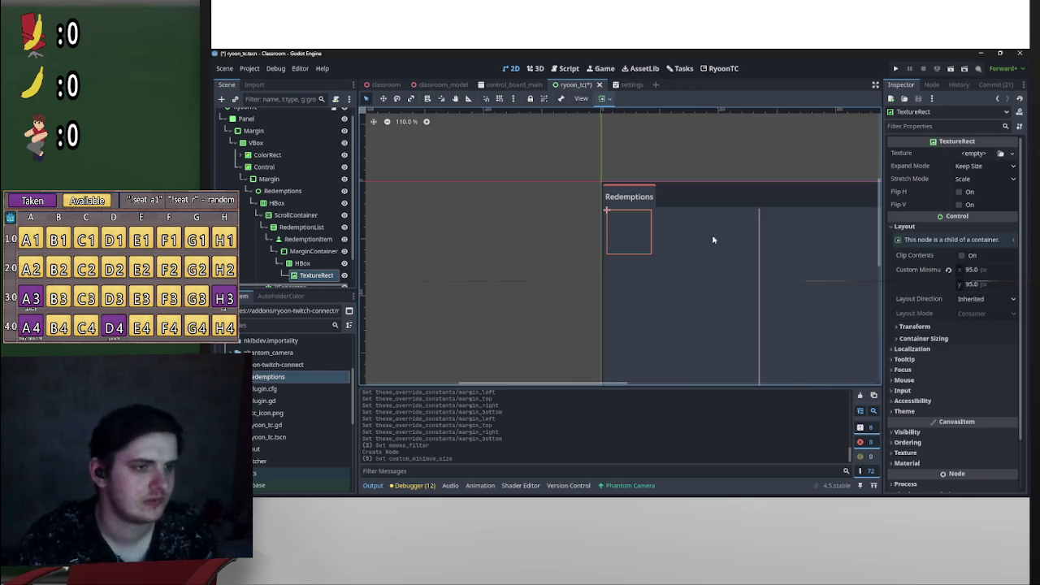
pyautogui.click(976, 271)
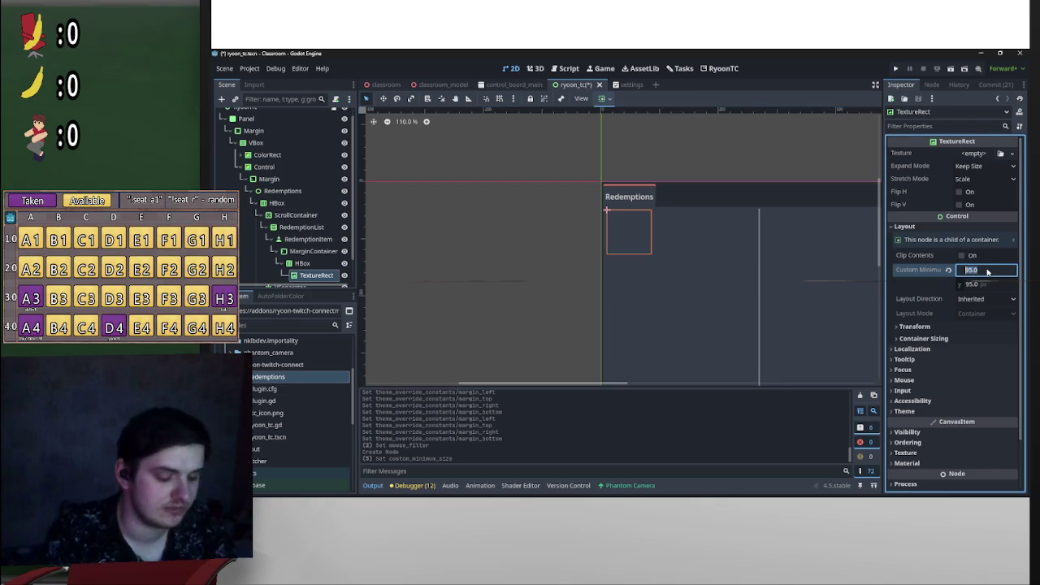
pyautogui.write('98')
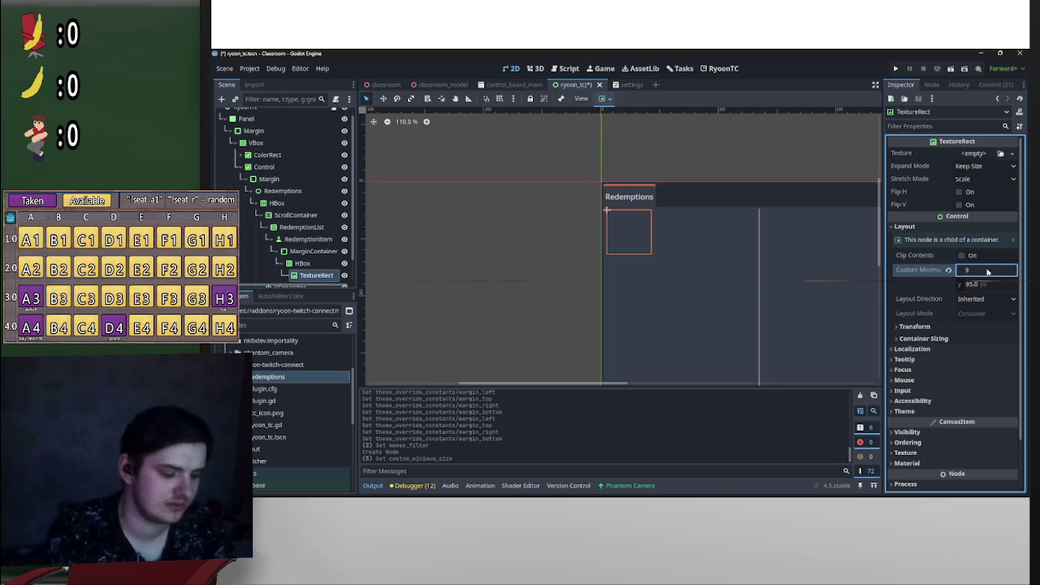
pyautogui.click(564, 220)
pyautogui.scroll(4, 646, 306)
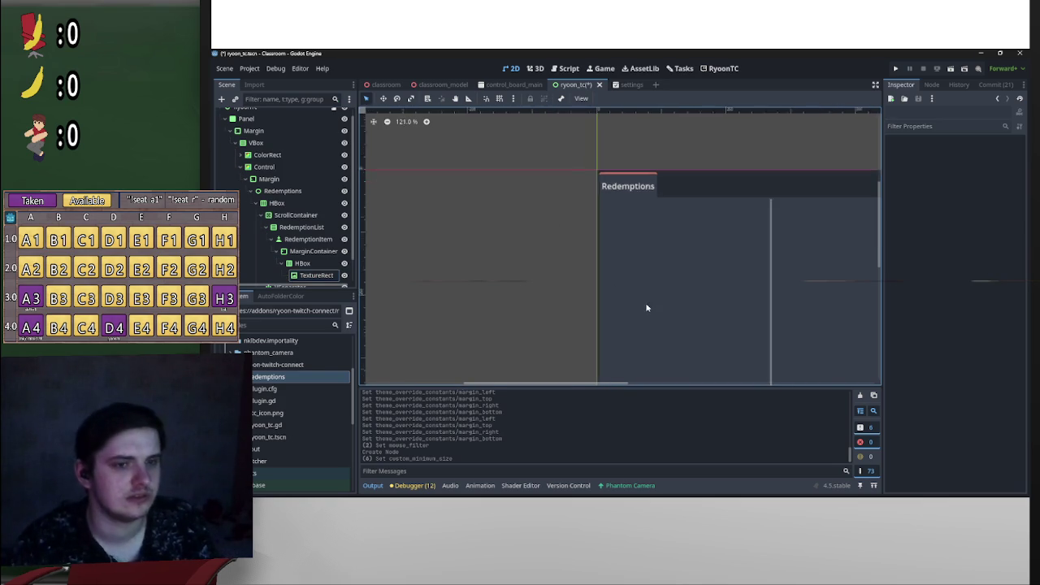
pyautogui.click(632, 195)
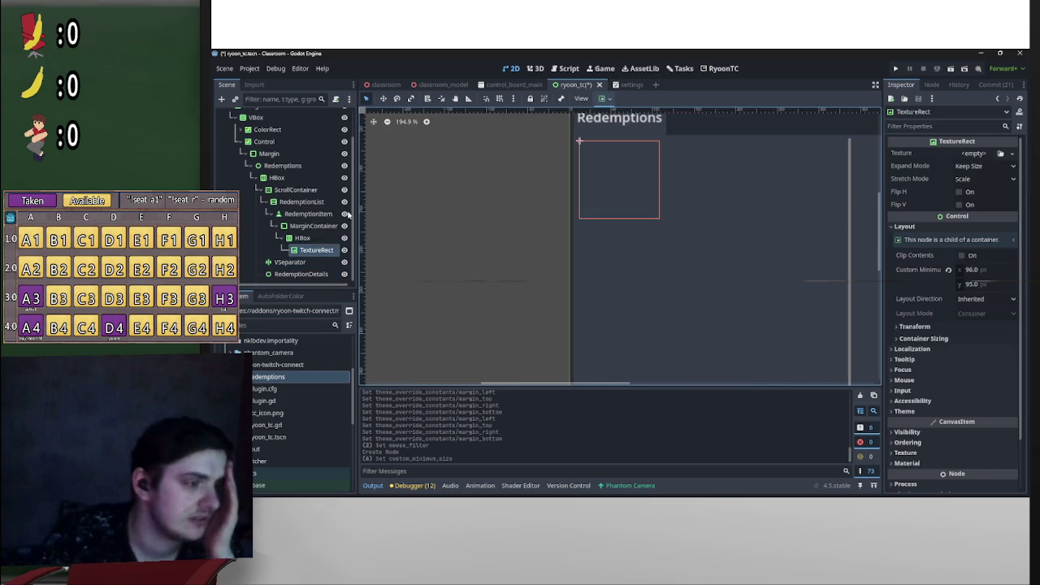
# Step: Rename the TextureRect node to Icon
pyautogui.doubleClick(325, 250)
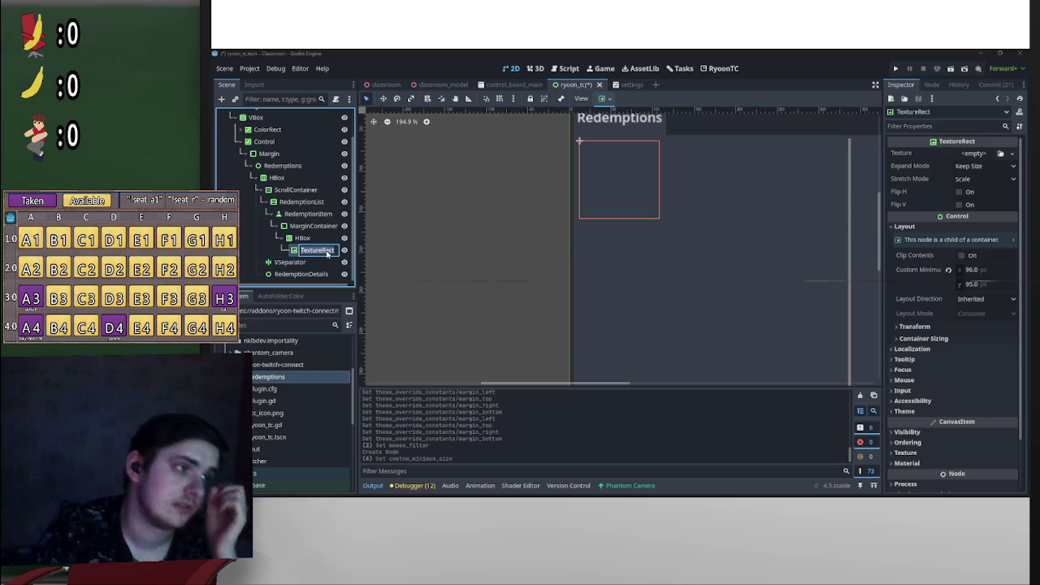
pyautogui.press('BackSpace')
pyautogui.write('Icon')
pyautogui.press('Return')
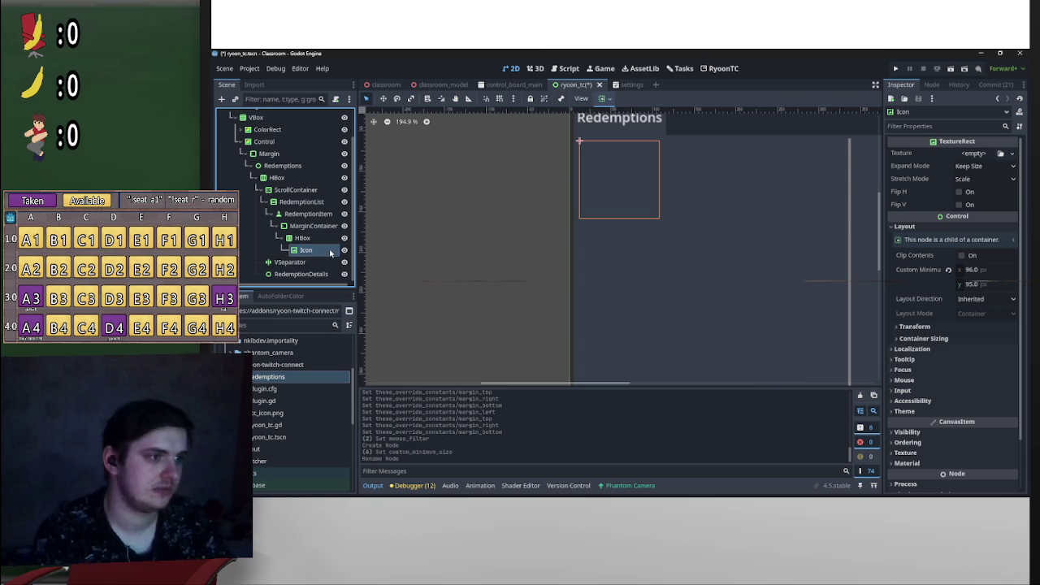
pyautogui.moveTo(357, 249); pyautogui.dragTo(381, 250)
# Step: Add a VSeparator as a child of the HBox, after the Icon
pyautogui.rightClick(313, 243)
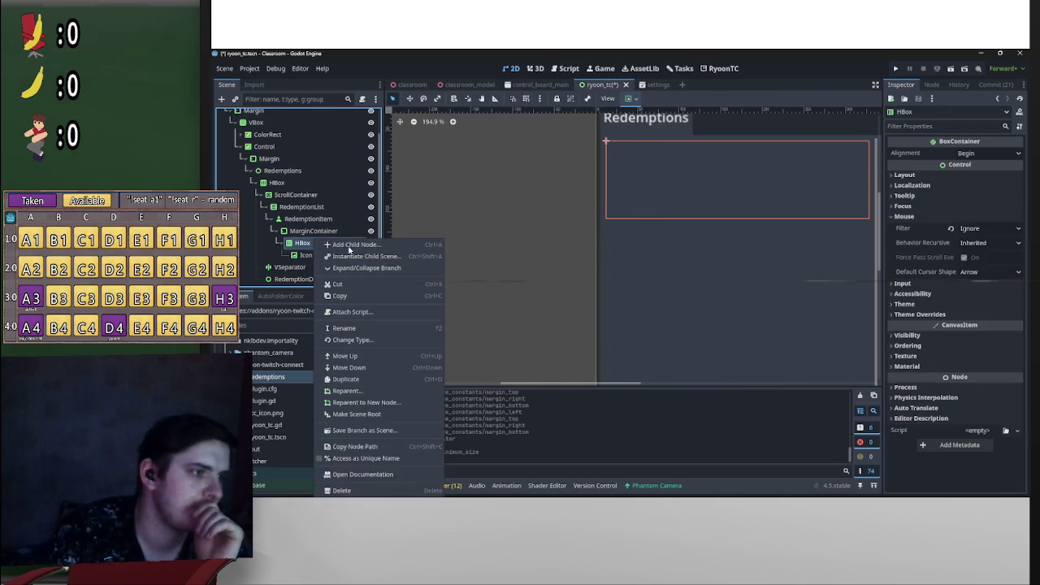
pyautogui.click(358, 247)
pyautogui.write('sep')
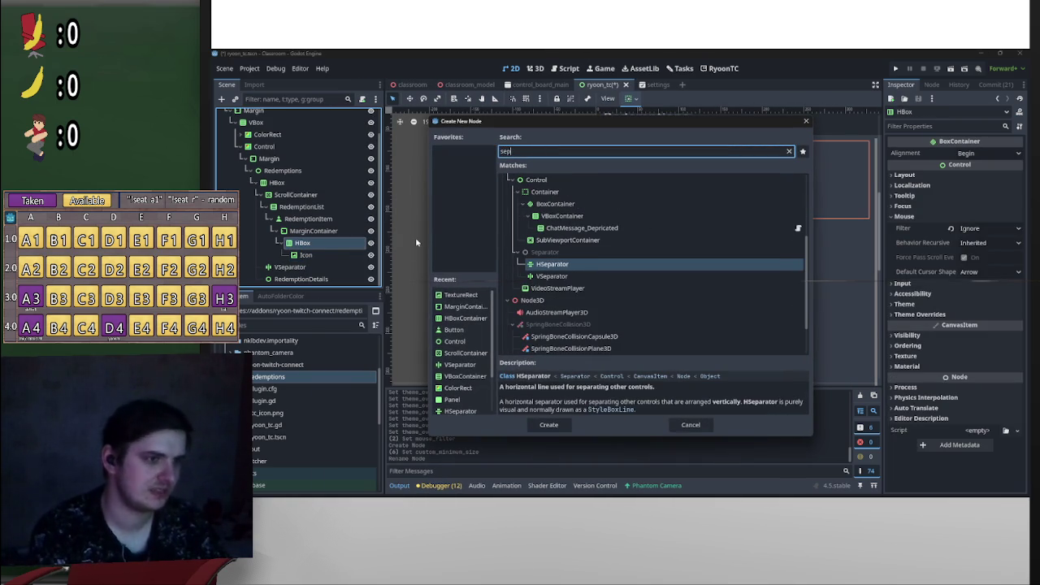
pyautogui.press('Down')
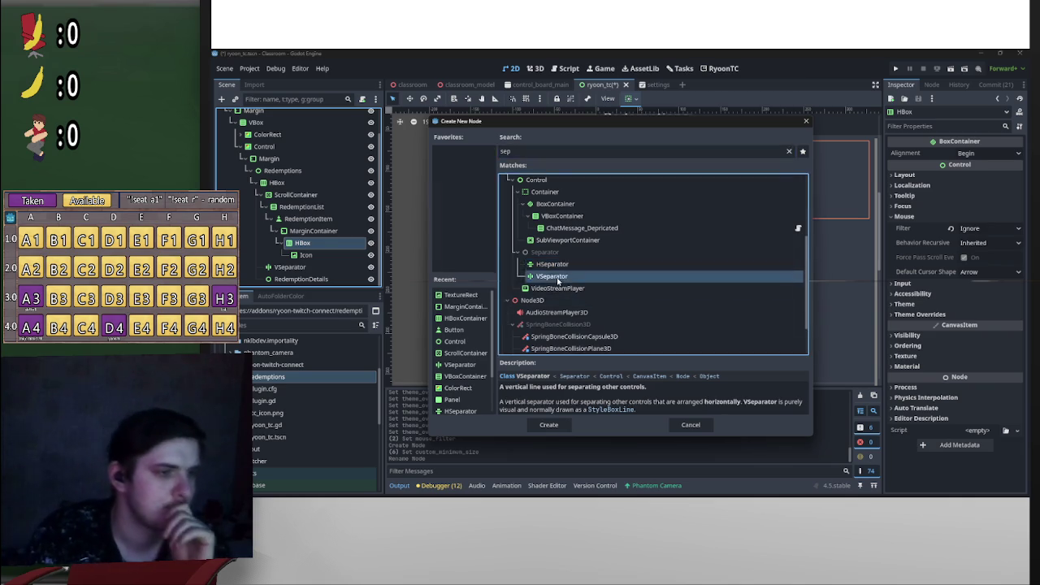
pyautogui.press('Return')
# Step: Enable the VSeparator's Theme Overrides > Constants > Separation at 5
pyautogui.scroll(3, 724, 204)
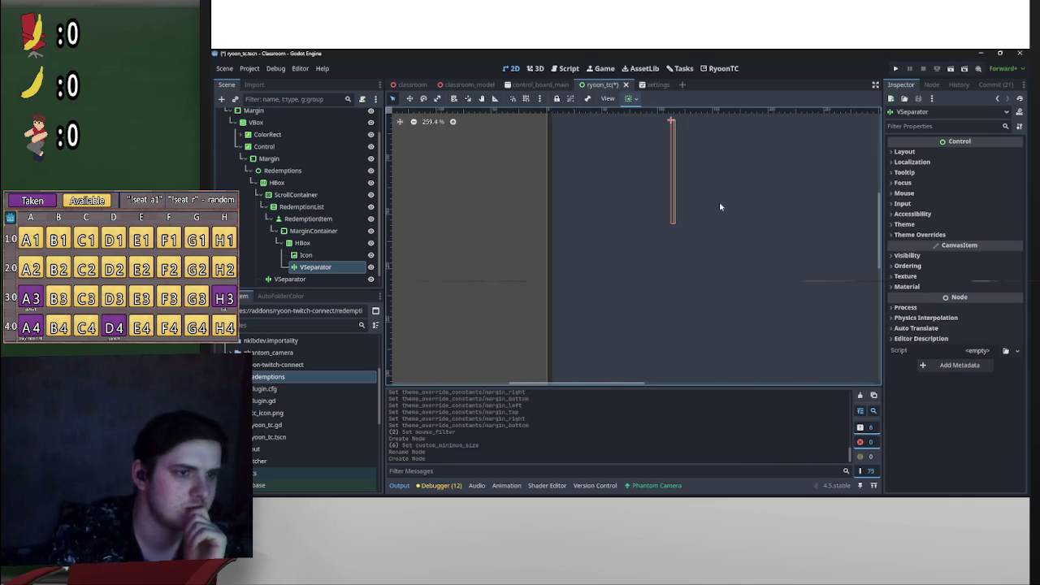
pyautogui.scroll(2, 696, 196)
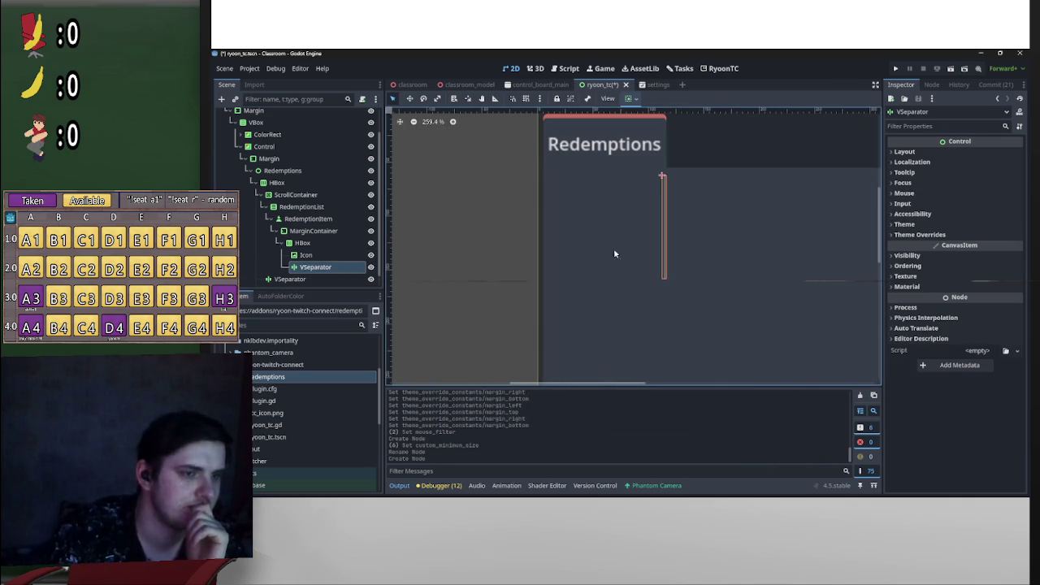
pyautogui.click(922, 234)
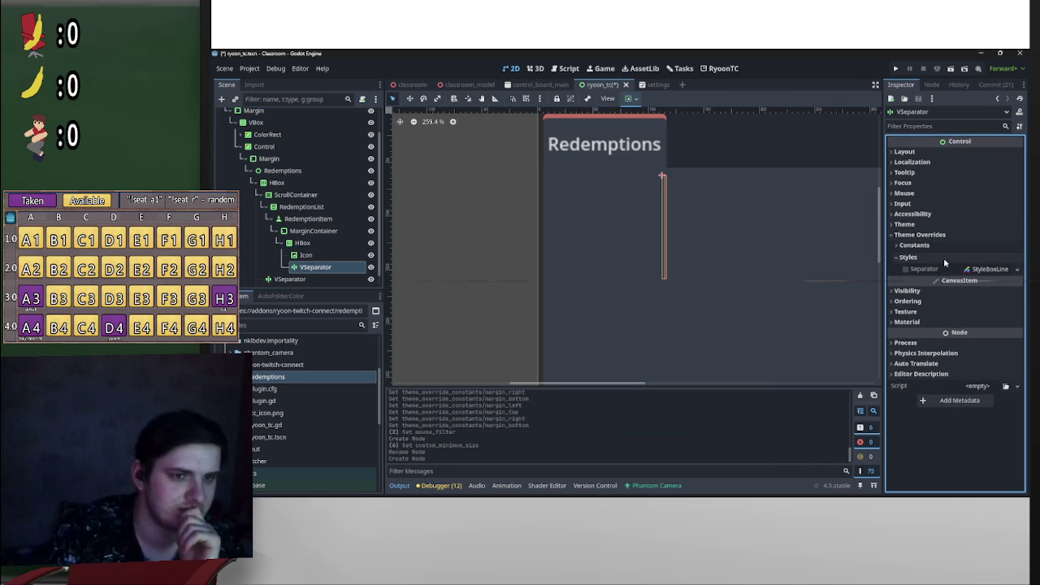
pyautogui.click(942, 245)
pyautogui.click(978, 258)
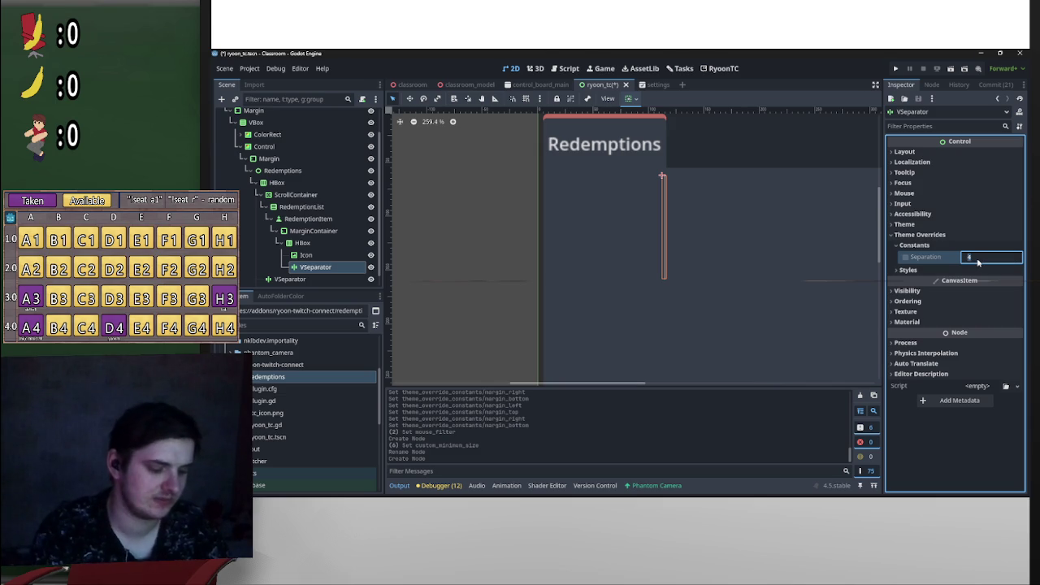
pyautogui.press('Return')
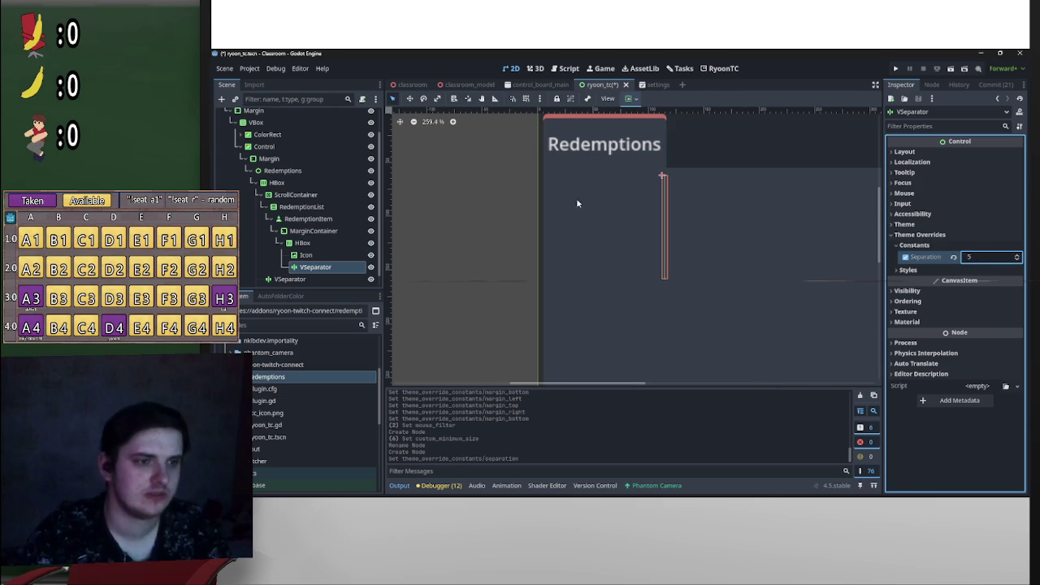
# Step: Reselect the separator line on the canvas, re-edit its separation and save the scene
pyautogui.click(319, 255)
pyautogui.click(325, 267)
pyautogui.click(329, 256)
pyautogui.click(432, 232)
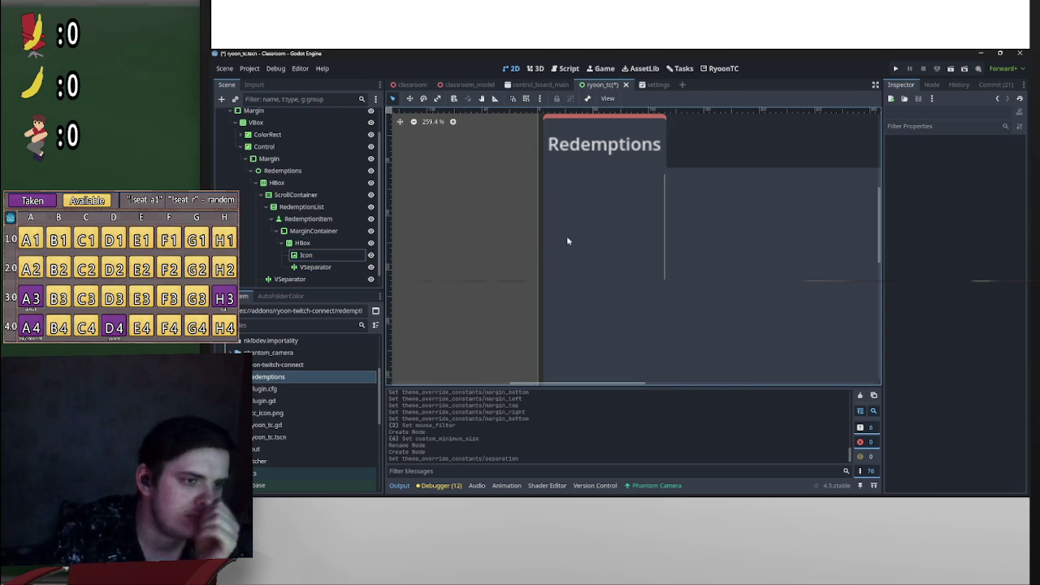
pyautogui.click(666, 242)
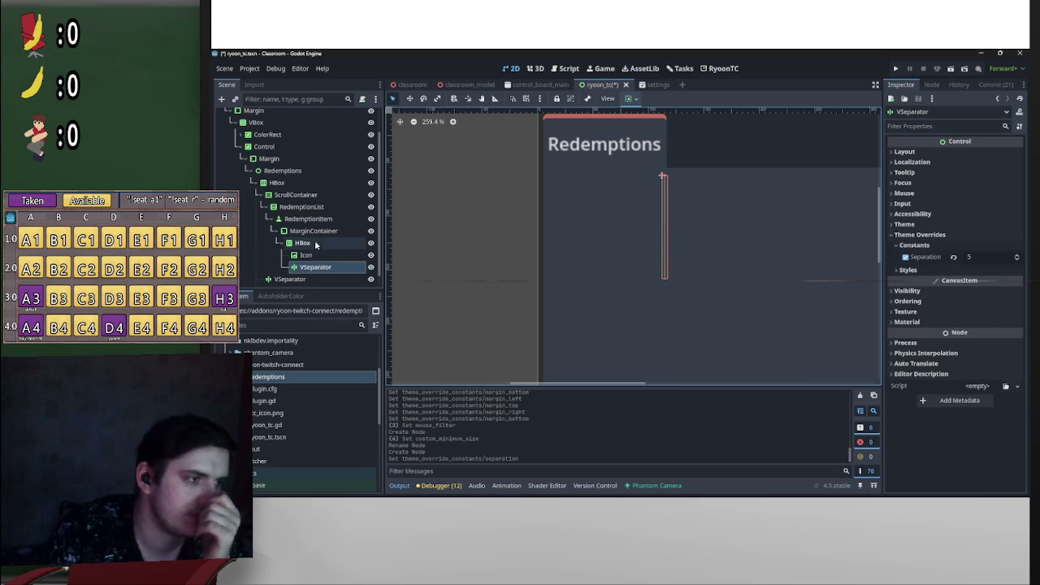
pyautogui.click(971, 257)
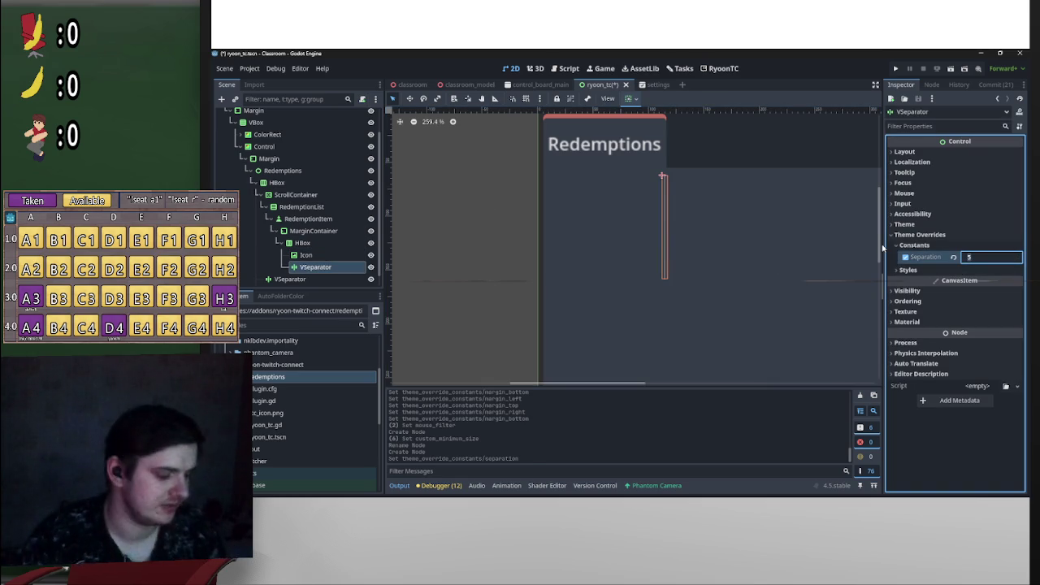
pyautogui.write('2')
pyautogui.hotkey('ctrl', 's')
# Step: Inspect the HBox container's constant overrides and confirm its separation value
pyautogui.click(425, 225)
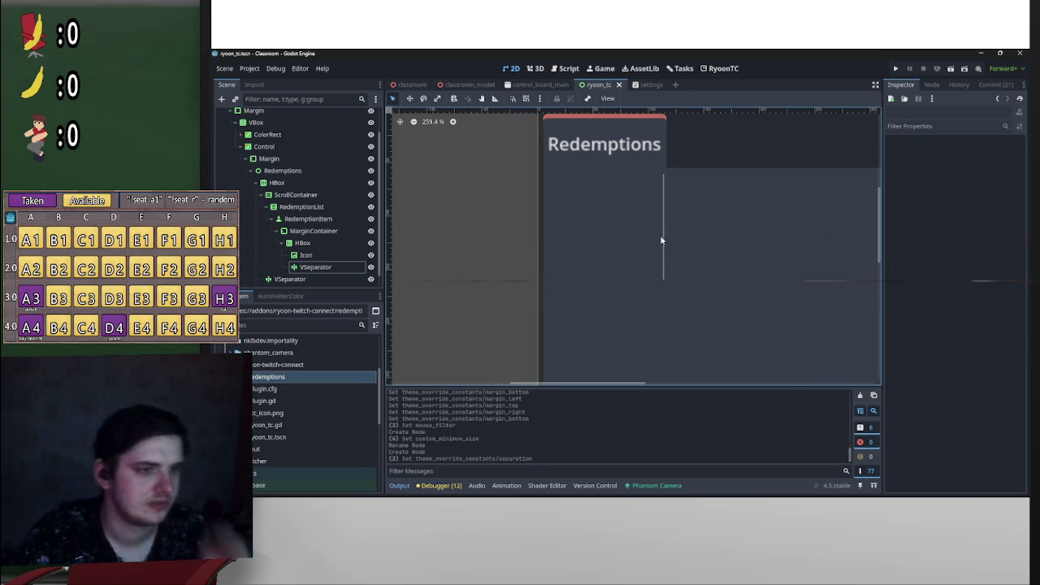
pyautogui.click(637, 234)
pyautogui.click(662, 235)
pyautogui.click(681, 238)
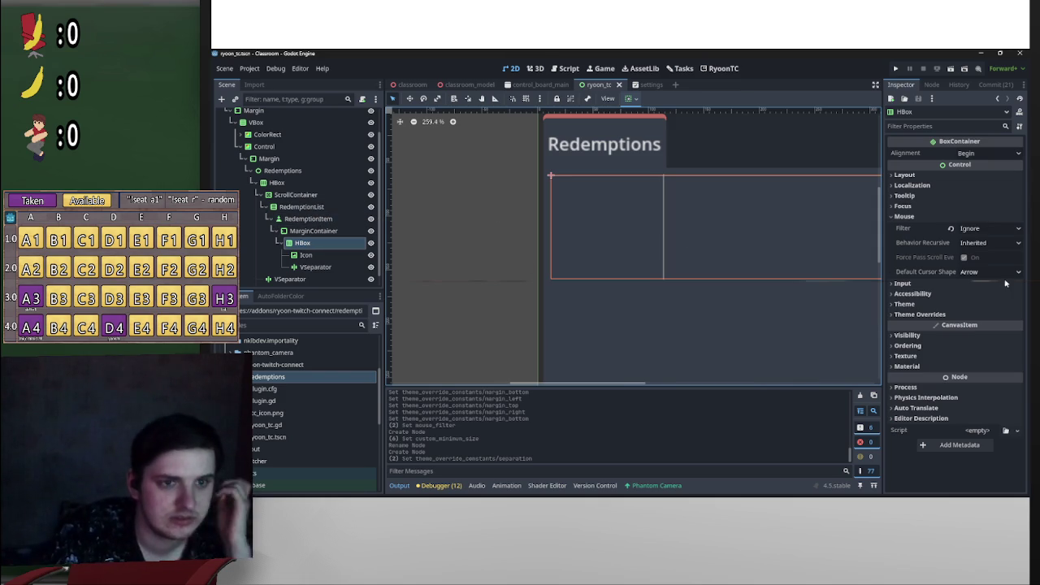
pyautogui.click(934, 315)
pyautogui.click(951, 325)
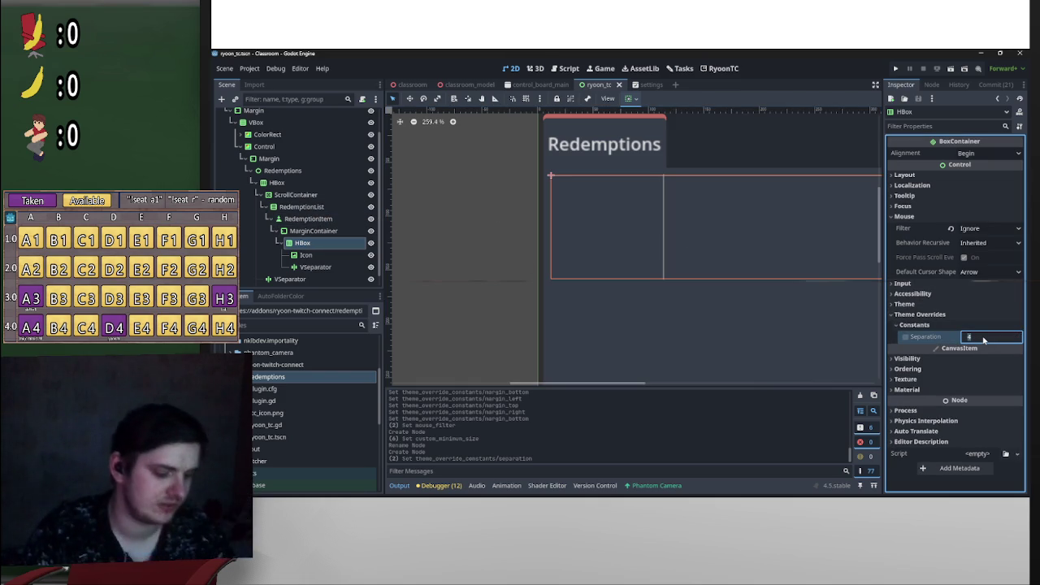
pyautogui.press('Return')
pyautogui.click(650, 213)
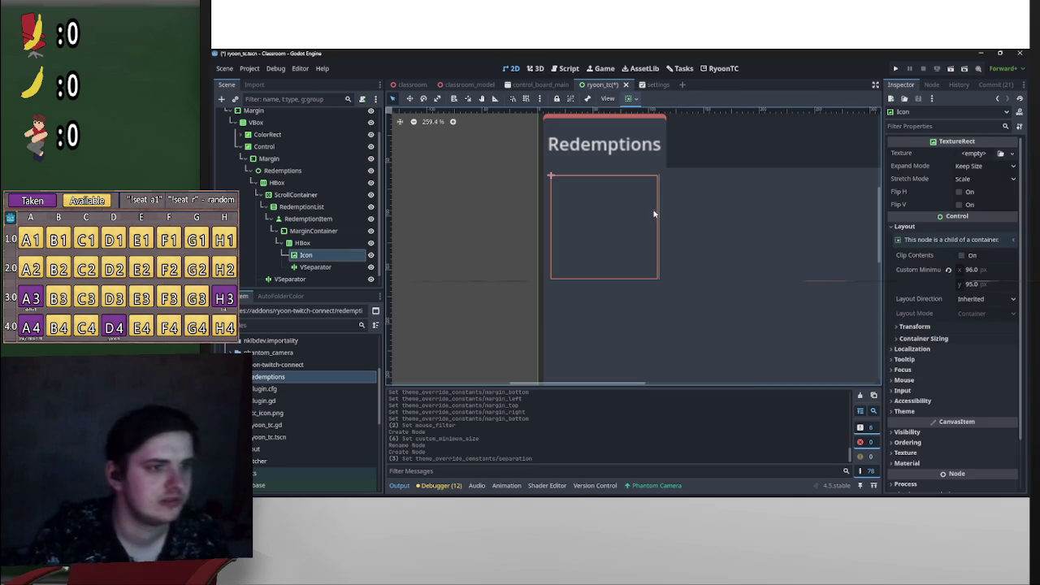
pyautogui.click(660, 215)
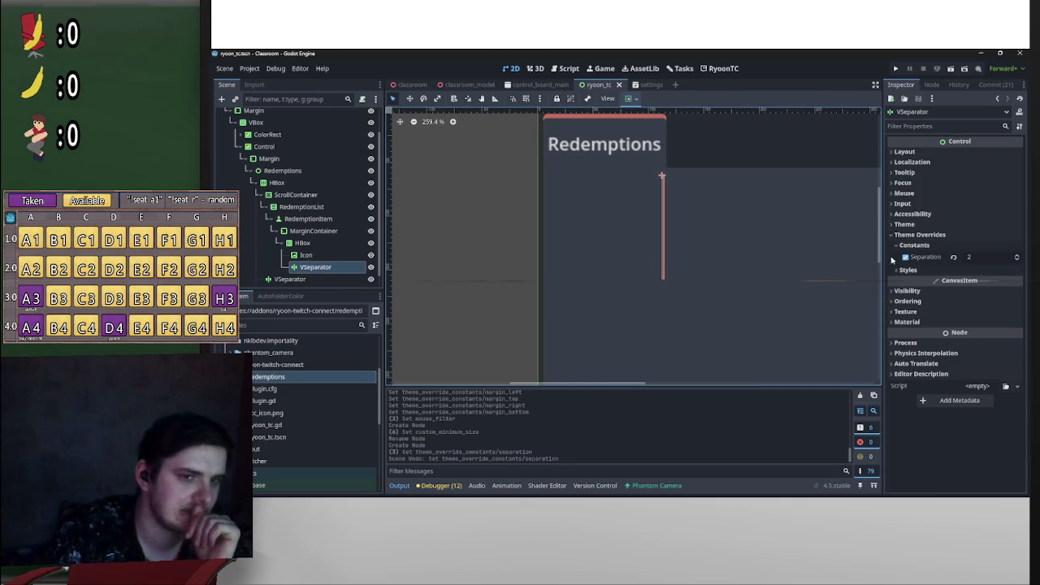
# Step: Change the VSeparator's separation override to 0 and save the scene
pyautogui.click(303, 260)
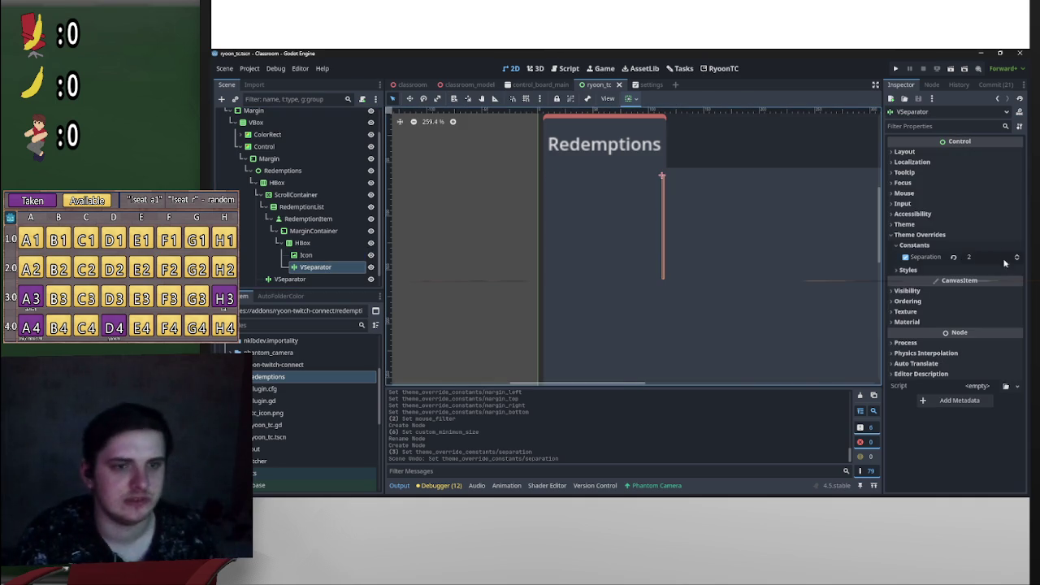
pyautogui.click(954, 256)
pyautogui.click(978, 259)
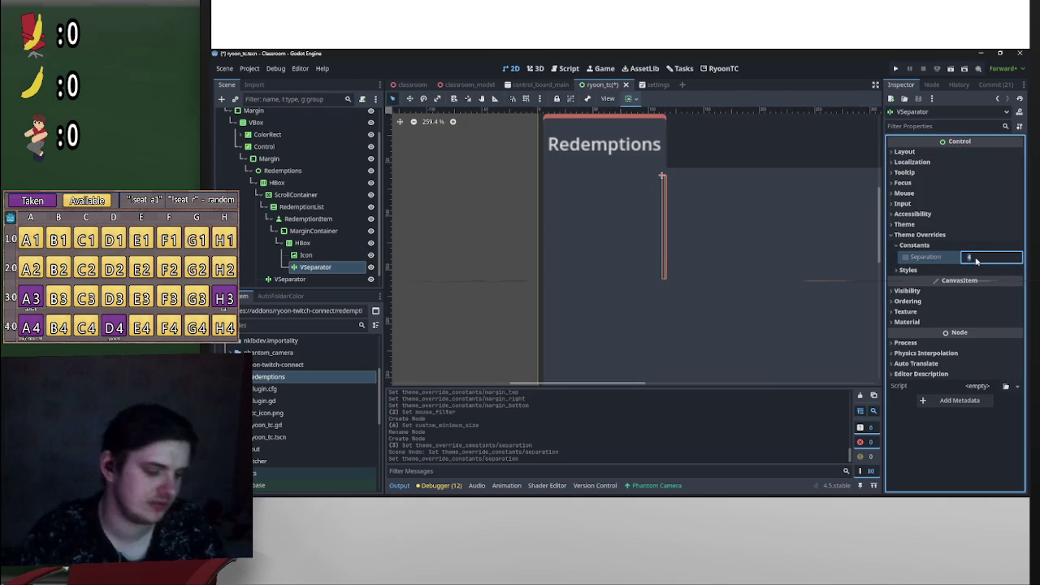
pyautogui.write('0')
pyautogui.press('Return')
pyautogui.click(460, 220)
pyautogui.hotkey('ctrl', 's')
# Step: Set the VSeparator's separation override to 1 and check the line in the layout
pyautogui.click(637, 229)
pyautogui.click(679, 225)
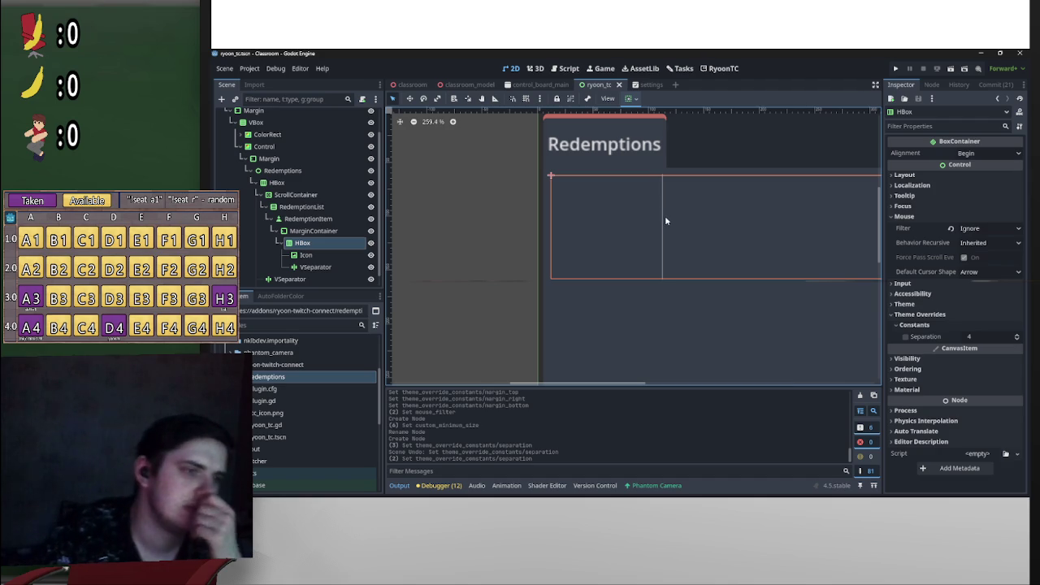
pyautogui.click(329, 267)
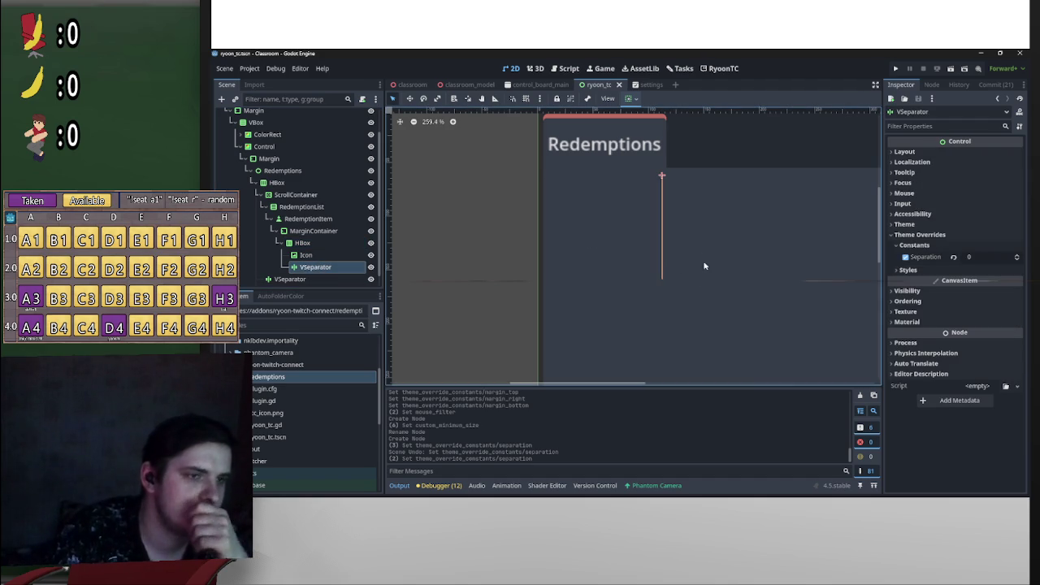
pyautogui.click(973, 258)
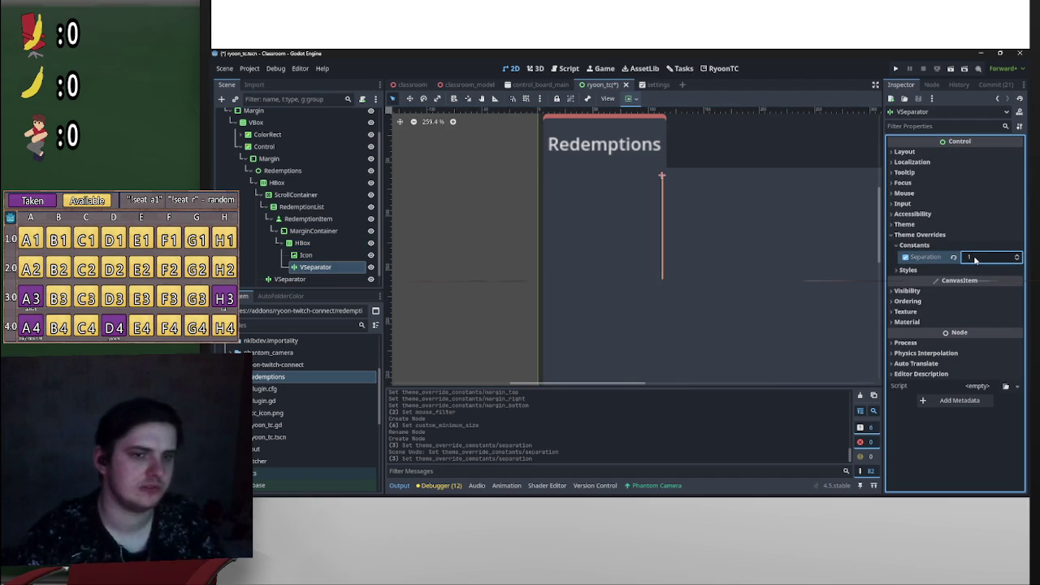
pyautogui.click(518, 257)
pyautogui.click(663, 261)
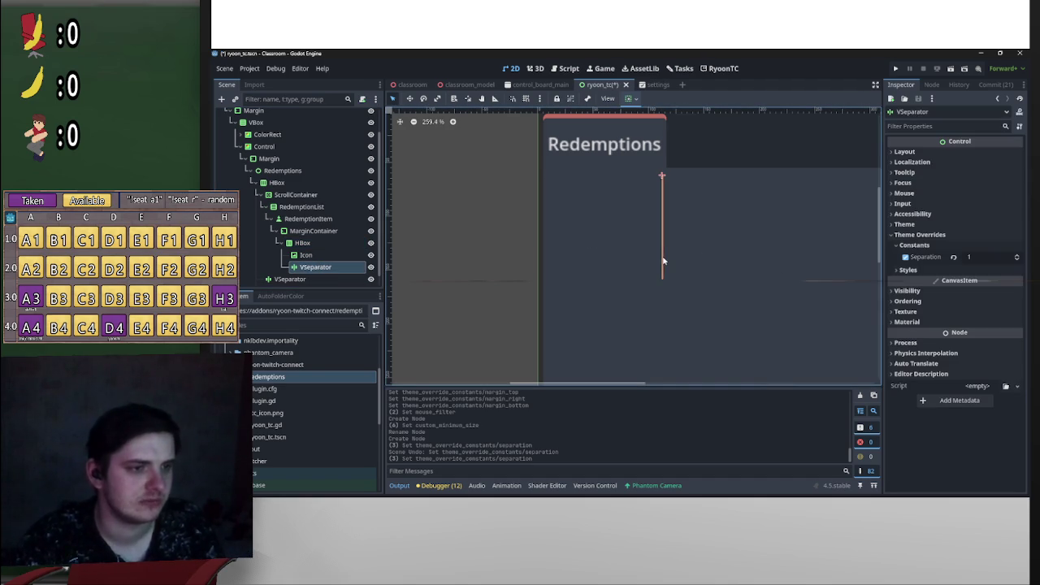
pyautogui.click(321, 244)
# Step: Add a VBoxContainer under the HBox and rename it VBox
pyautogui.rightClick(326, 242)
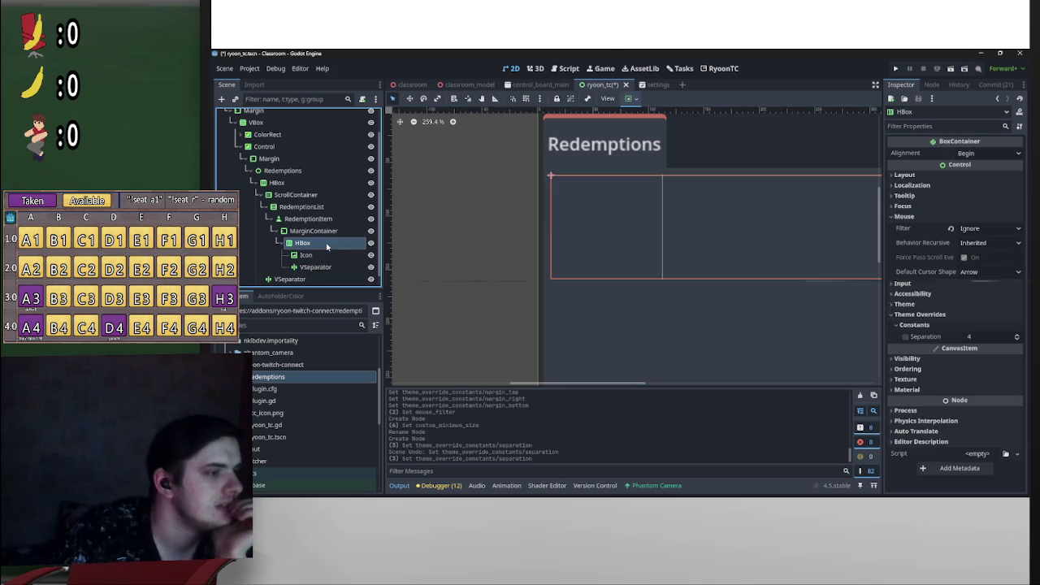
pyautogui.press('Escape')
pyautogui.hotkey('ctrl', 'a')
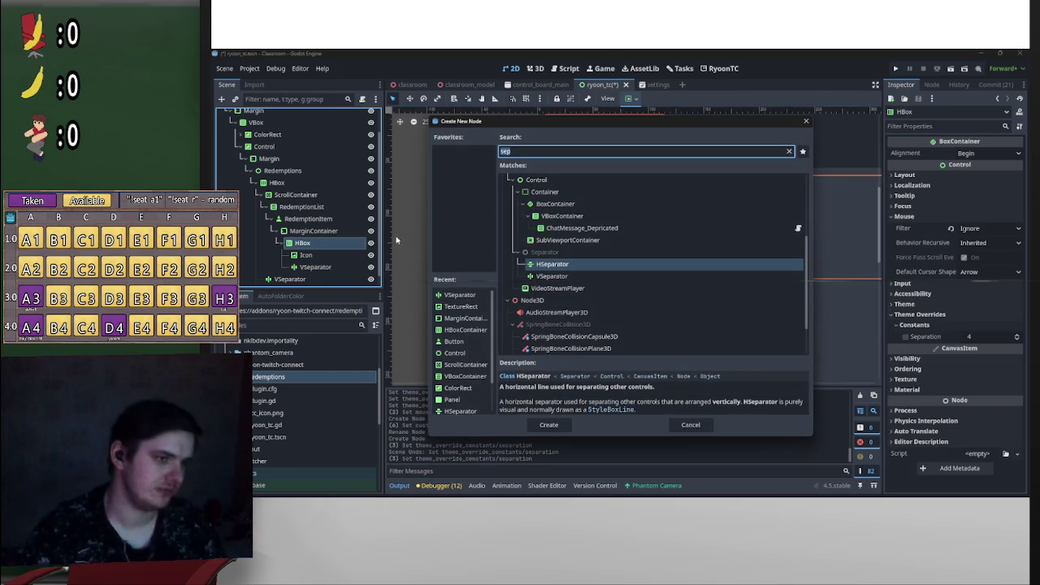
pyautogui.write('vbo')
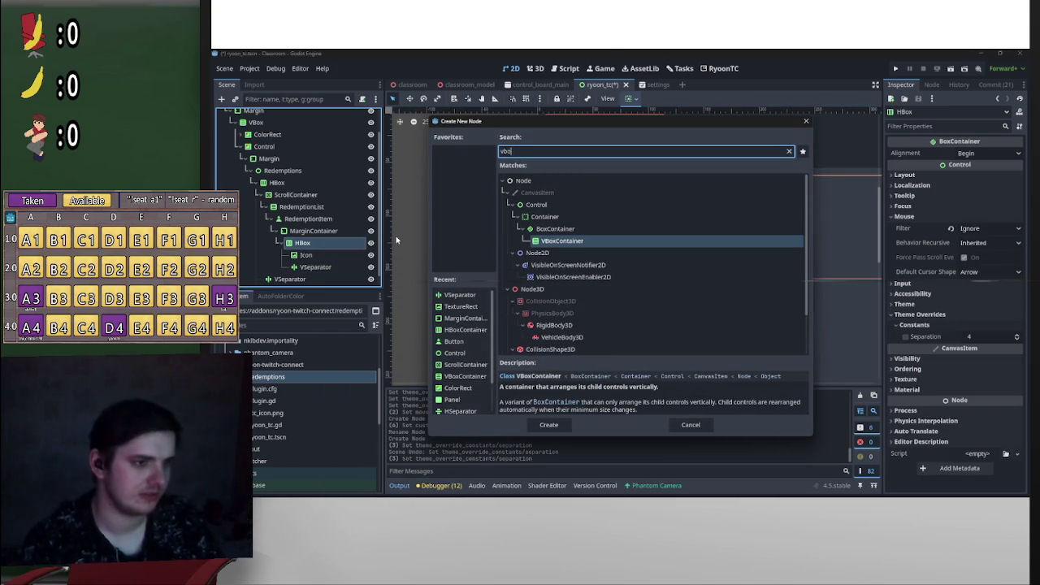
pyautogui.press('Return')
pyautogui.doubleClick(358, 280)
pyautogui.write('VBox')
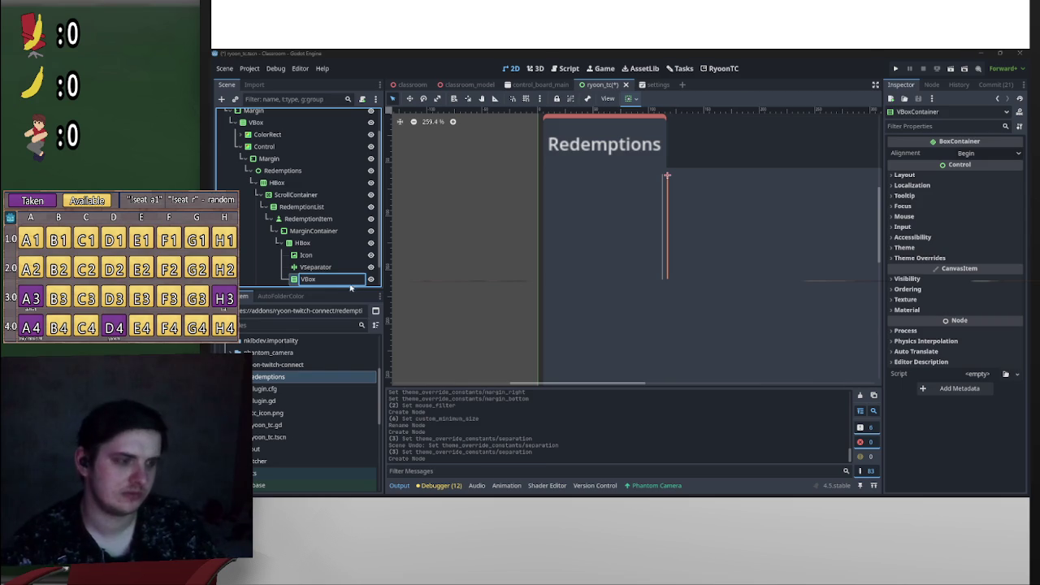
pyautogui.press('Return')
# Step: Add a RichTextLabel inside VBox and duplicate it with Ctrl+D
pyautogui.rightClick(328, 256)
pyautogui.click(368, 246)
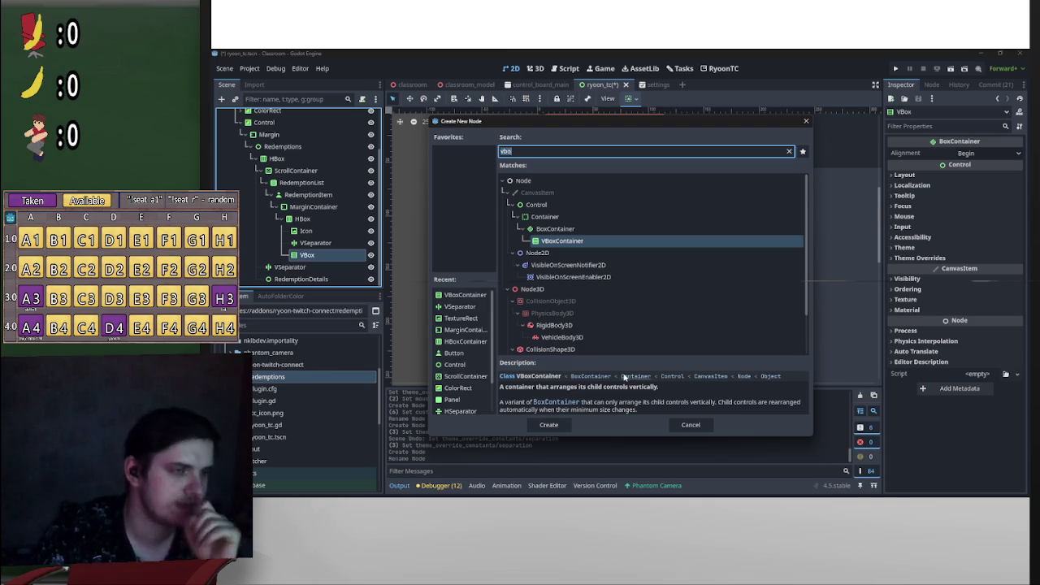
pyautogui.write('rich')
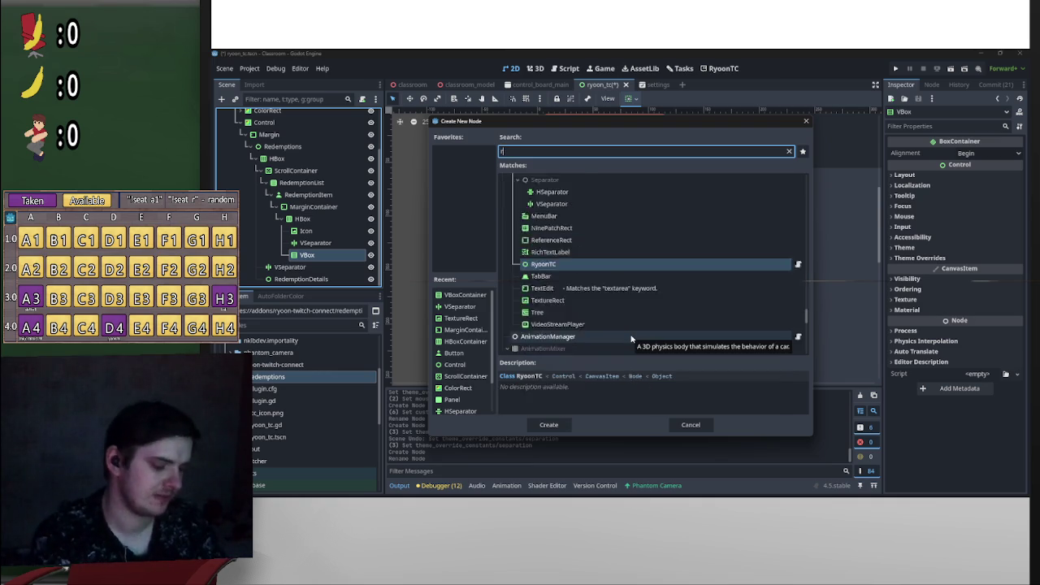
pyautogui.press('Return')
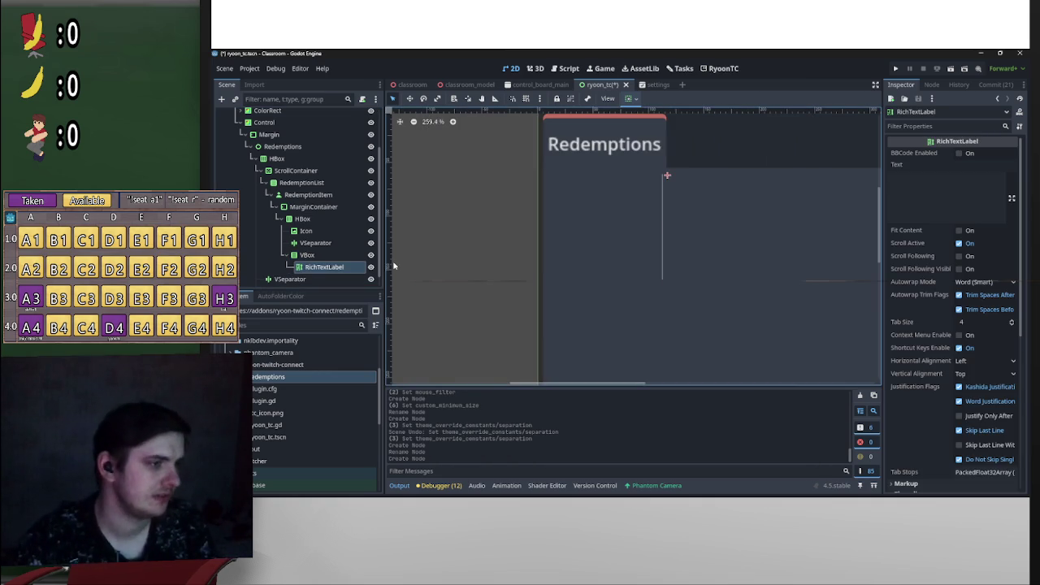
pyautogui.click(325, 267)
pyautogui.hotkey('ctrl', 'd')
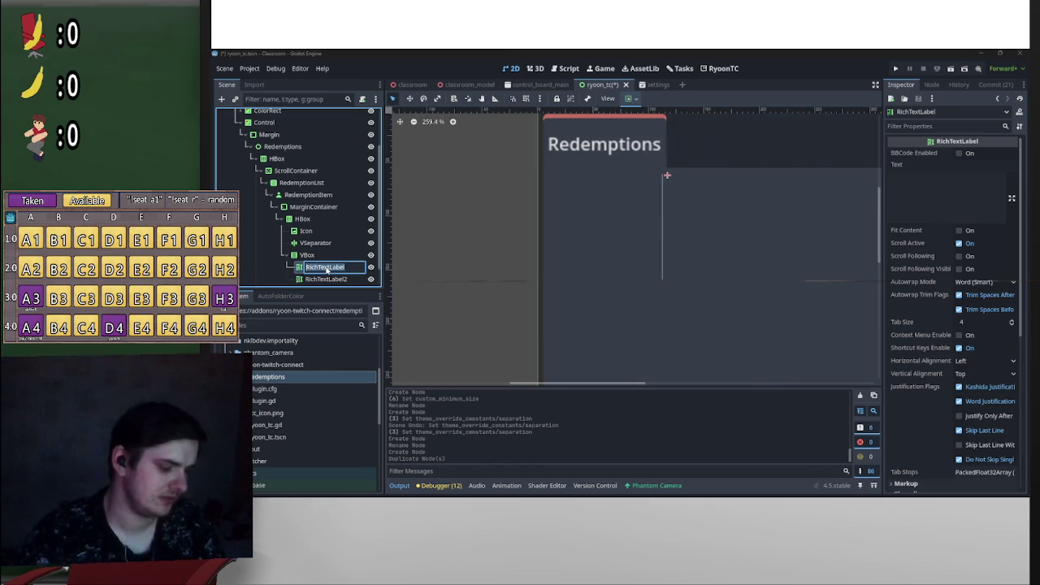
# Step: Rename the two rich text labels to Title and Description
pyautogui.write('Title')
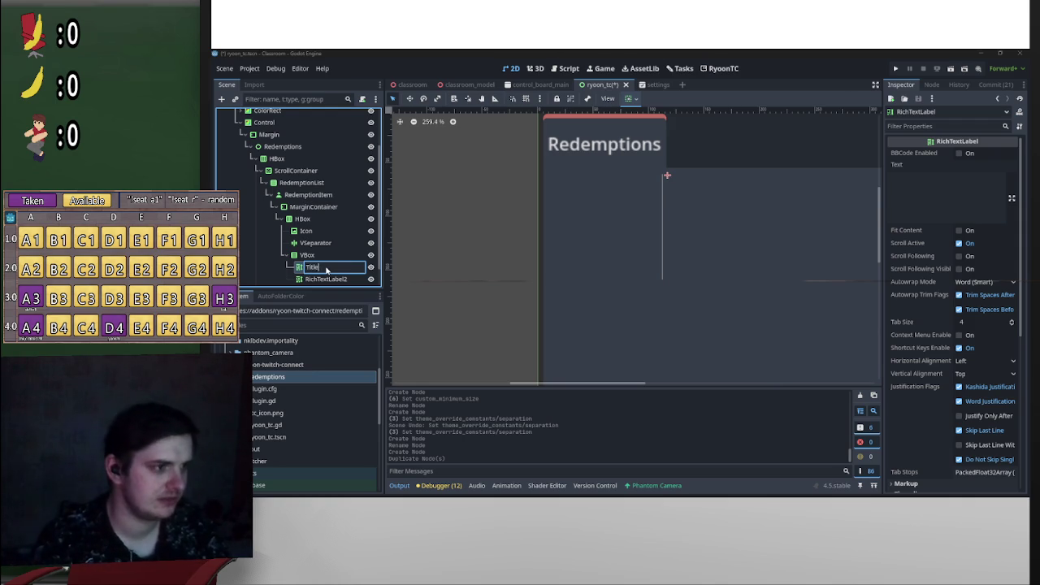
pyautogui.press('Return')
pyautogui.doubleClick(329, 280)
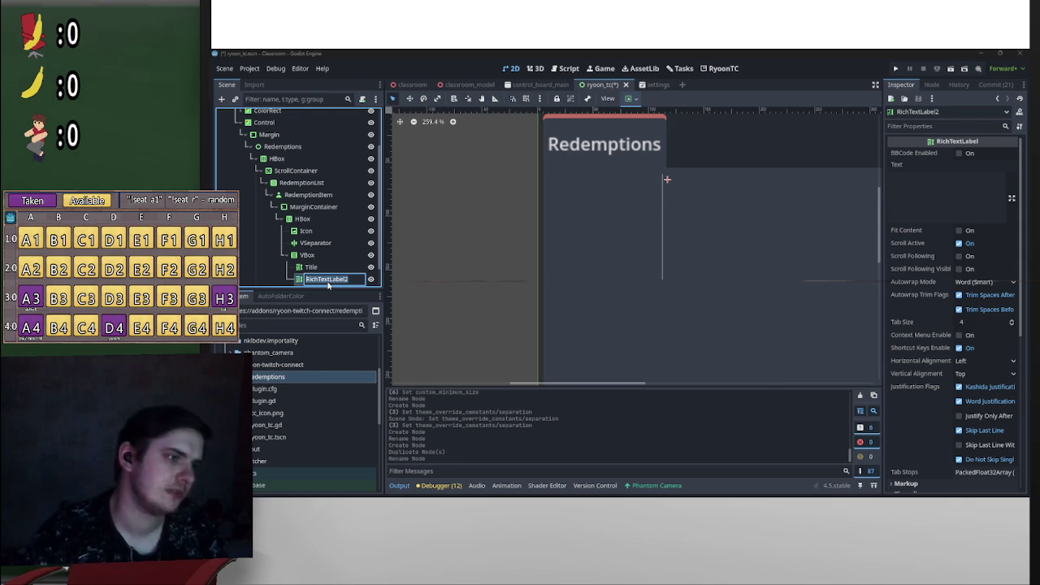
pyautogui.write('Description')
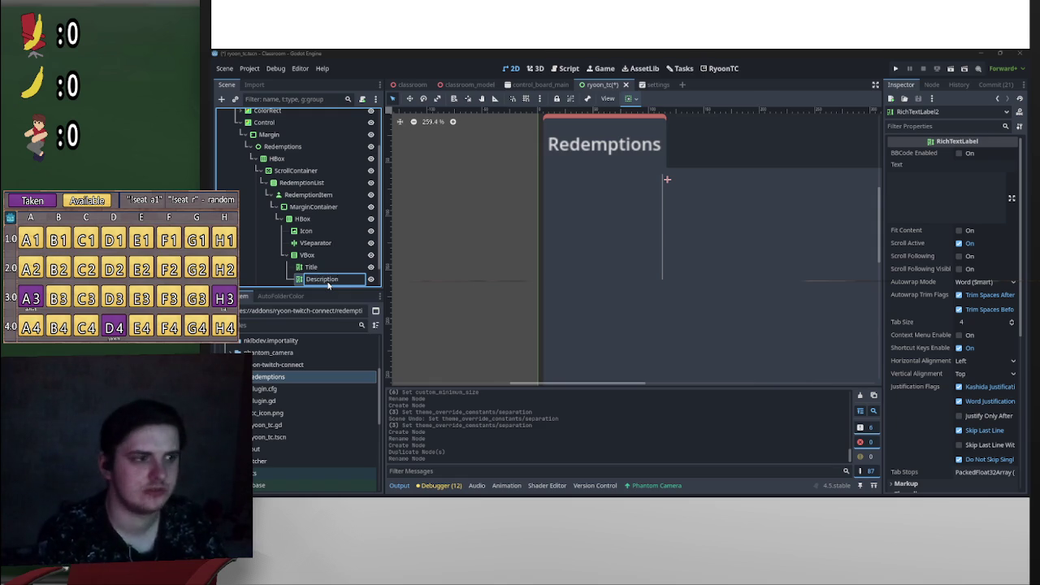
pyautogui.press('Return')
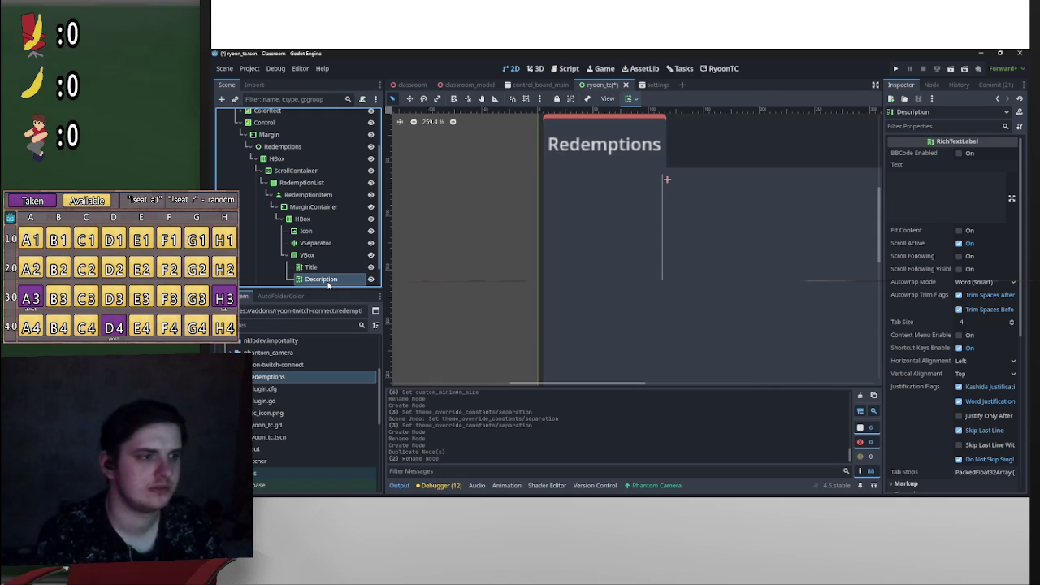
pyautogui.scroll(-3, 650, 195)
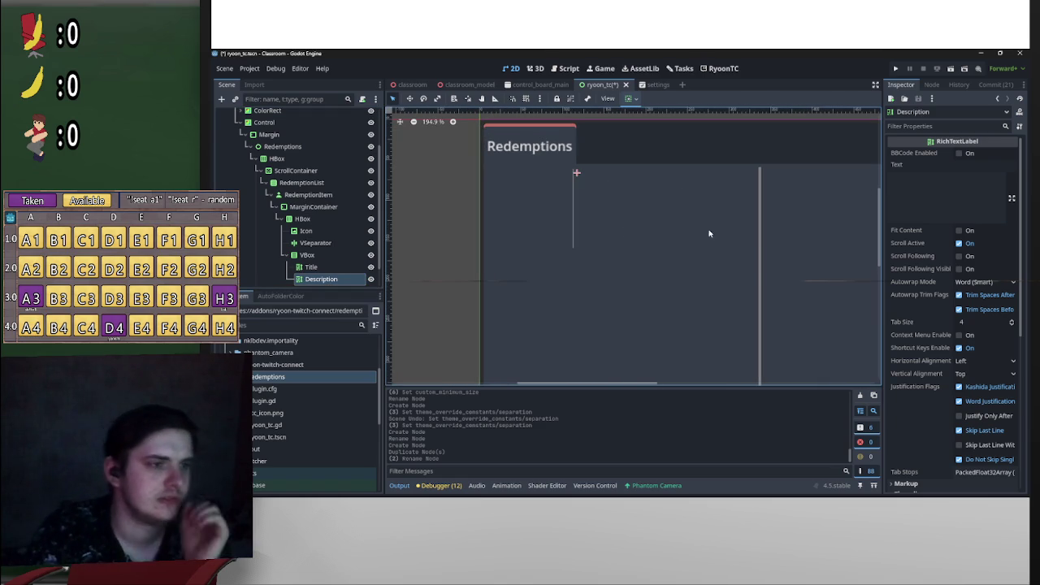
pyautogui.click(301, 266)
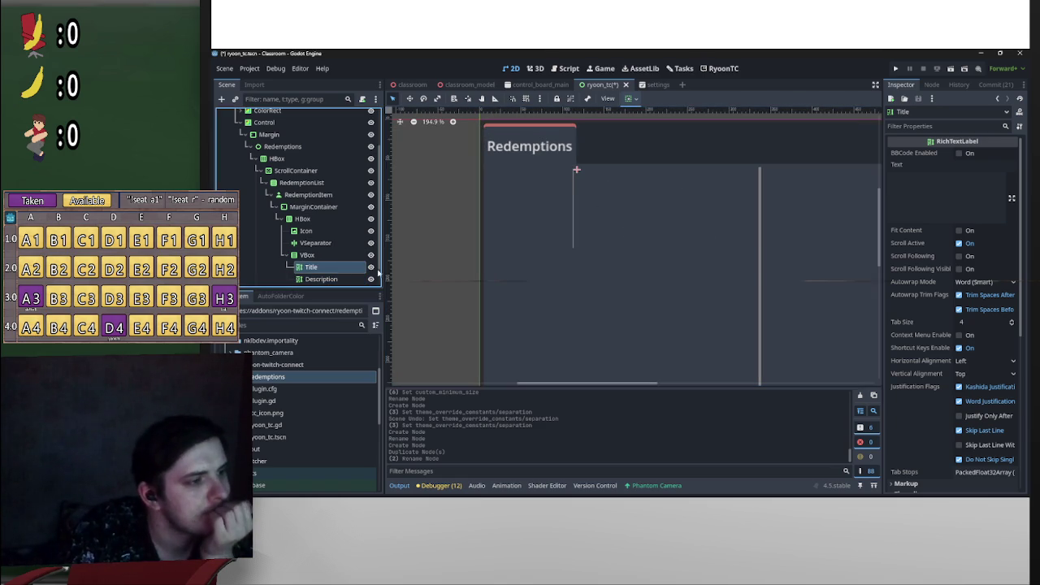
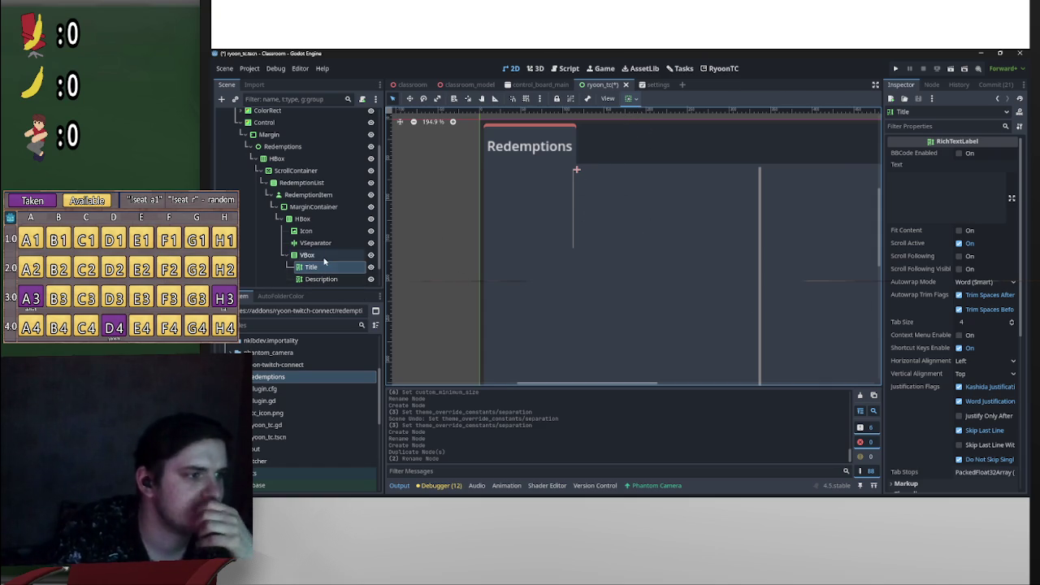
# Step: Turn on Horizontal Expand for the VBox
pyautogui.click(307, 255)
pyautogui.click(637, 99)
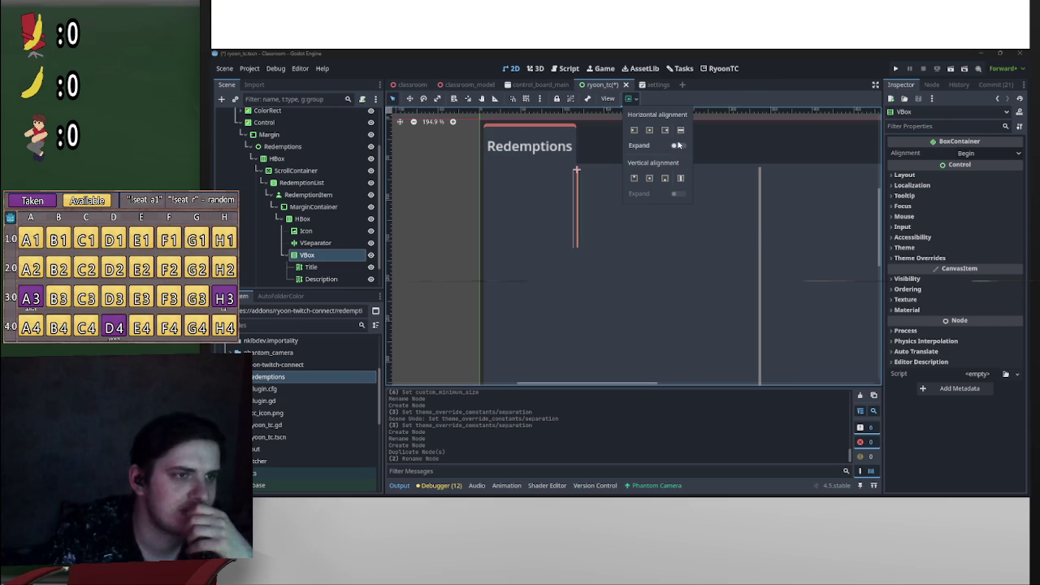
pyautogui.click(679, 147)
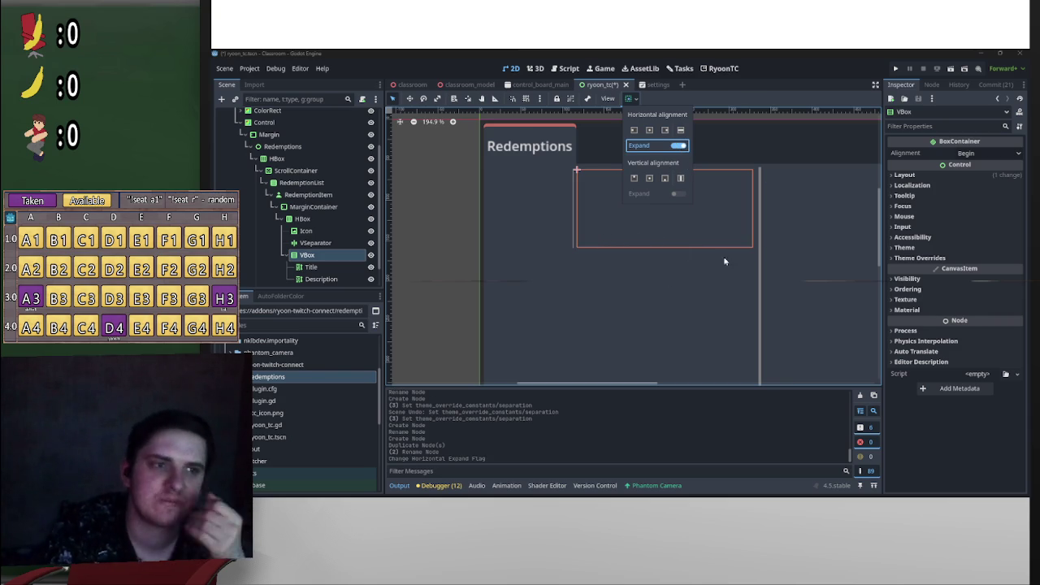
# Step: Turn on Vertical Expand for both the Title and Description labels
pyautogui.click(313, 267)
pyautogui.click(311, 266)
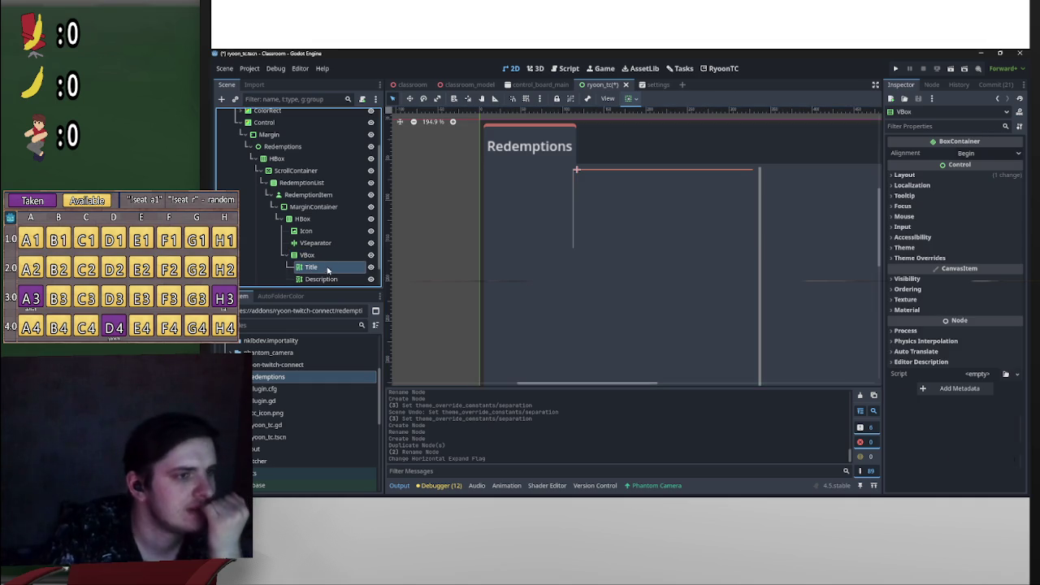
pyautogui.click(630, 98)
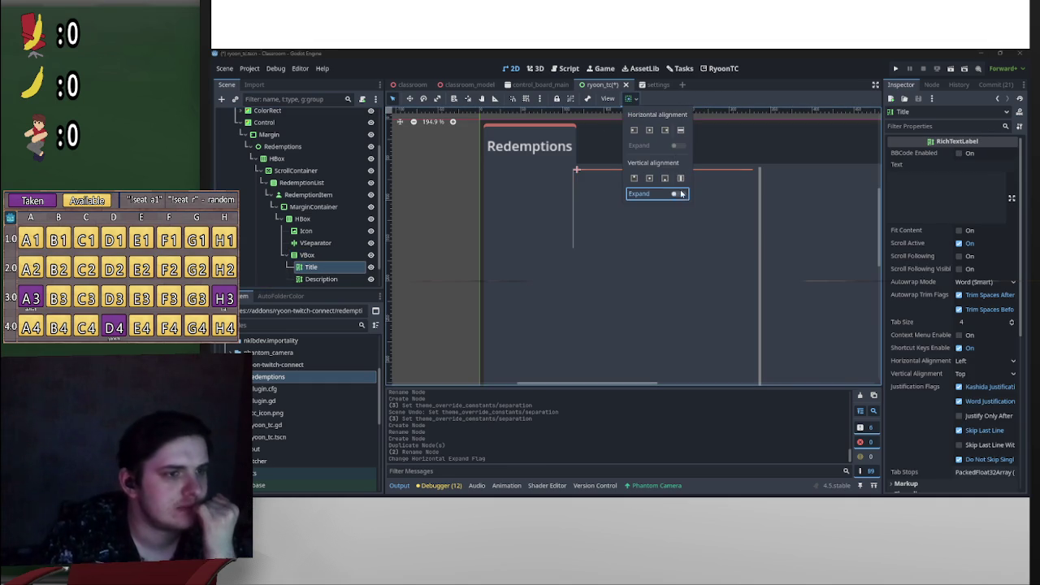
pyautogui.click(683, 192)
pyautogui.click(367, 265)
pyautogui.click(321, 279)
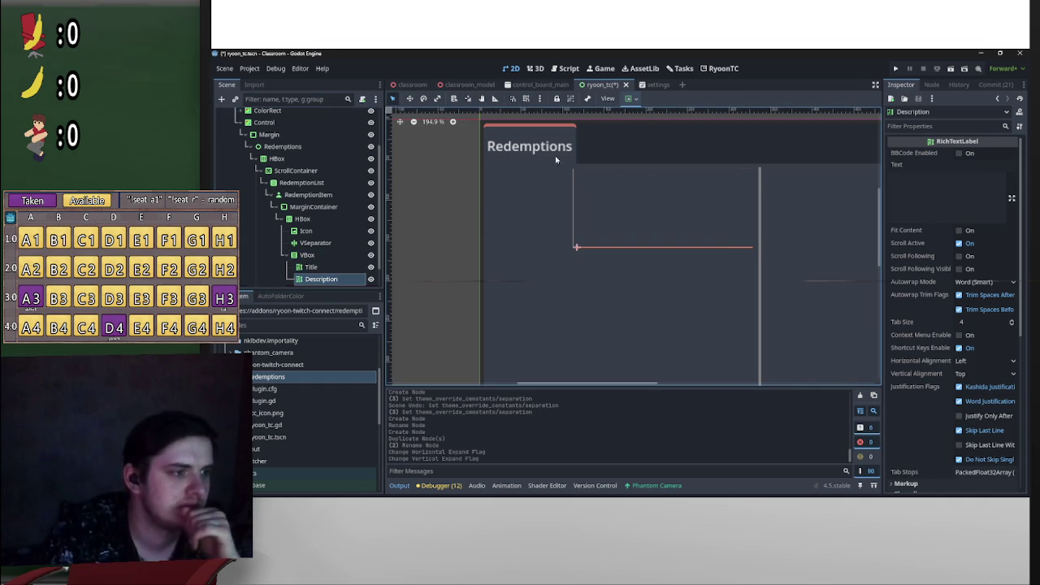
pyautogui.click(629, 98)
pyautogui.click(683, 192)
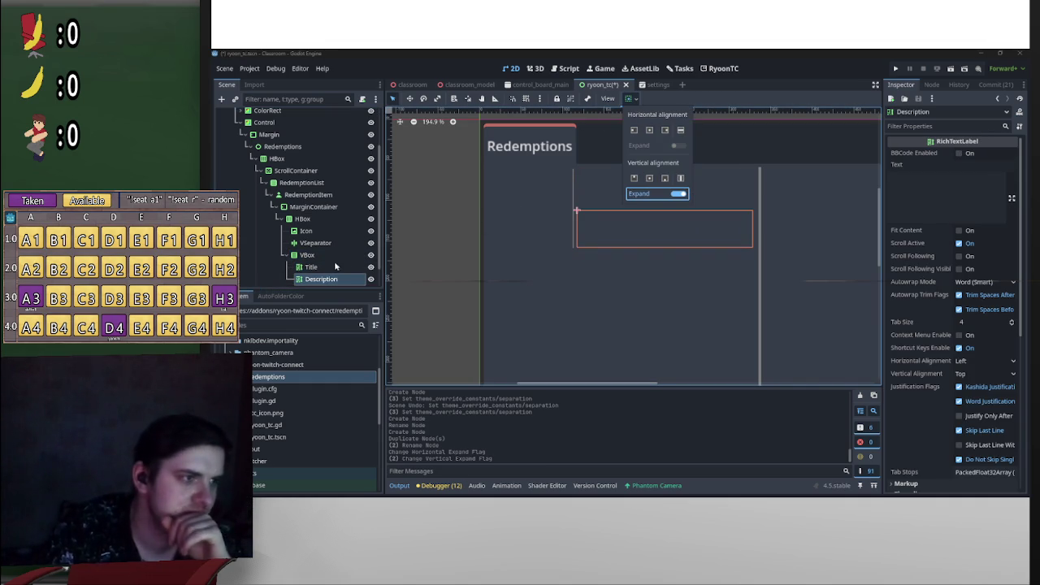
pyautogui.click(325, 260)
pyautogui.rightClick(325, 255)
pyautogui.click(382, 244)
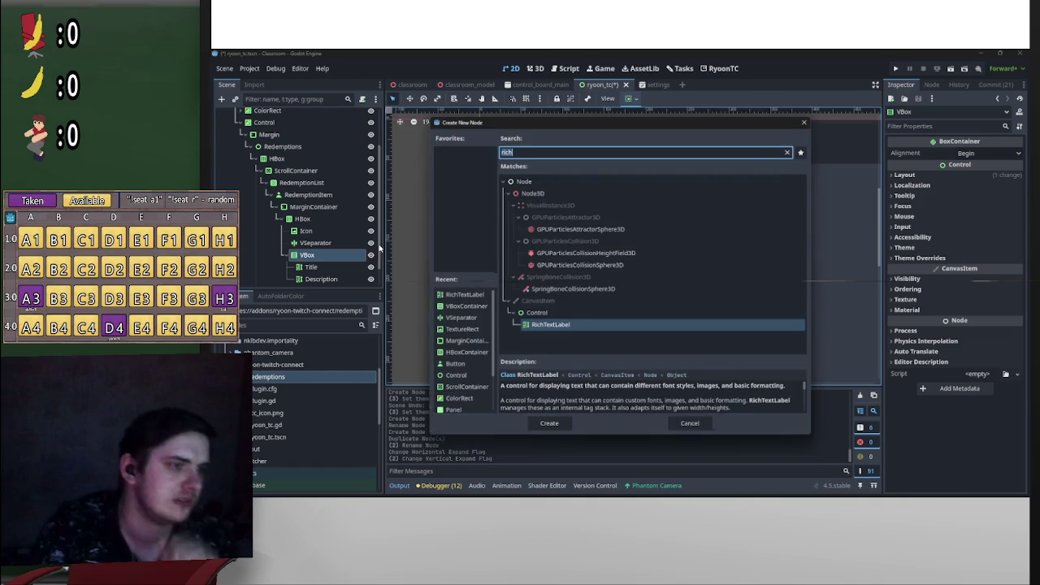
# Step: Add an HSeparator to the VBox, placed between Title and Description
pyautogui.write('se')
pyautogui.press('Up')
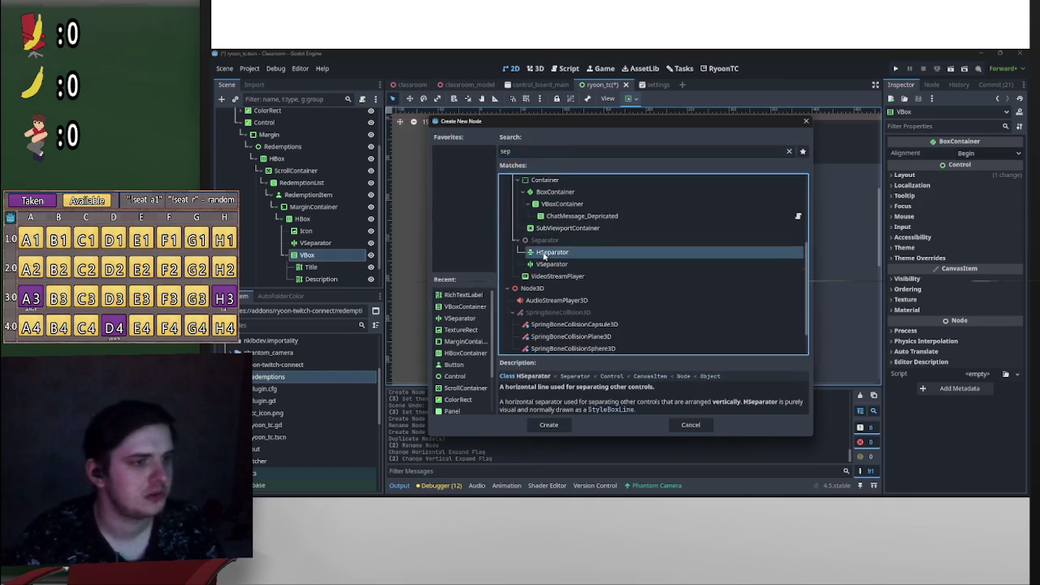
pyautogui.press('Return')
pyautogui.moveTo(324, 239); pyautogui.dragTo(324, 238)
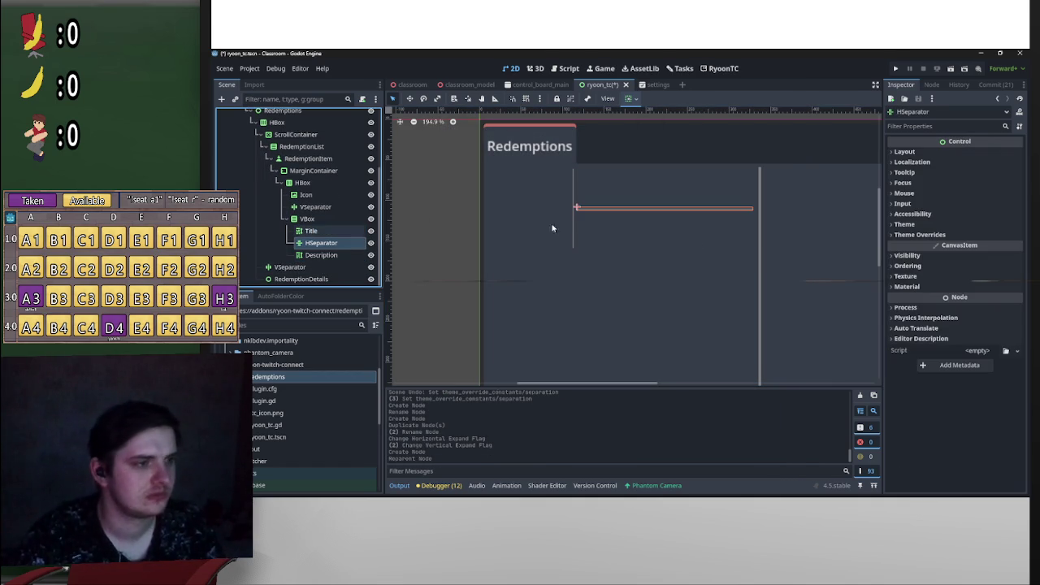
# Step: Give the HSeparator a Theme Overrides Separation value and save the scene
pyautogui.click(307, 219)
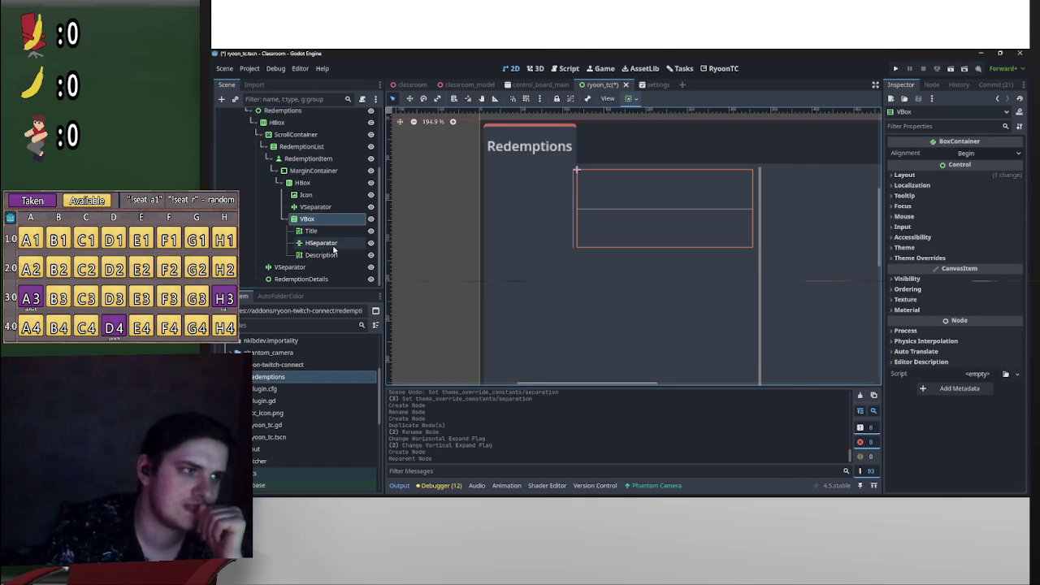
pyautogui.click(335, 243)
pyautogui.click(975, 235)
pyautogui.click(959, 244)
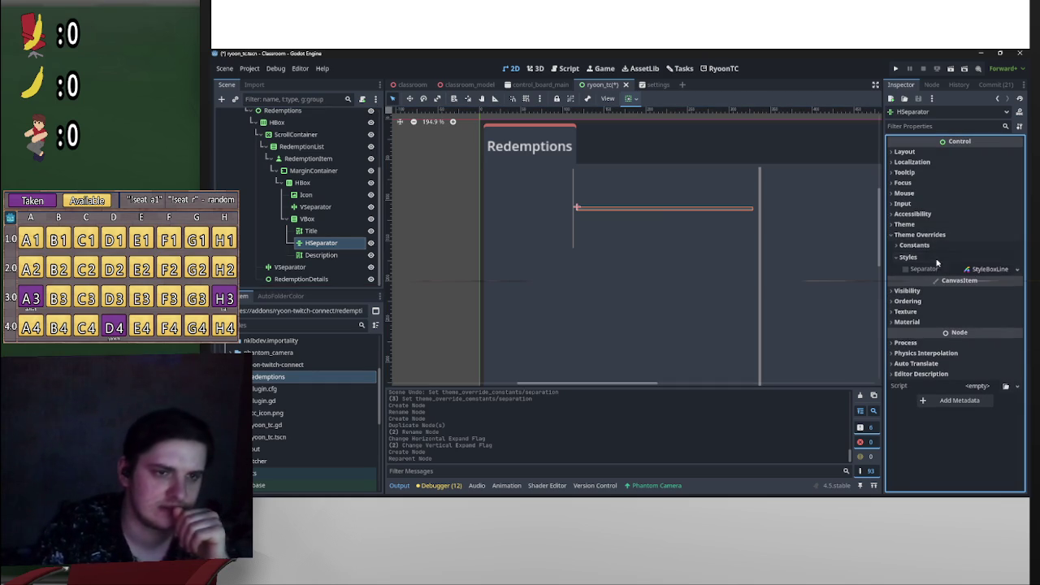
pyautogui.click(975, 258)
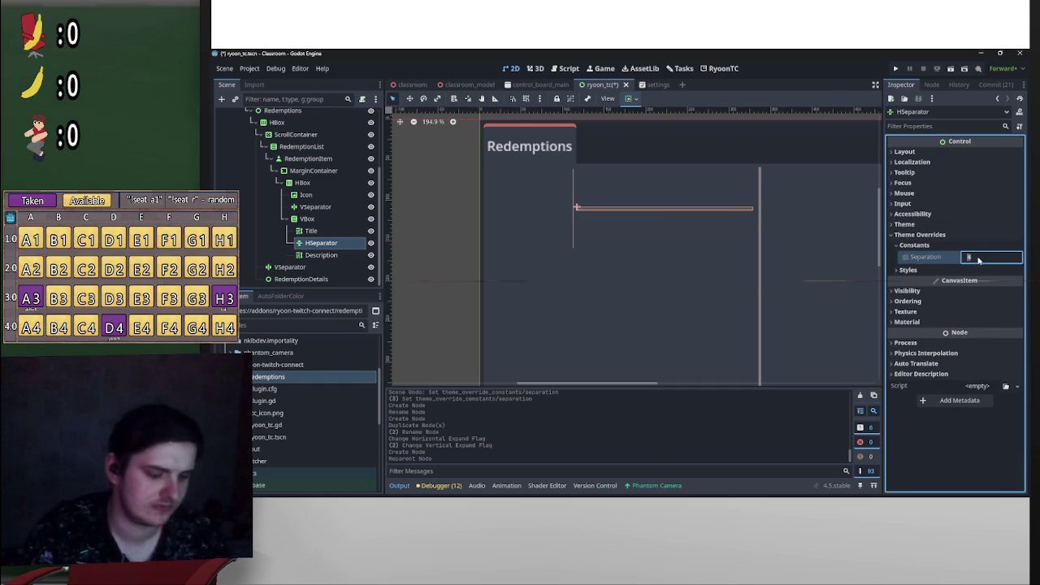
pyautogui.press('Return')
pyautogui.click(794, 195)
pyautogui.hotkey('ctrl', 's')
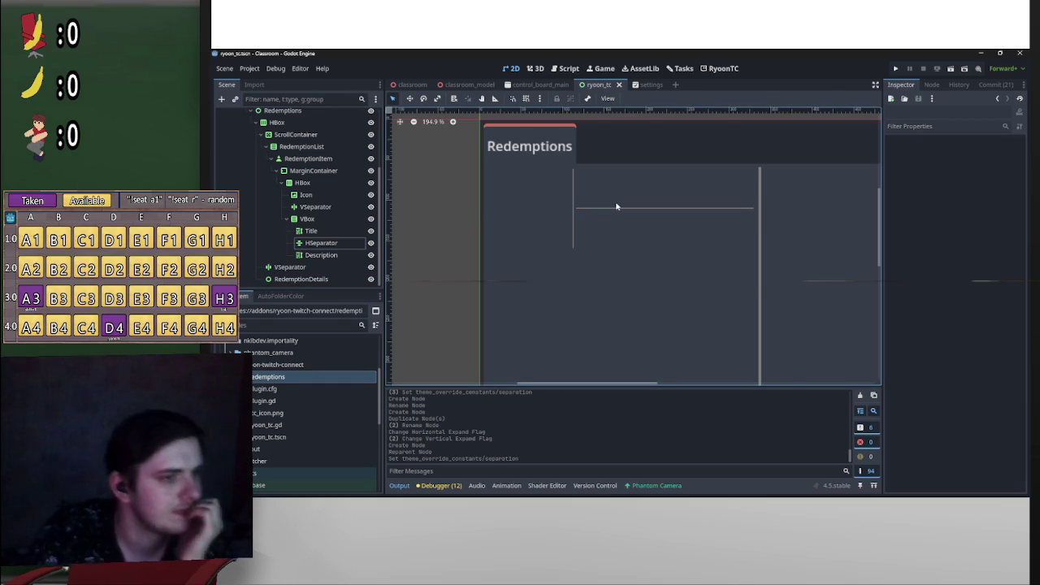
# Step: Inspect the VBox children on the canvas, then set the HSeparator separation to 4
pyautogui.scroll(1, 616, 207)
pyautogui.click(590, 212)
pyautogui.click(594, 212)
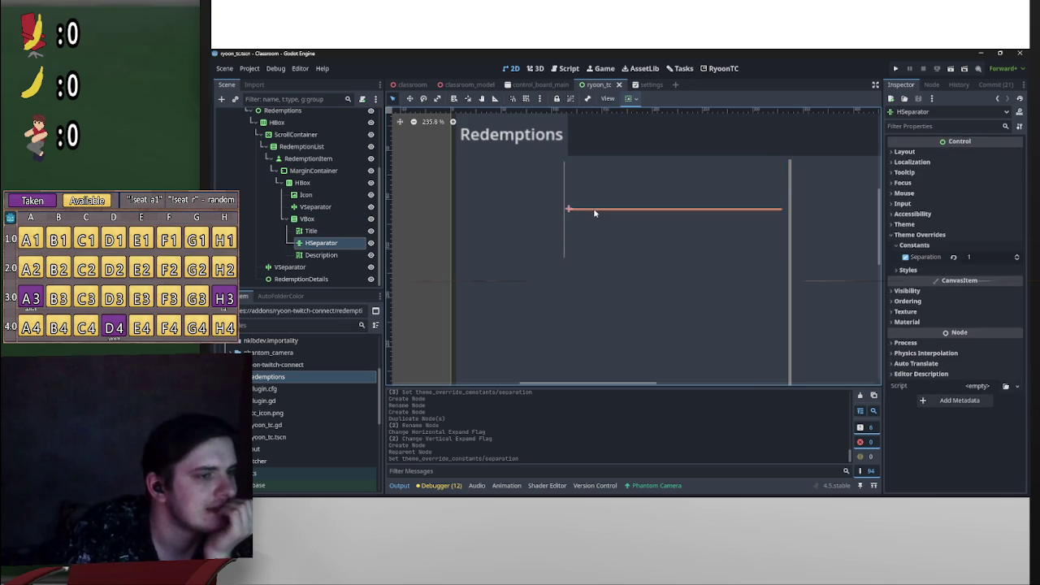
pyautogui.click(612, 213)
pyautogui.click(615, 217)
pyautogui.click(616, 213)
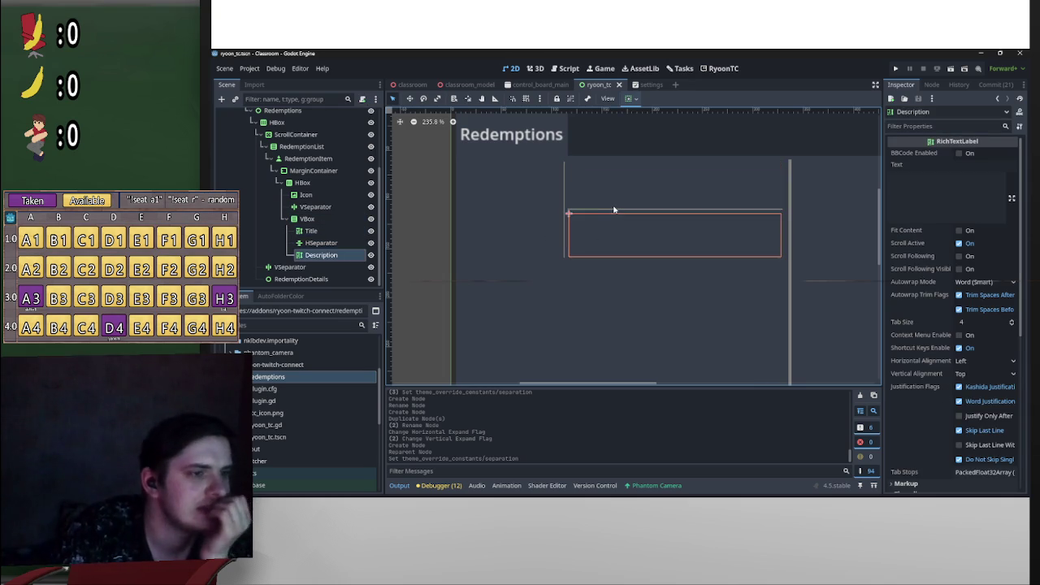
pyautogui.click(612, 209)
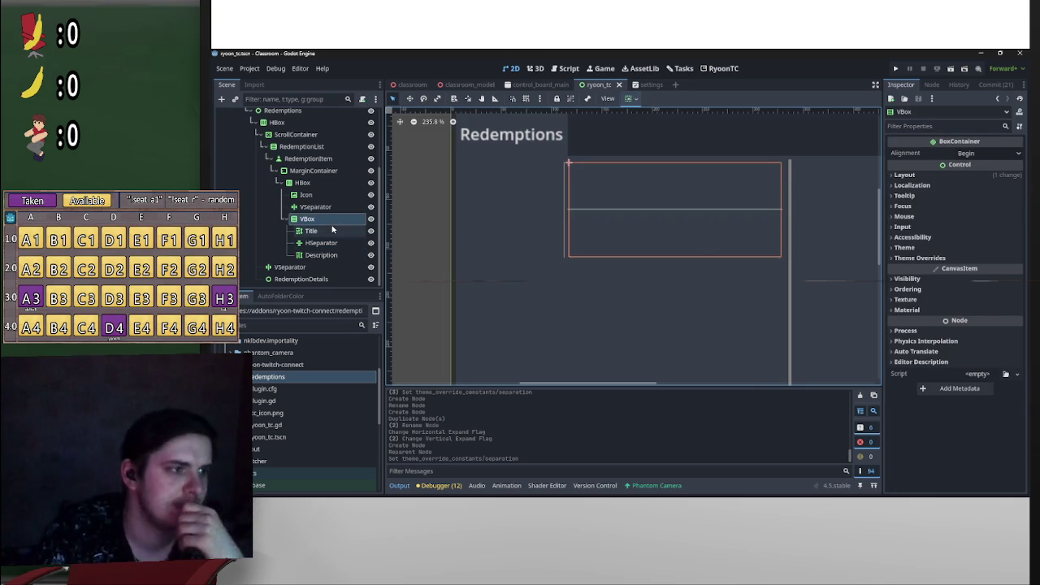
pyautogui.click(326, 230)
pyautogui.click(334, 243)
pyautogui.click(979, 256)
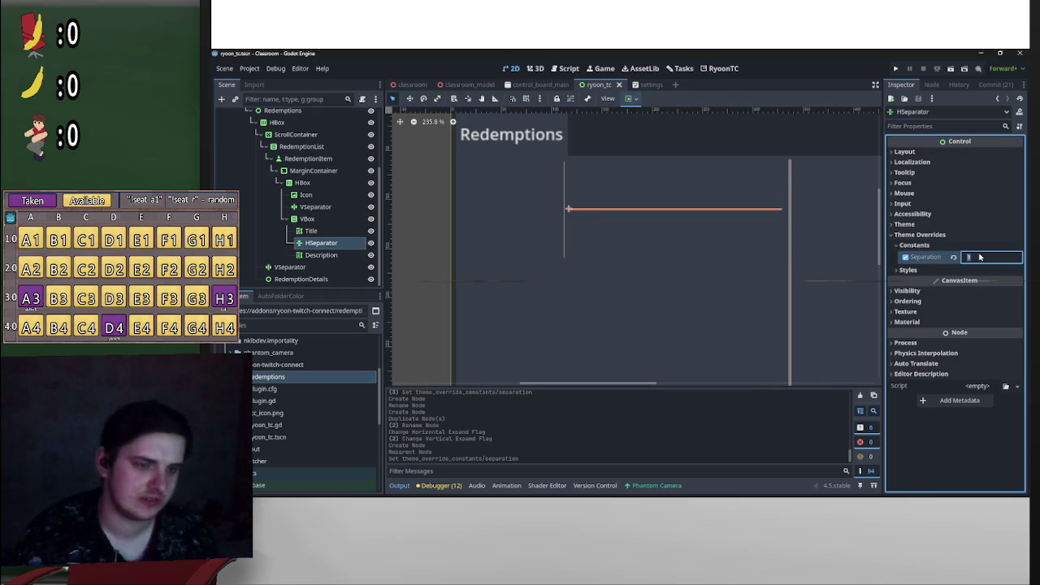
pyautogui.write('4')
pyautogui.press('Return')
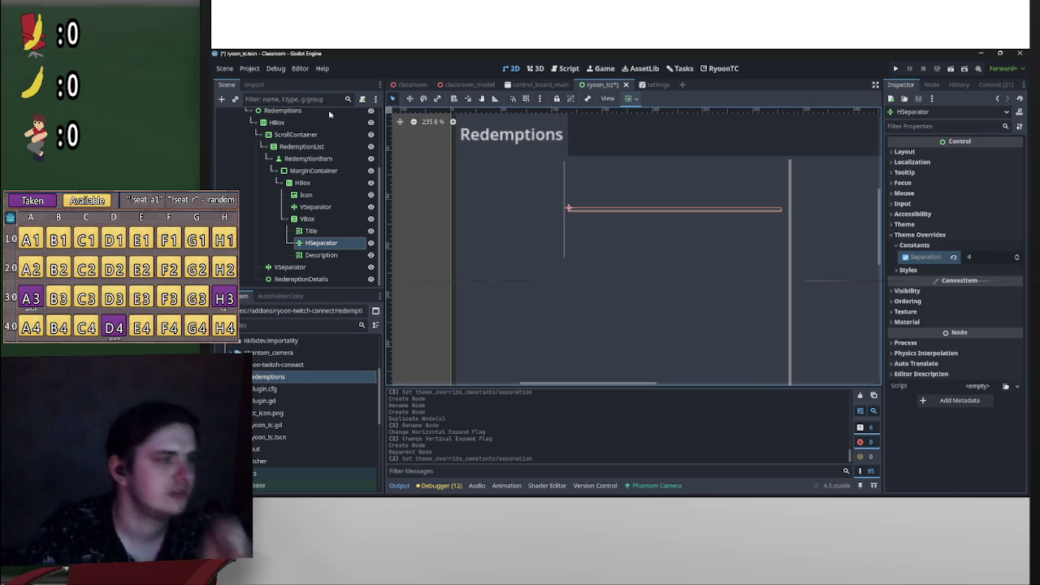
# Step: Set the VBox's own Separation constant to 0
pyautogui.click(307, 219)
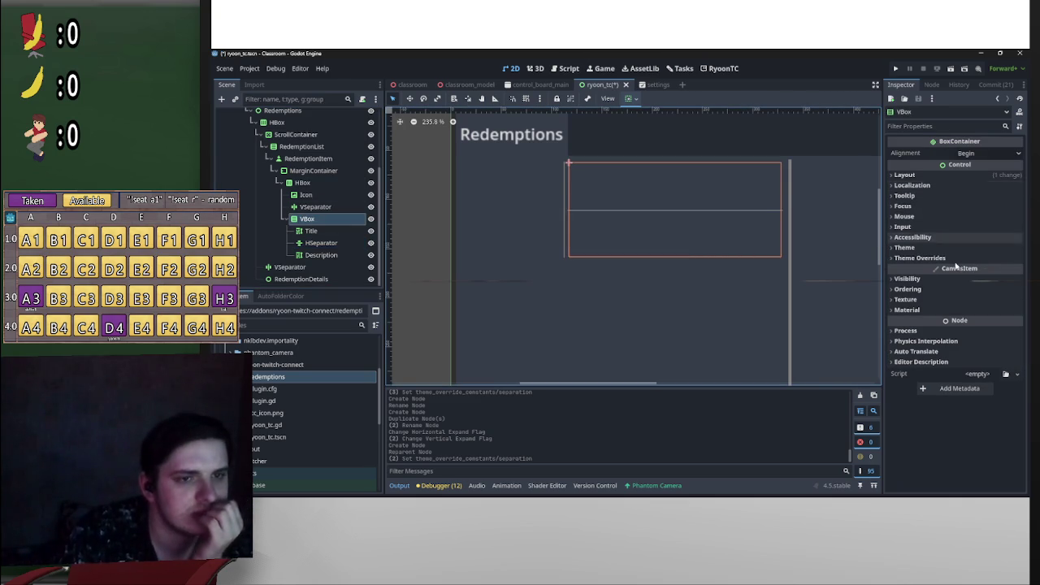
pyautogui.click(954, 269)
pyautogui.click(979, 280)
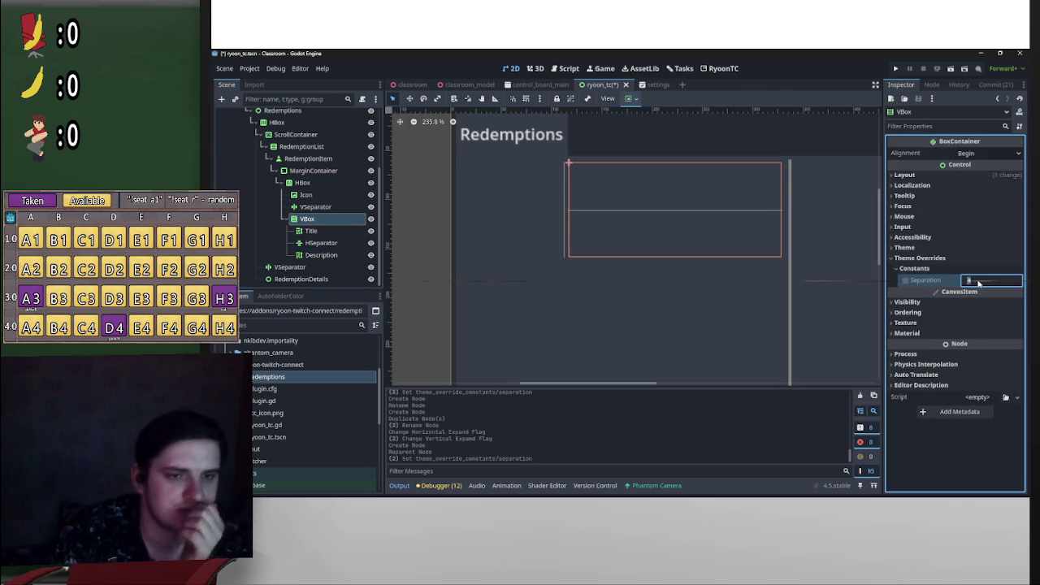
pyautogui.click(633, 264)
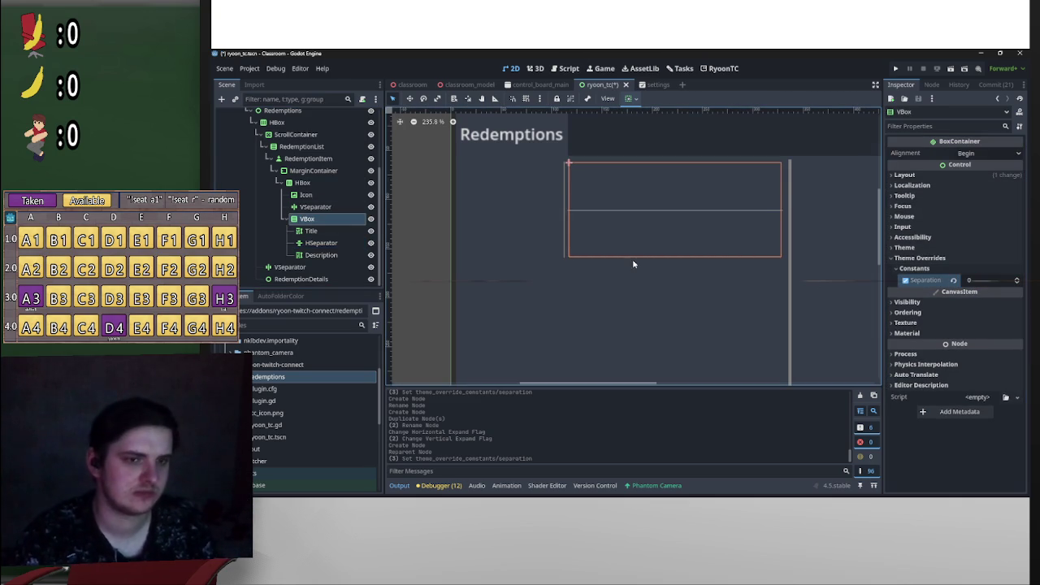
# Step: Change the HSeparator separation to 5 and save the scene
pyautogui.click(310, 230)
pyautogui.keyDown('shift'); pyautogui.click(321, 255); pyautogui.keyUp('shift')
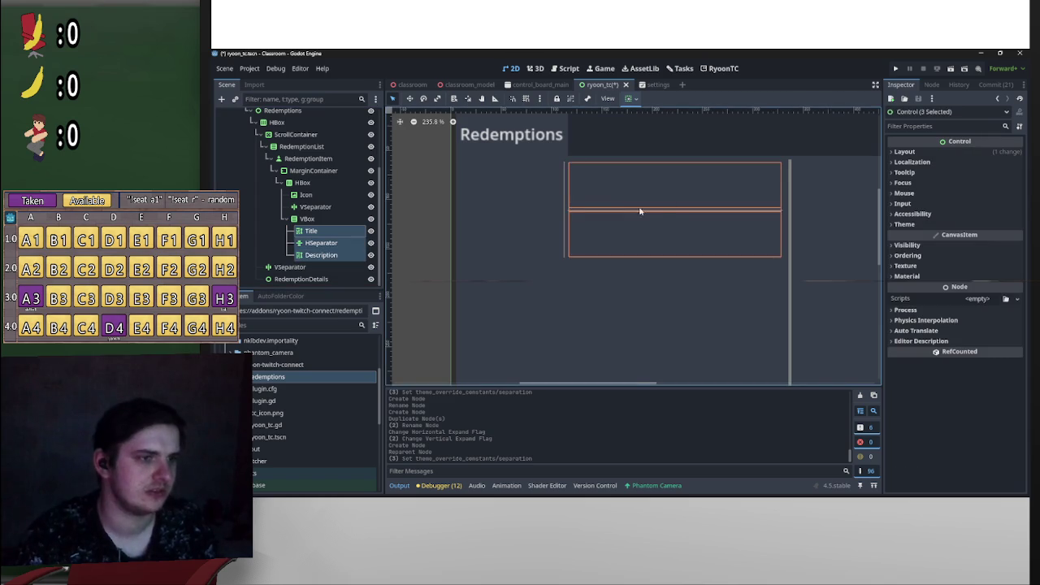
pyautogui.scroll(2, 713, 217)
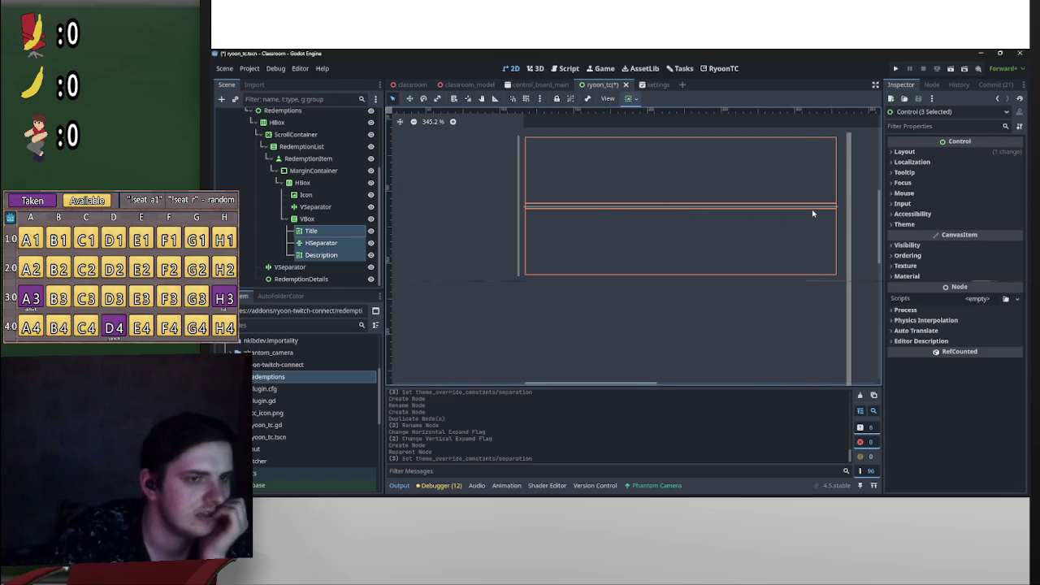
pyautogui.scroll(-2, 810, 213)
pyautogui.click(321, 243)
pyautogui.click(985, 258)
pyautogui.press('Return')
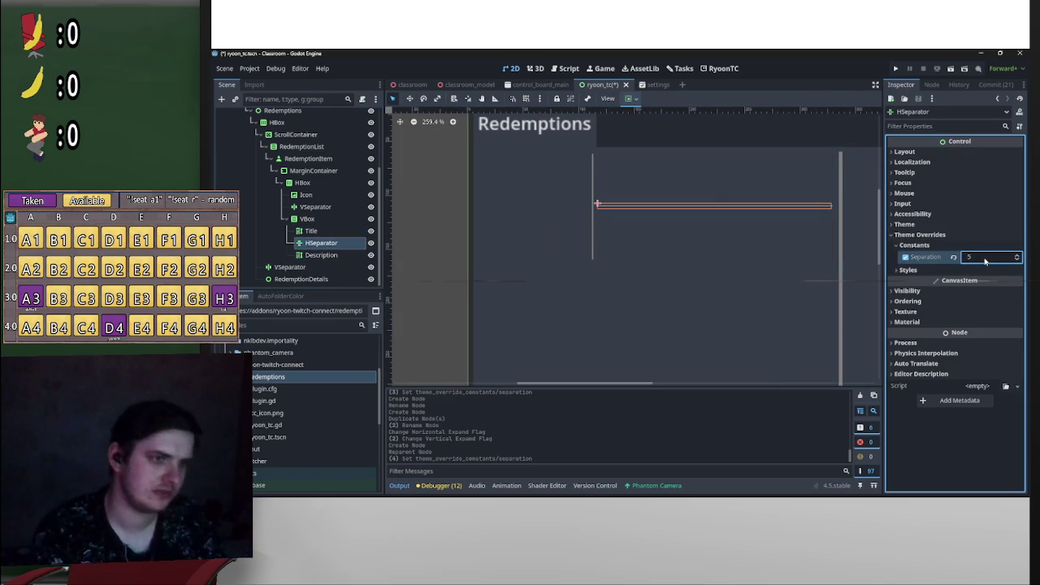
pyautogui.click(436, 192)
pyautogui.hotkey('ctrl', 's')
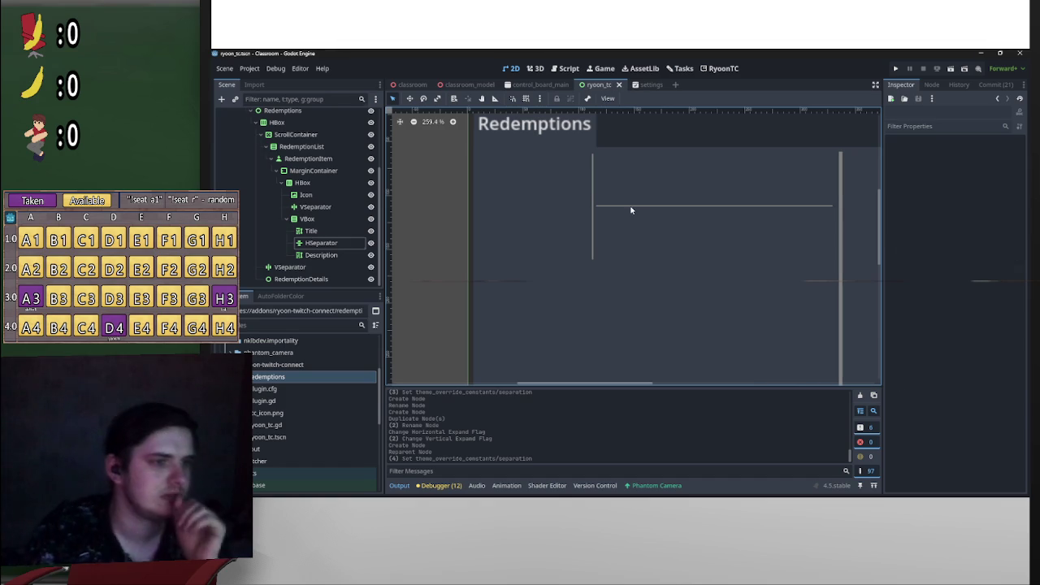
# Step: Review the HSeparator spacing on the canvas after saving
pyautogui.click(632, 209)
pyautogui.scroll(-2, 804, 226)
pyautogui.scroll(2, 788, 220)
pyautogui.scroll(1, 702, 240)
pyautogui.scroll(-1, 684, 253)
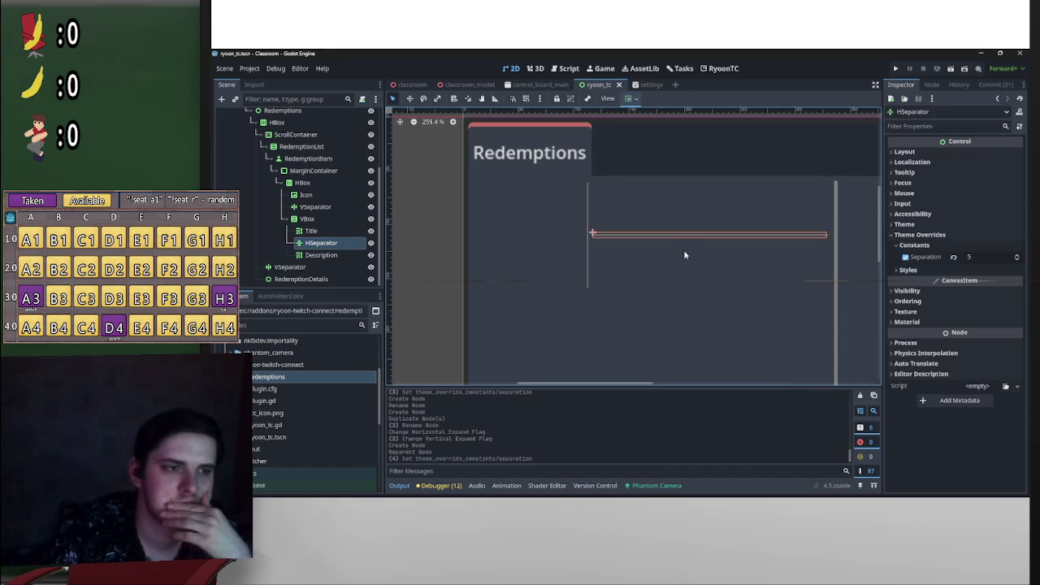
pyautogui.click(311, 231)
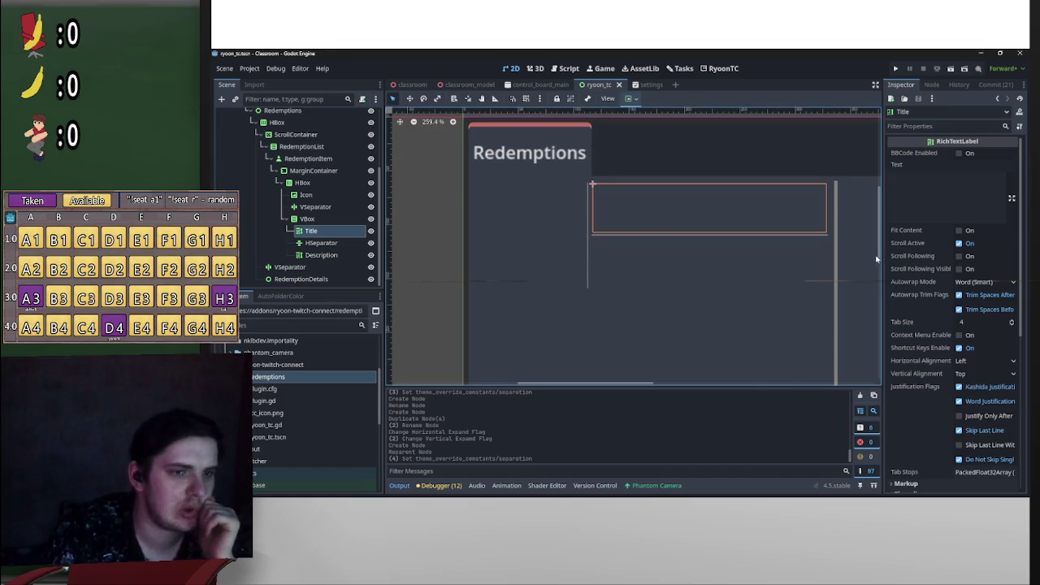
# Step: Set the Title label's Container Sizing Stretch Ratio to 0.4 and save the scene
pyautogui.scroll(-5, 918, 300)
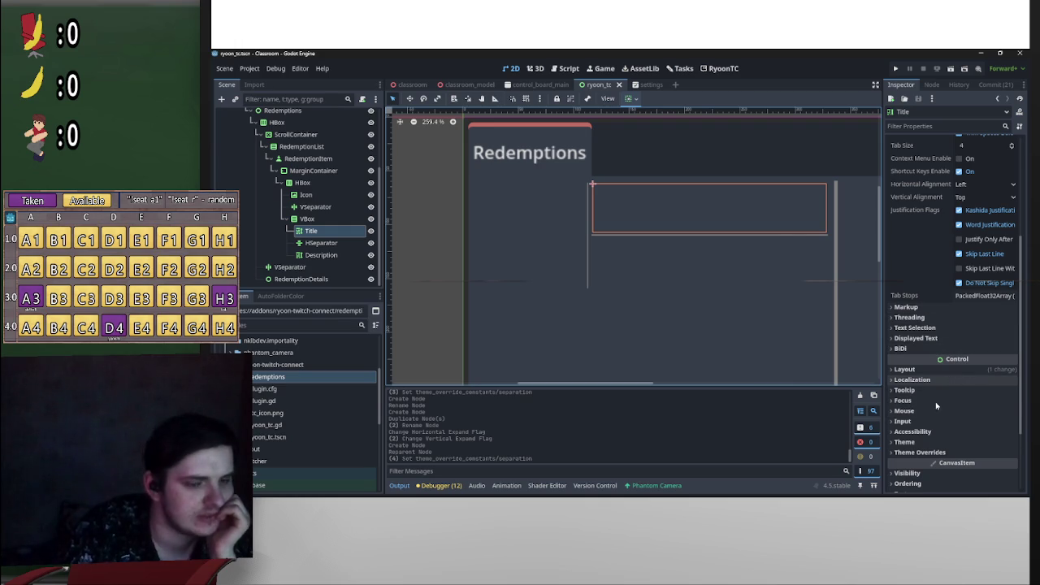
pyautogui.click(929, 370)
pyautogui.scroll(-2, 978, 472)
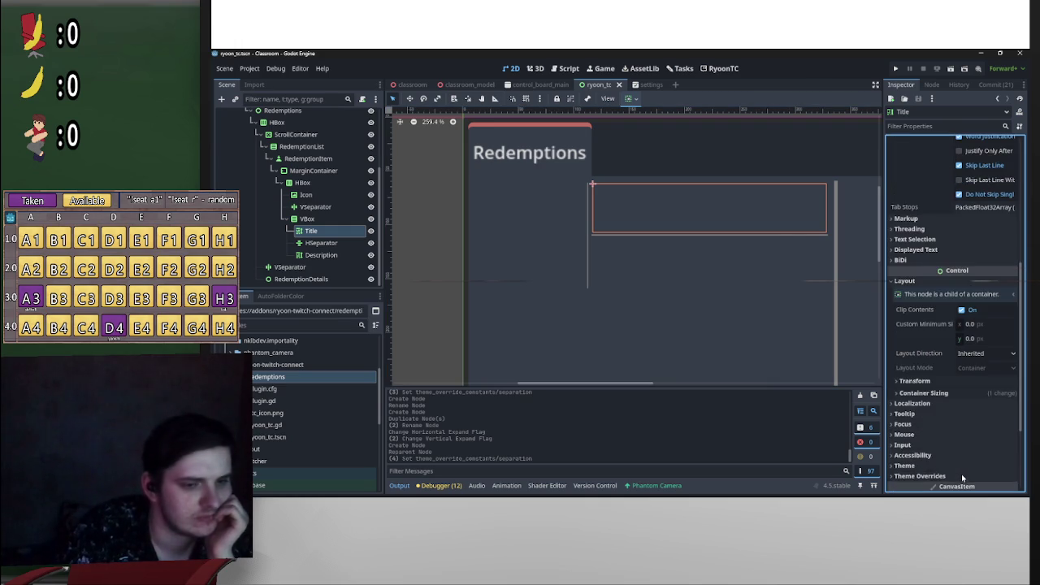
pyautogui.click(940, 395)
pyautogui.click(983, 449)
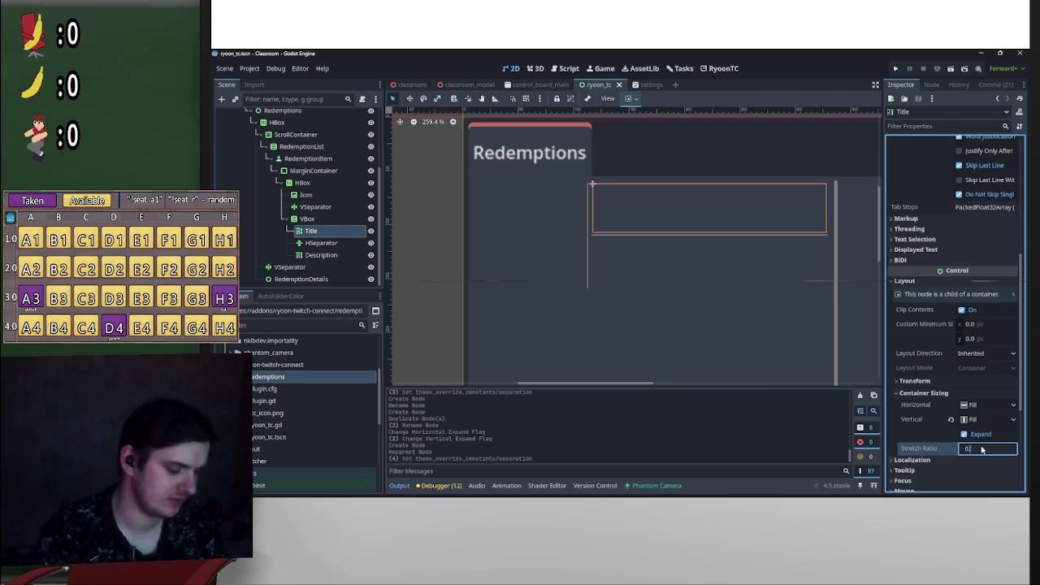
pyautogui.write('4')
pyautogui.press('Return')
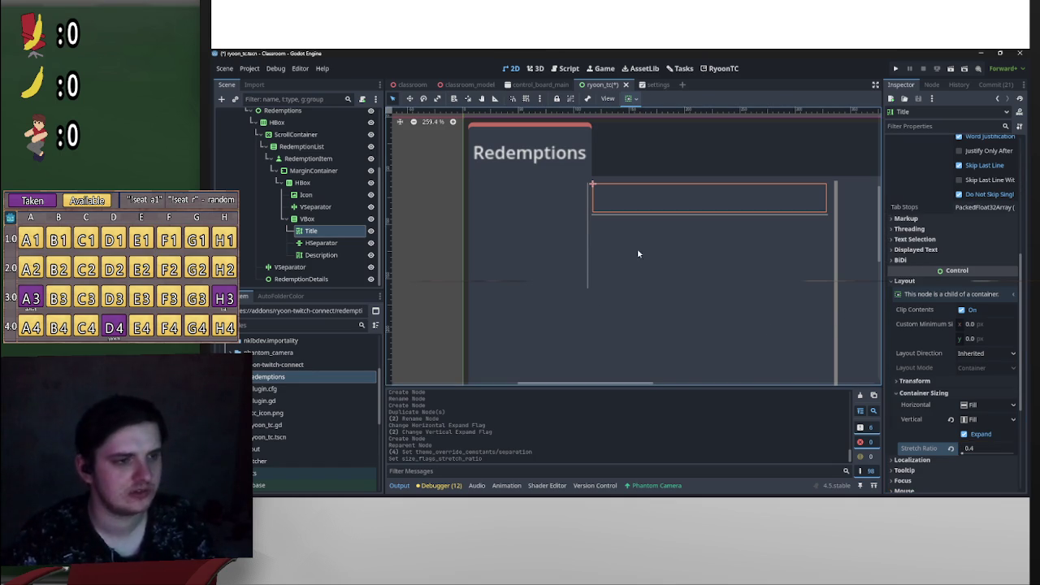
pyautogui.click(436, 234)
pyautogui.hotkey('ctrl', 's')
# Step: Check the Description node's layout in the Inspector
pyautogui.scroll(-3, 659, 215)
pyautogui.click(674, 215)
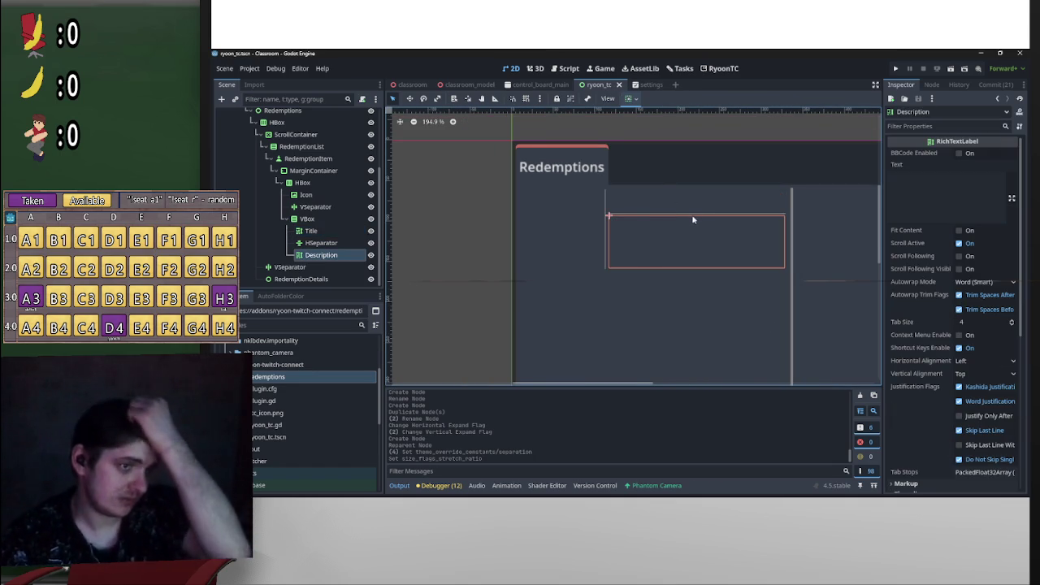
pyautogui.scroll(-8, 692, 219)
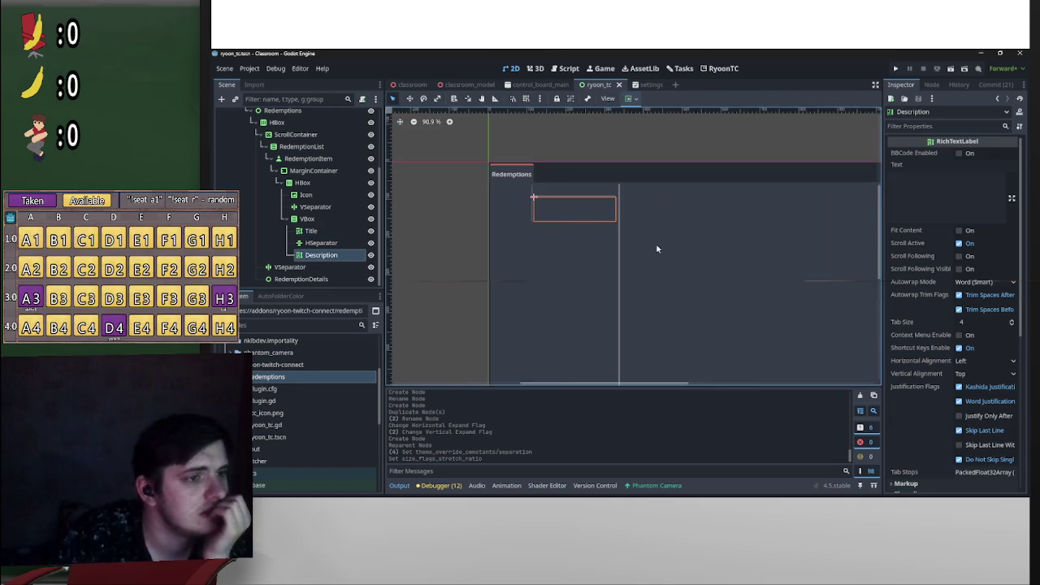
pyautogui.scroll(5, 634, 233)
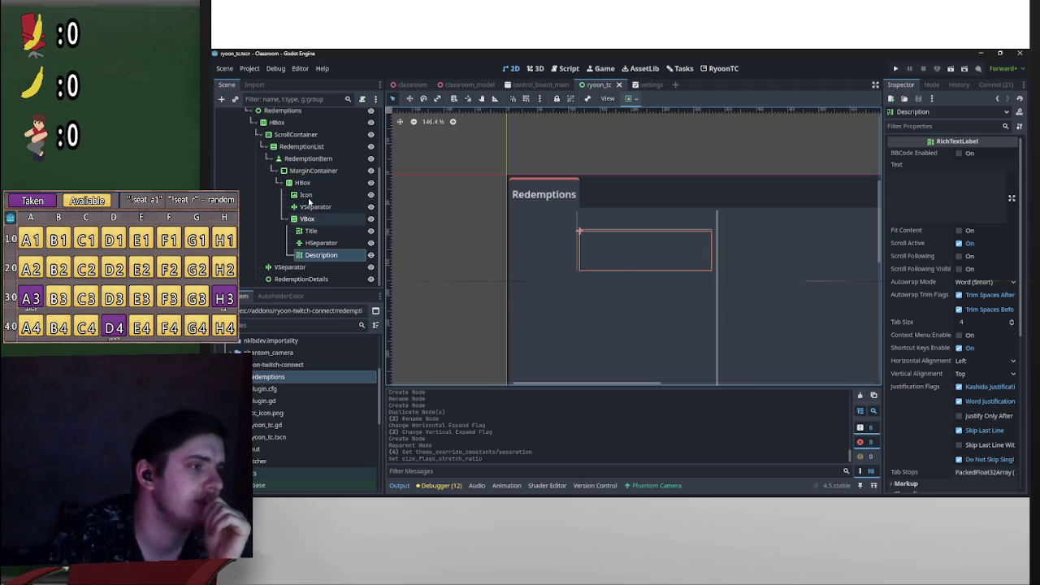
pyautogui.click(303, 160)
# Step: Add a ColorRect under RedemptionItem, positioned above MarginContainer rather than wrapping it
pyautogui.rightClick(300, 164)
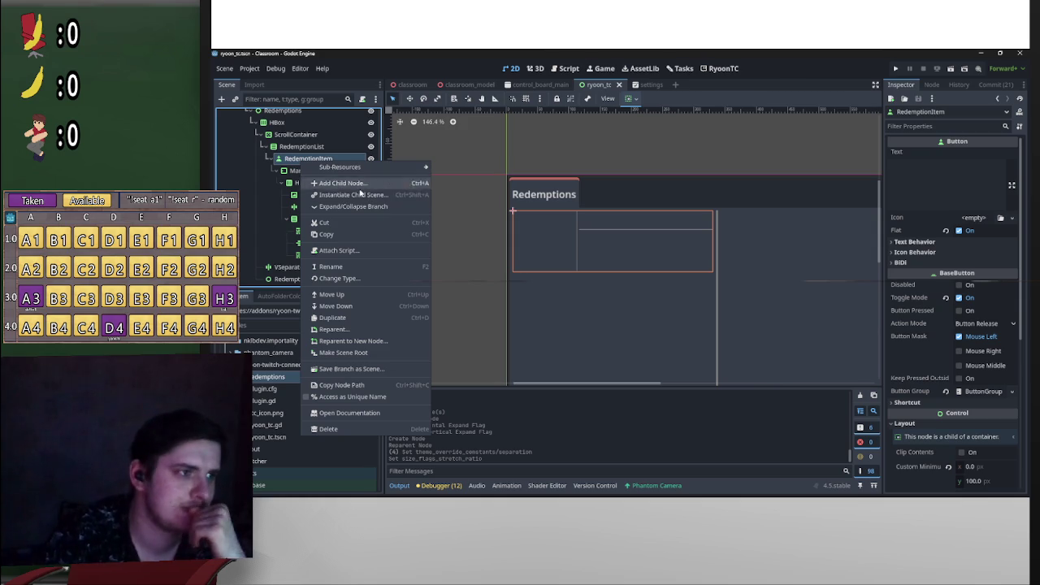
pyautogui.click(341, 183)
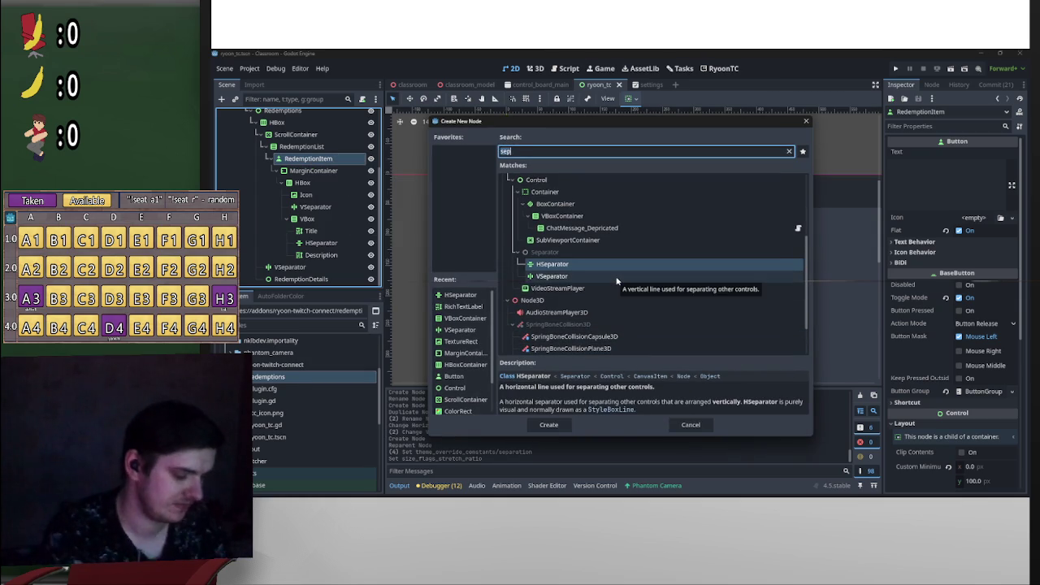
pyautogui.write('color')
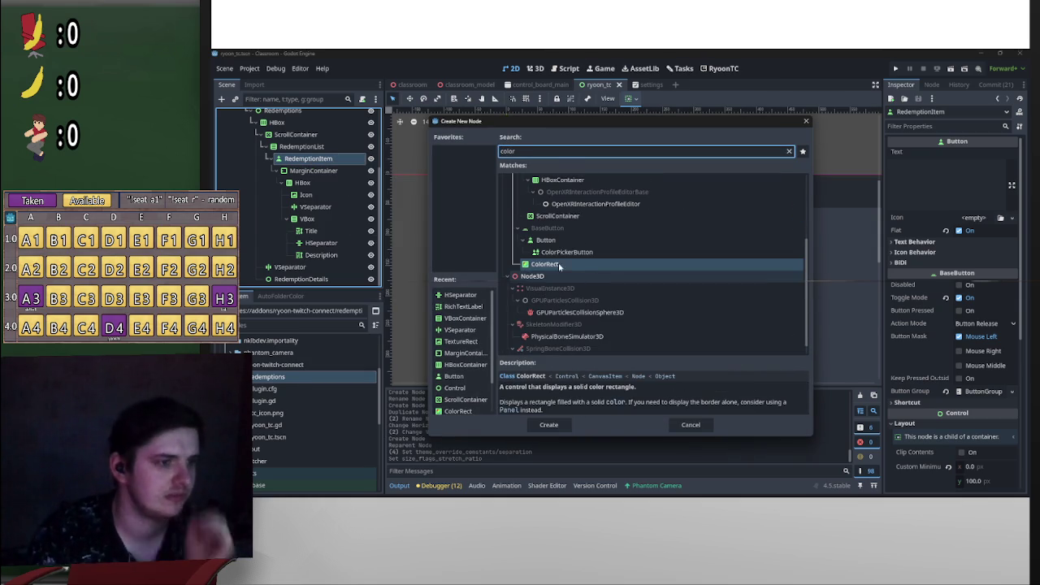
pyautogui.doubleClick(555, 266)
pyautogui.moveTo(320, 268); pyautogui.dragTo(323, 168)
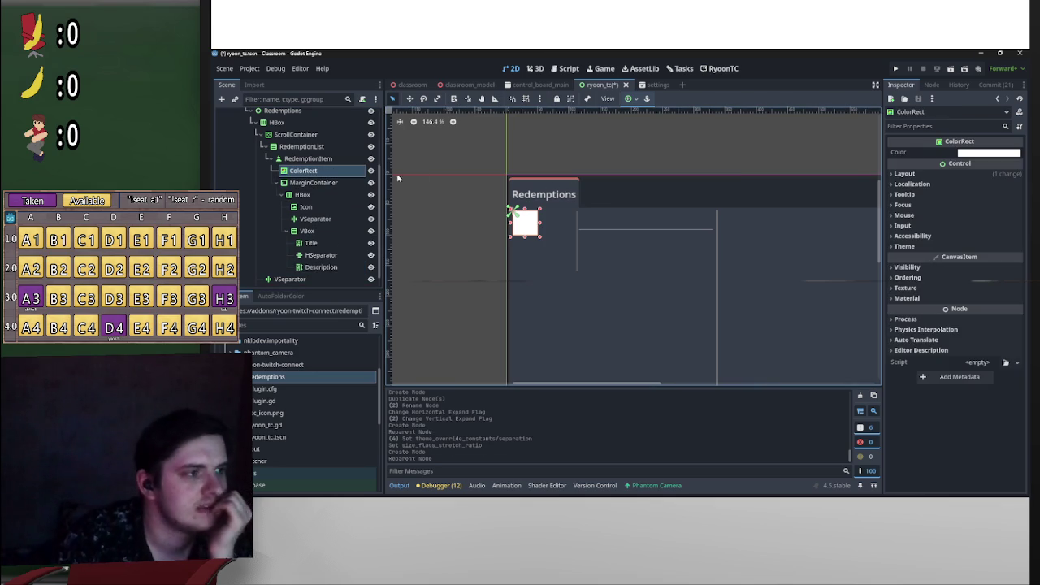
pyautogui.moveTo(319, 184); pyautogui.dragTo(303, 162)
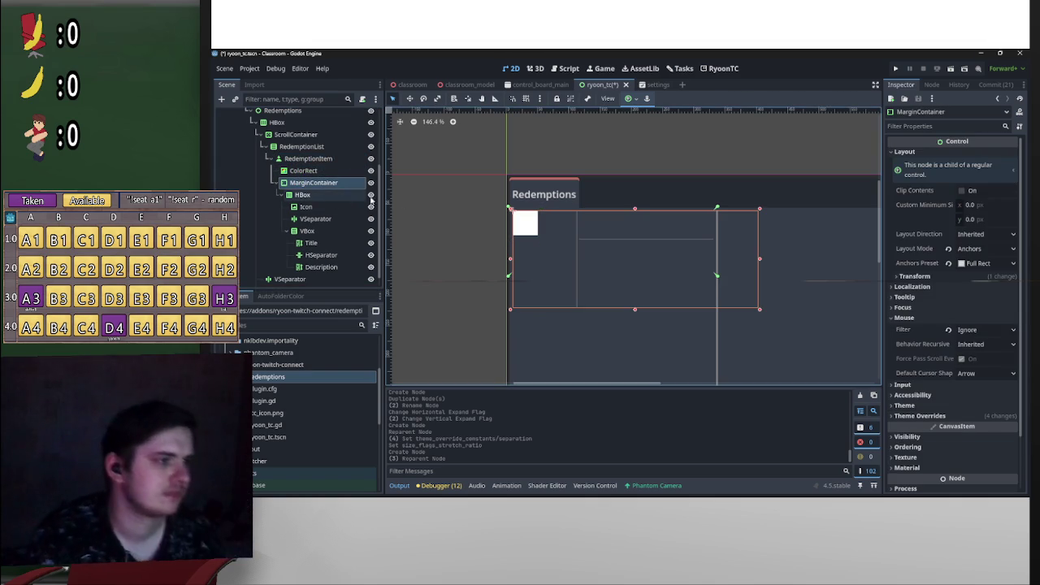
pyautogui.hotkey('ctrl', 'z')
pyautogui.hotkey('ctrl', 'z')
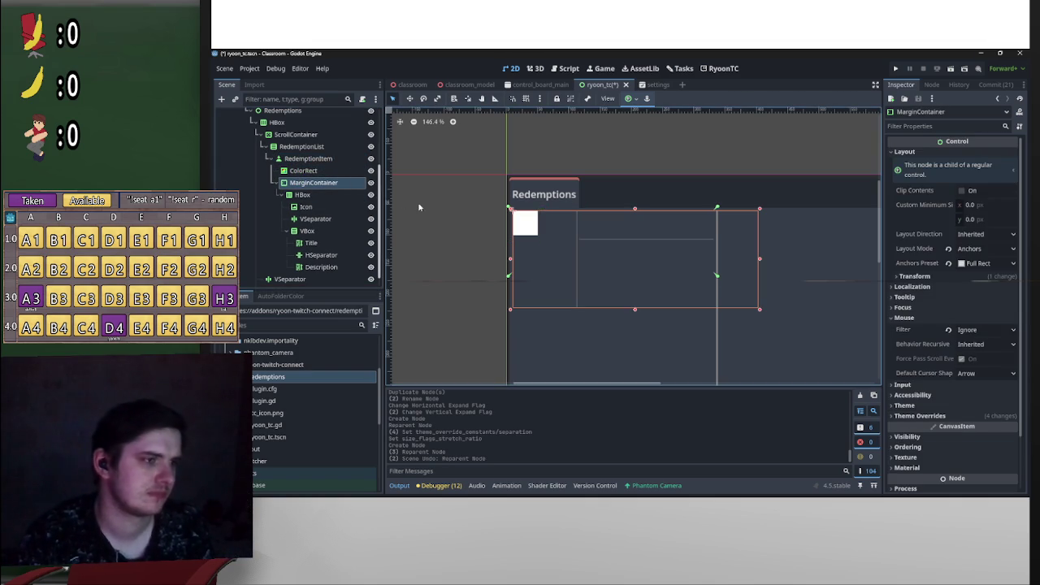
# Step: Apply the Full Rect anchor preset to both MarginContainer and ColorRect
pyautogui.click(630, 98)
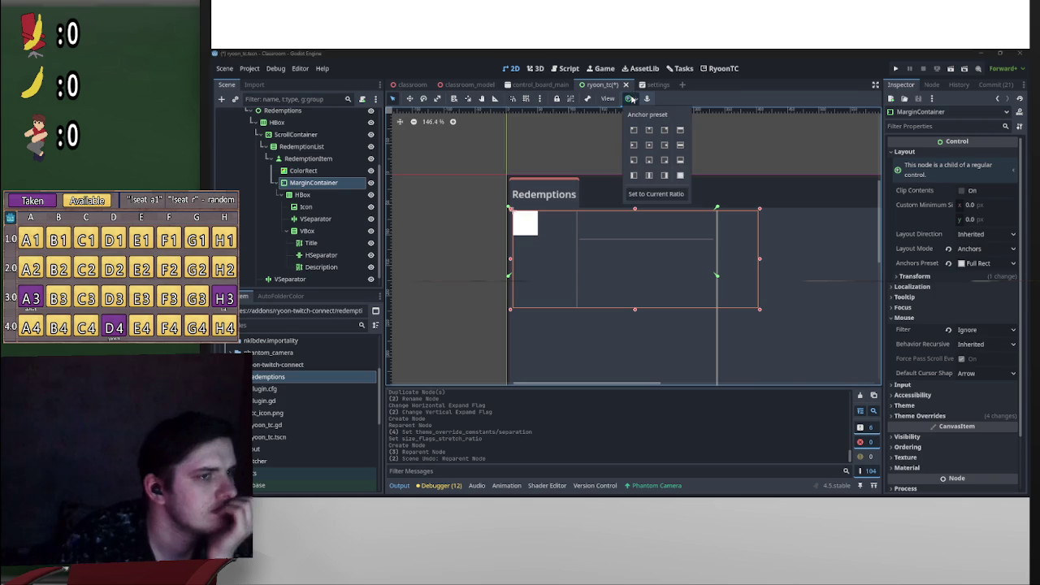
pyautogui.click(680, 177)
pyautogui.click(324, 173)
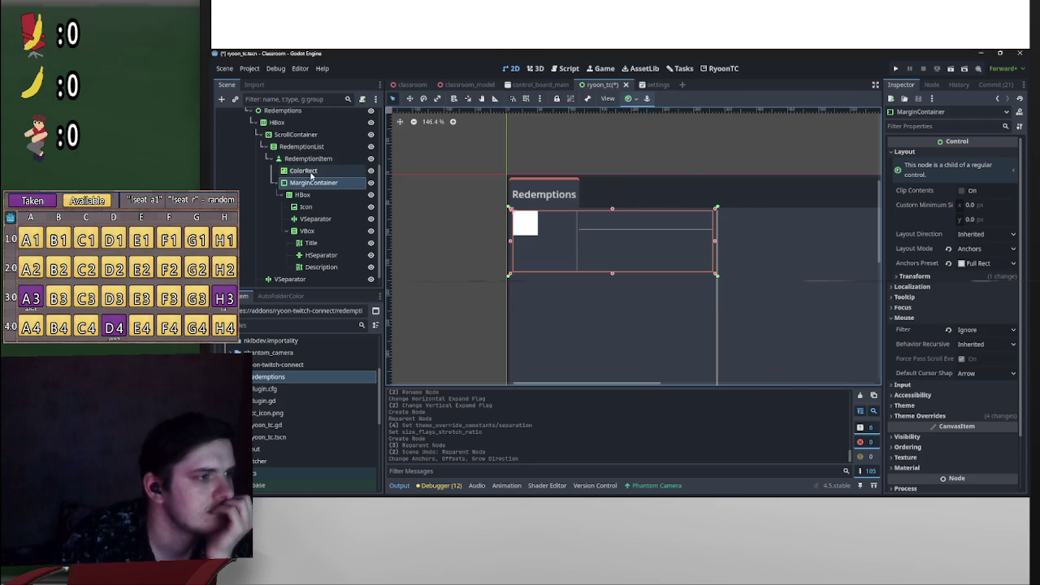
pyautogui.click(324, 172)
pyautogui.click(630, 98)
pyautogui.click(681, 177)
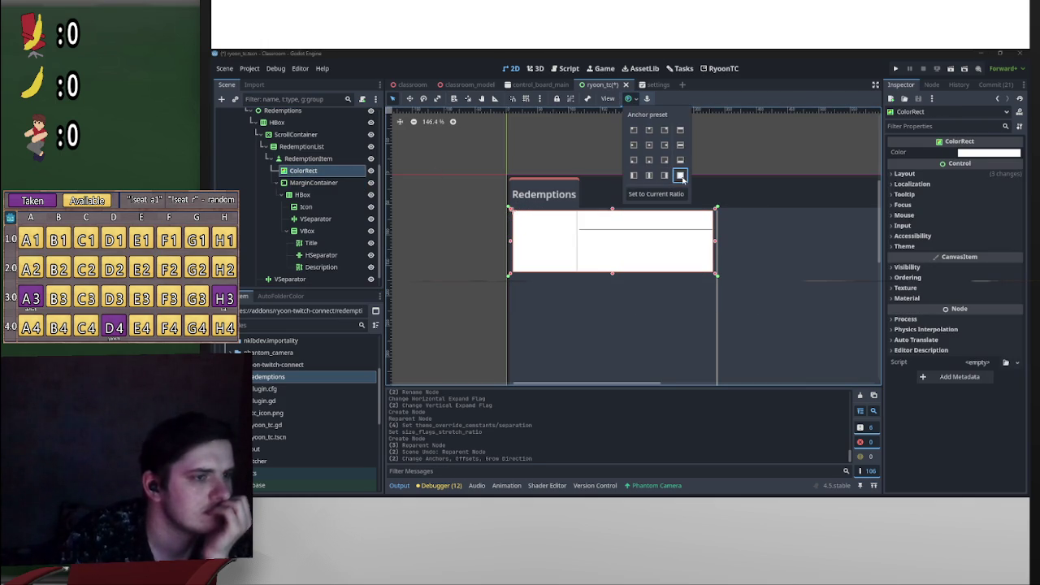
# Step: Set the ColorRect colour to dark grey, V about 22 and alpha about 95
pyautogui.scroll(3, 719, 248)
pyautogui.scroll(2, 666, 264)
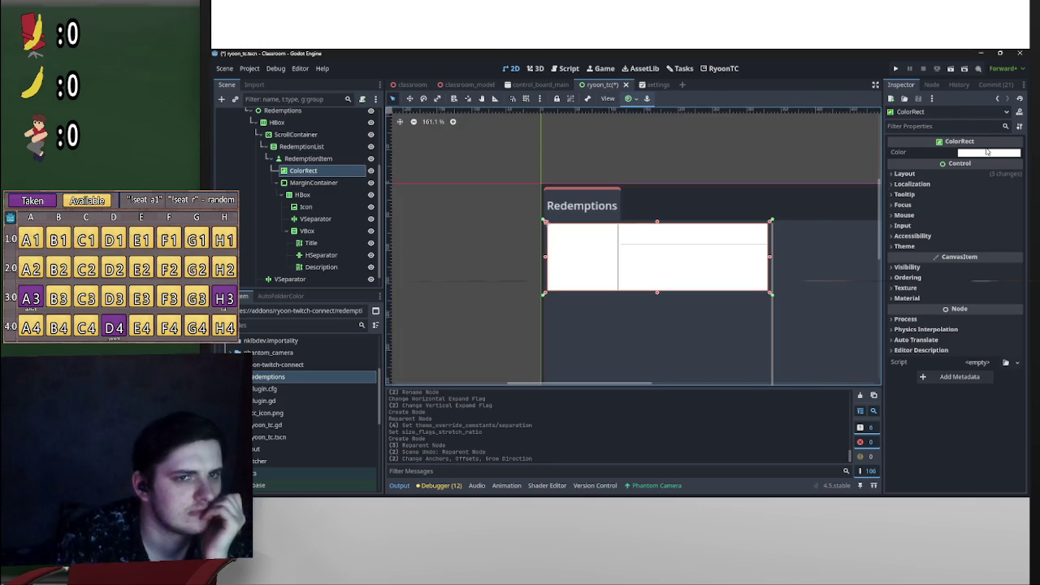
pyautogui.click(987, 151)
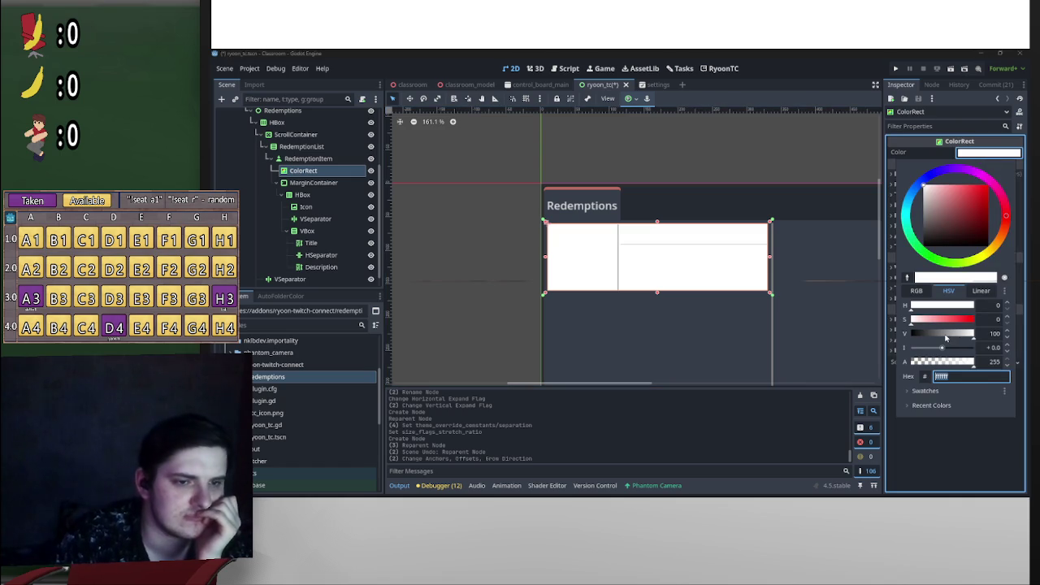
pyautogui.moveTo(944, 337)
pyautogui.mouseDown()
pyautogui.moveTo(916, 336)
pyautogui.moveTo(927, 336)
pyautogui.mouseUp()
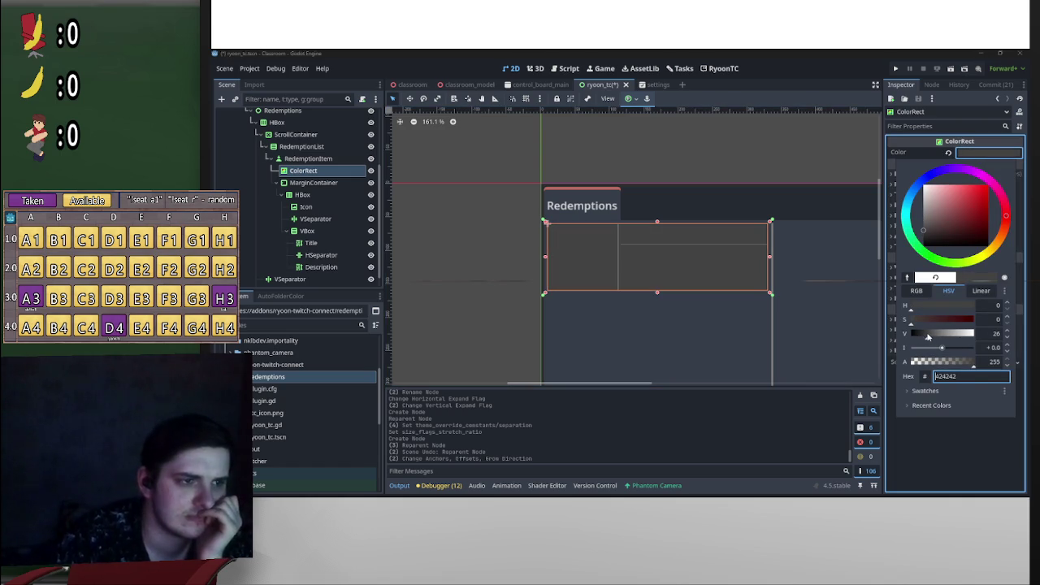
pyautogui.moveTo(970, 362)
pyautogui.mouseDown()
pyautogui.moveTo(940, 366)
pyautogui.moveTo(975, 367)
pyautogui.mouseUp()
pyautogui.moveTo(930, 338); pyautogui.dragTo(924, 339)
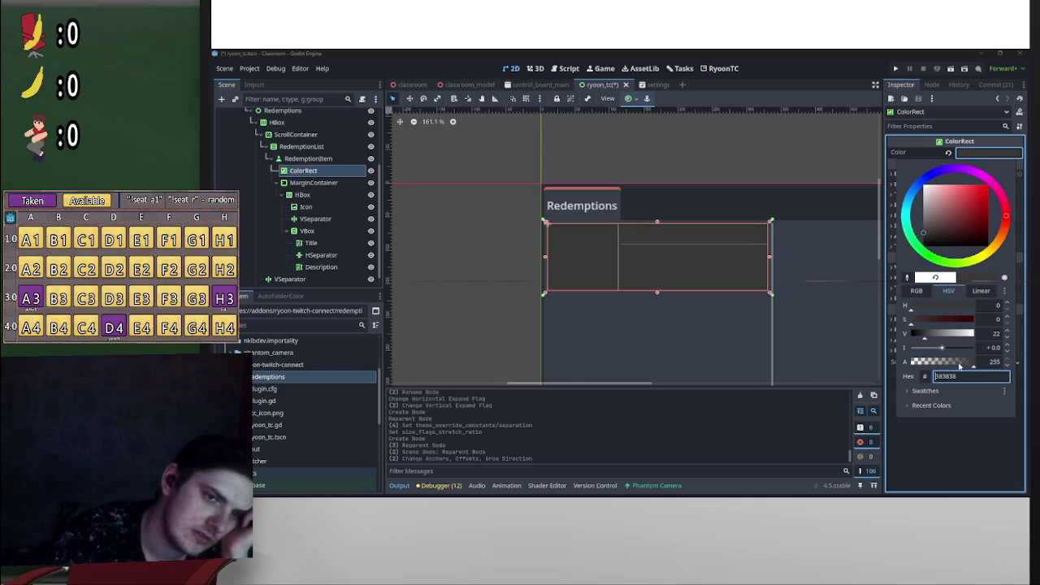
pyautogui.moveTo(970, 367); pyautogui.dragTo(935, 368)
pyautogui.click(492, 293)
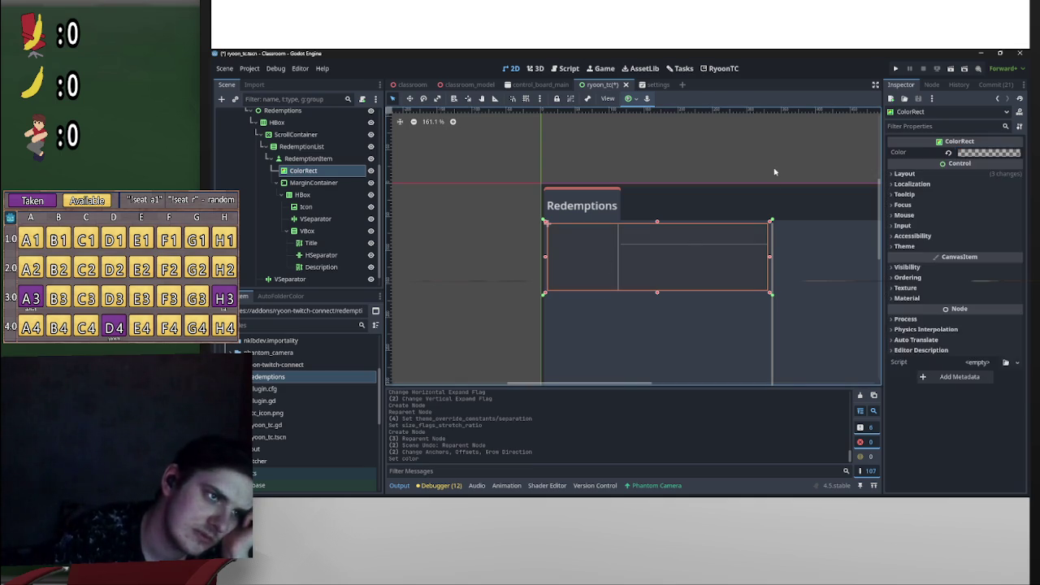
pyautogui.click(747, 213)
pyautogui.scroll(3, 747, 214)
pyautogui.scroll(2, 742, 218)
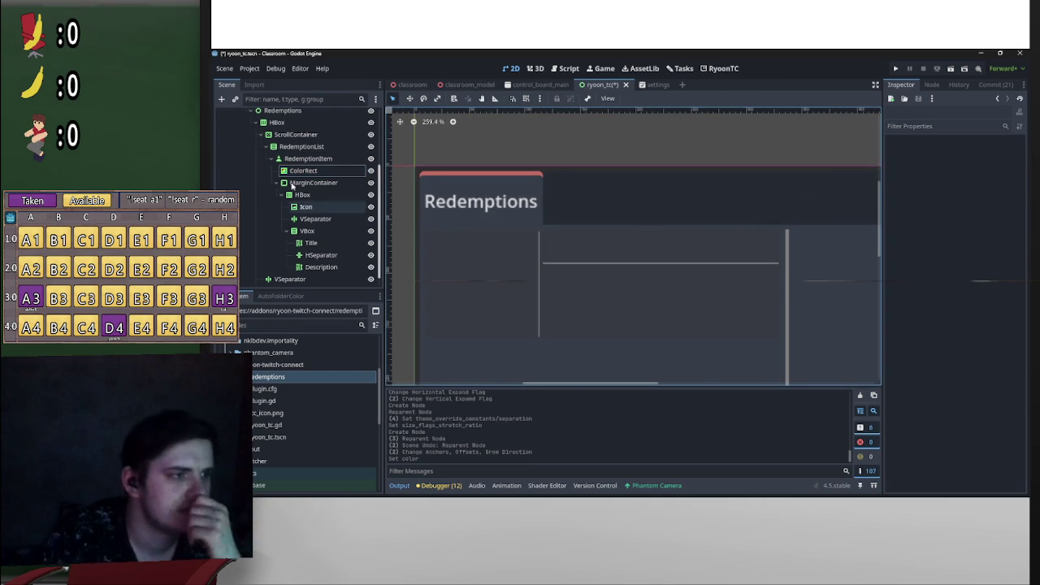
pyautogui.rightClick(304, 171)
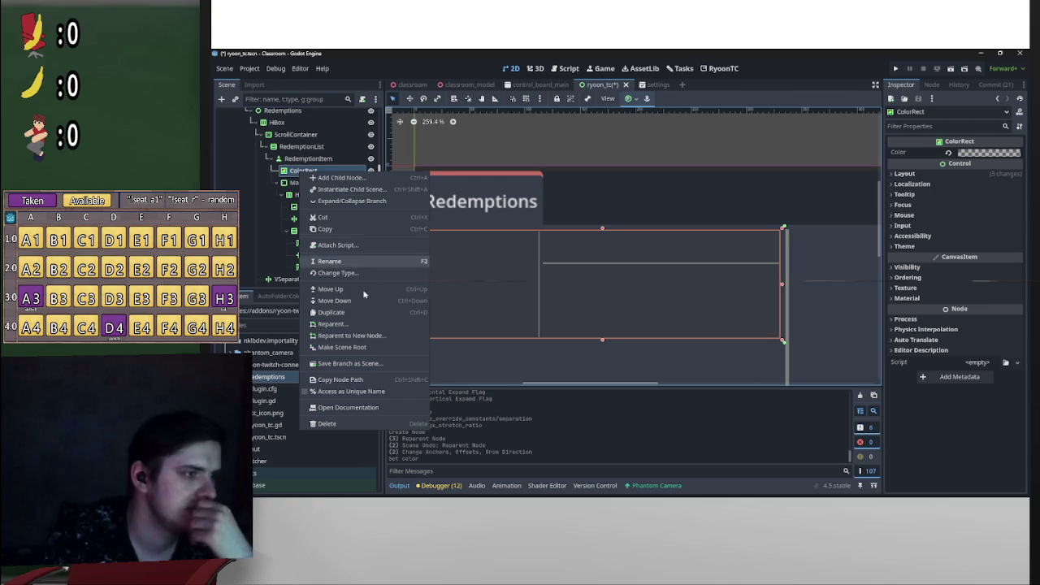
# Step: Change the ColorRect node's type to Panel
pyautogui.click(333, 273)
pyautogui.write('panel')
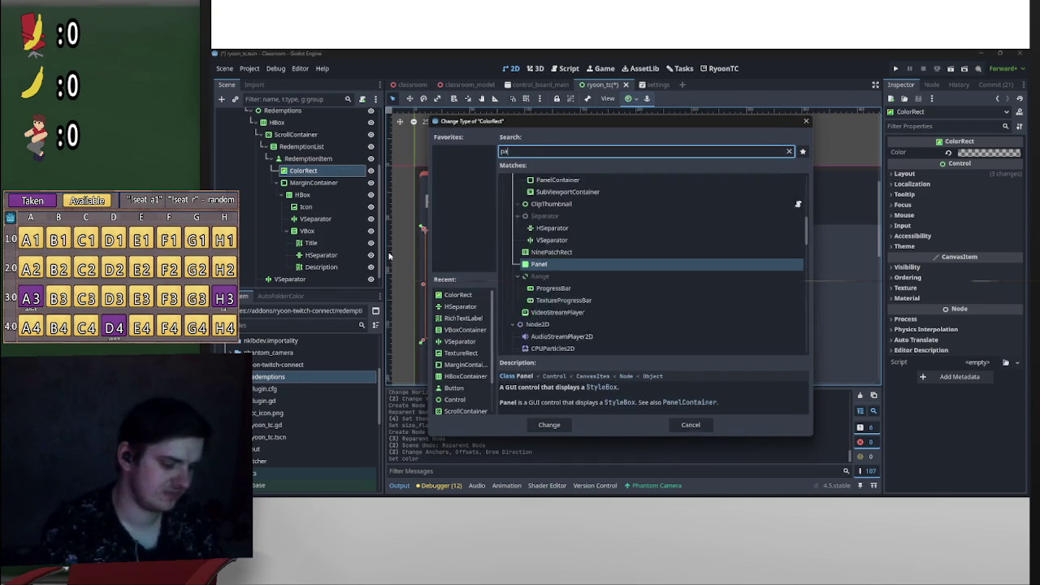
pyautogui.press('Return')
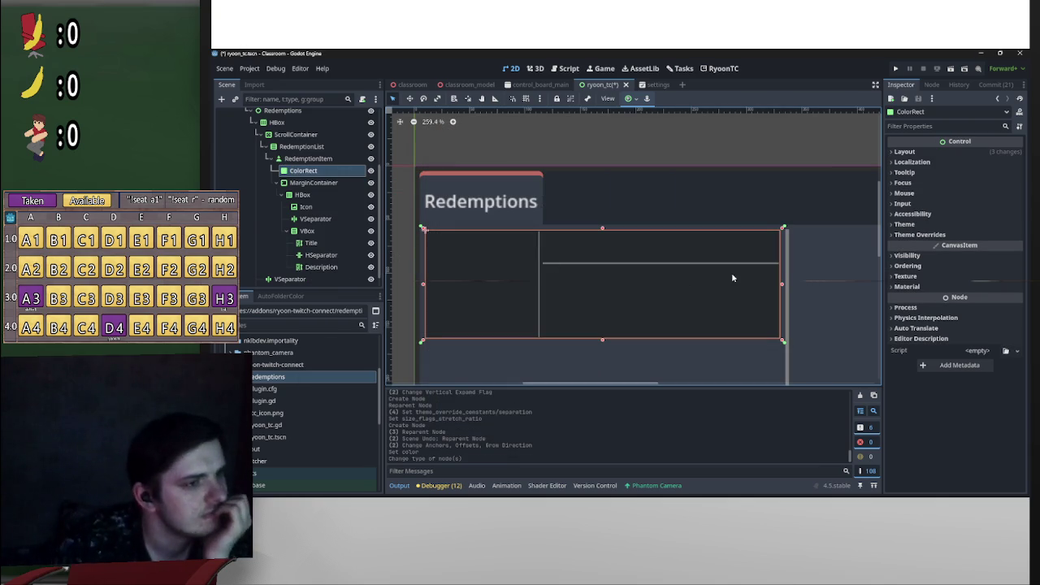
# Step: Add a New StyleBoxFlat as the Panel's panel style override
pyautogui.click(943, 234)
pyautogui.click(908, 244)
pyautogui.click(984, 247)
pyautogui.click(974, 264)
pyautogui.scroll(-3, 961, 305)
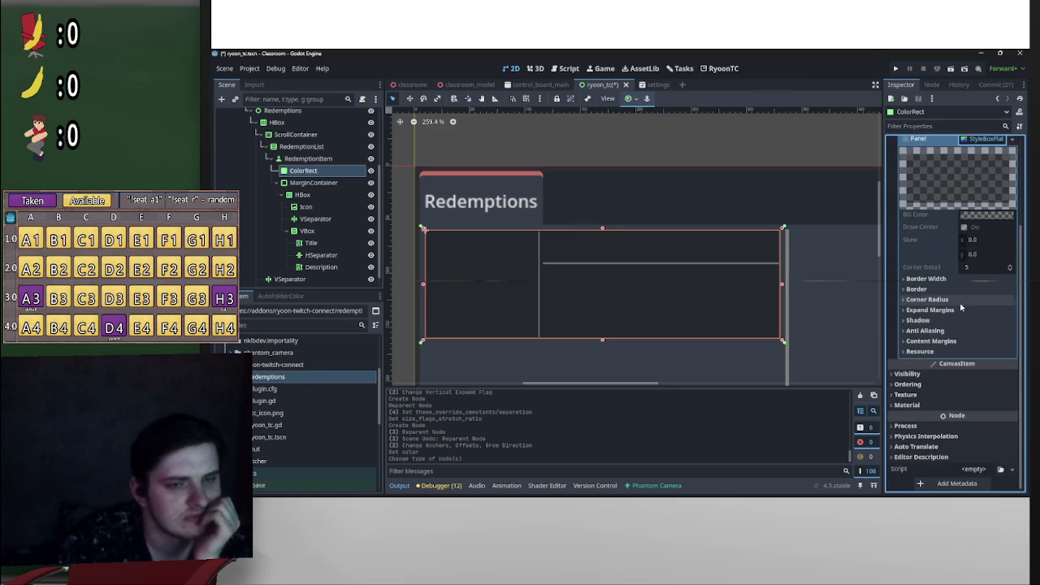
pyautogui.scroll(2, 961, 307)
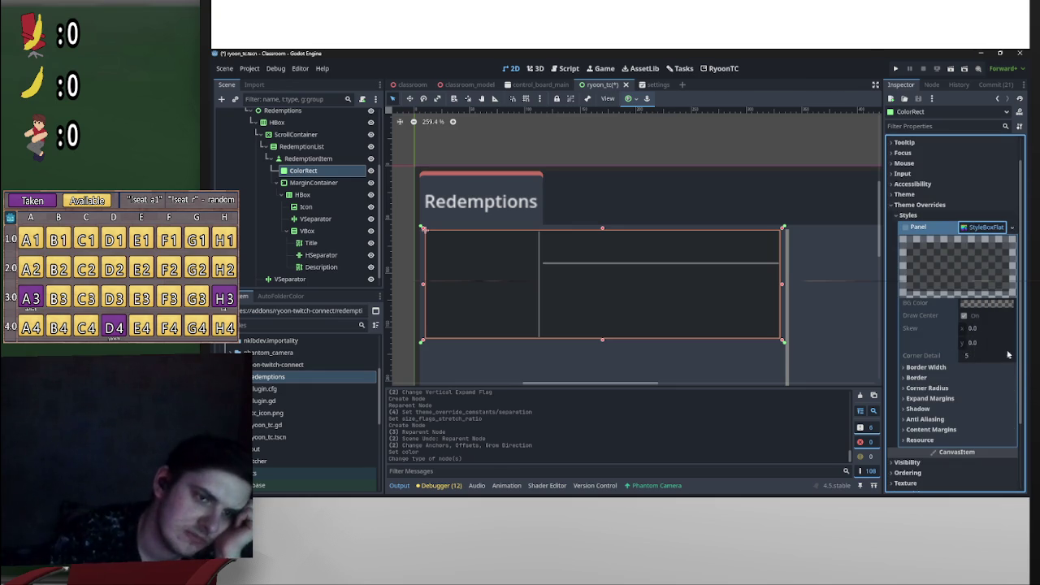
# Step: Set the StyleBoxFlat to no border width and a 3 px corner radius
pyautogui.click(975, 367)
pyautogui.click(985, 380)
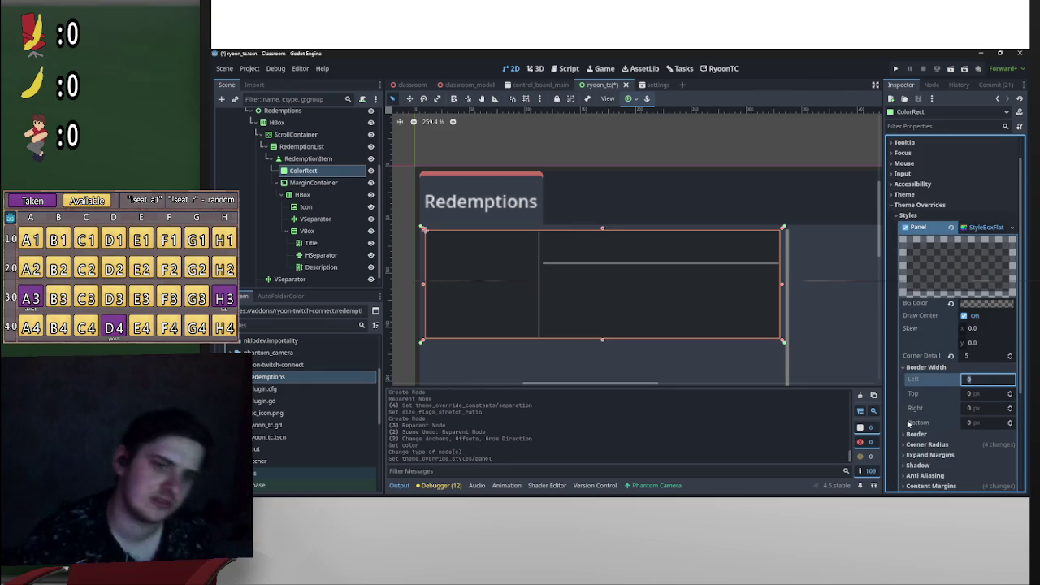
pyautogui.click(926, 444)
pyautogui.scroll(-2, 926, 439)
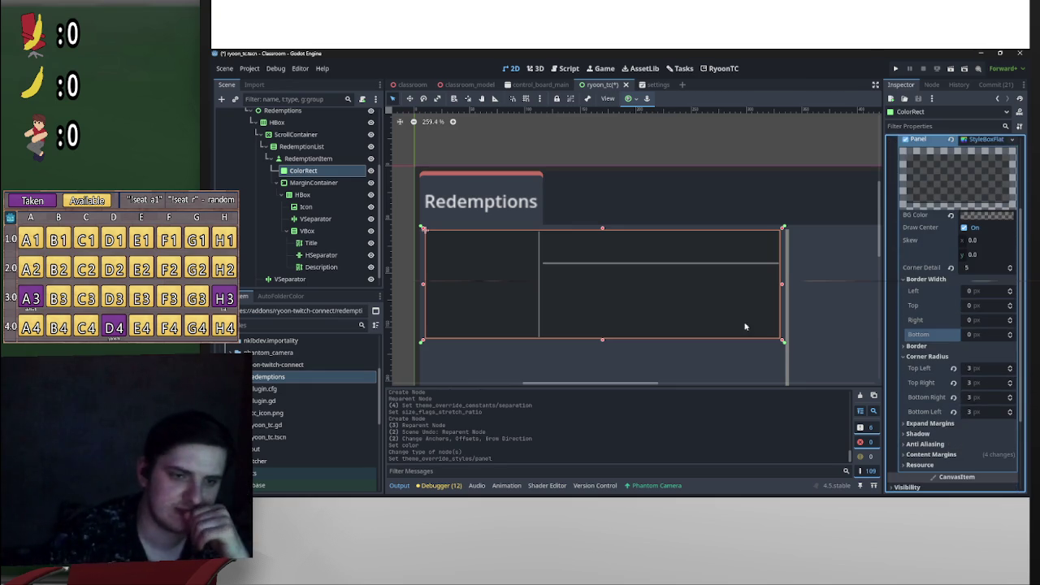
pyautogui.scroll(3, 784, 344)
pyautogui.click(813, 147)
pyautogui.scroll(2, 817, 186)
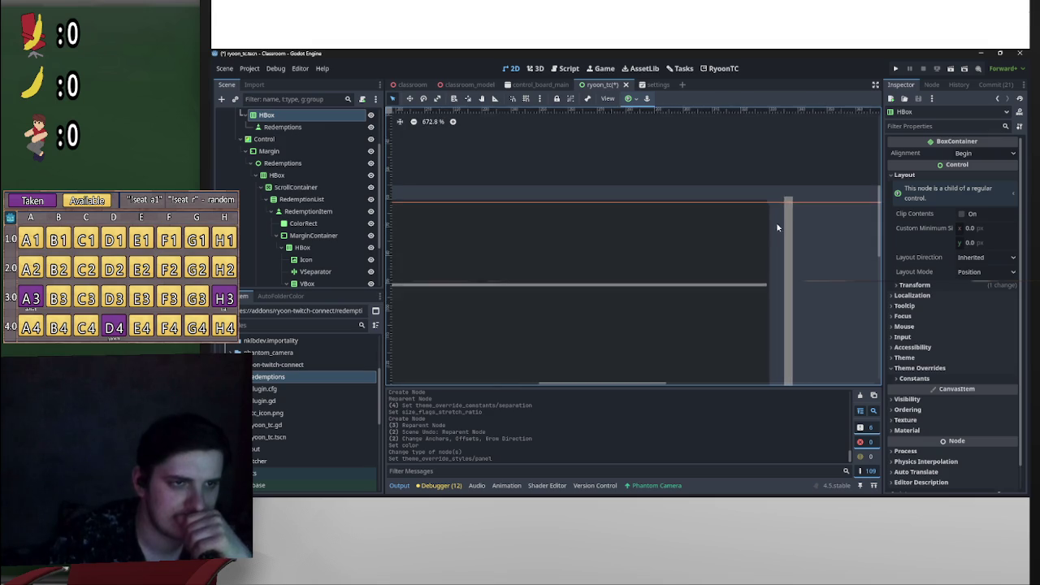
pyautogui.scroll(3, 777, 227)
pyautogui.scroll(-3, 358, 260)
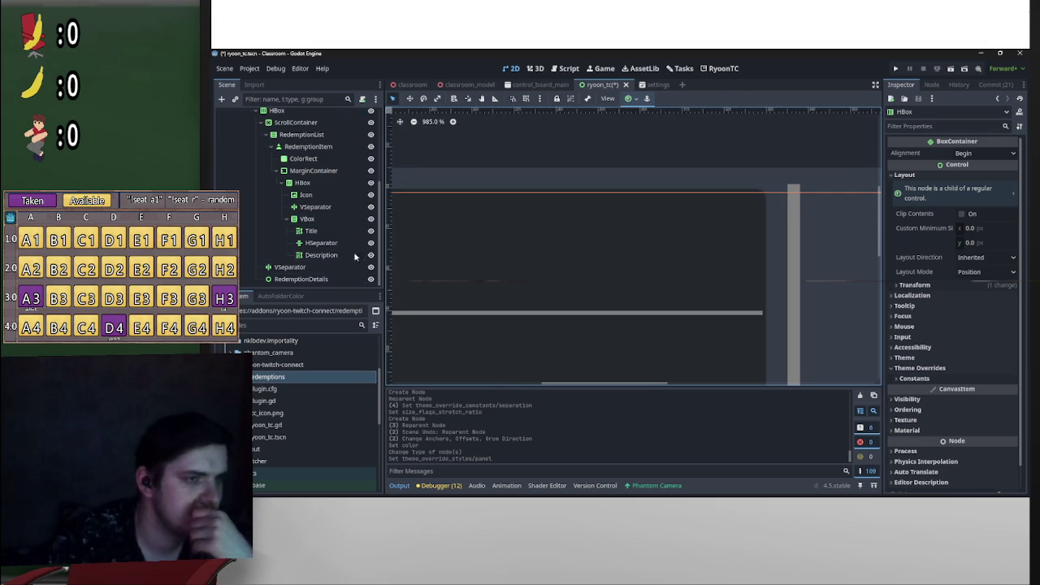
pyautogui.scroll(3, 361, 258)
pyautogui.click(307, 225)
pyautogui.write('Panel')
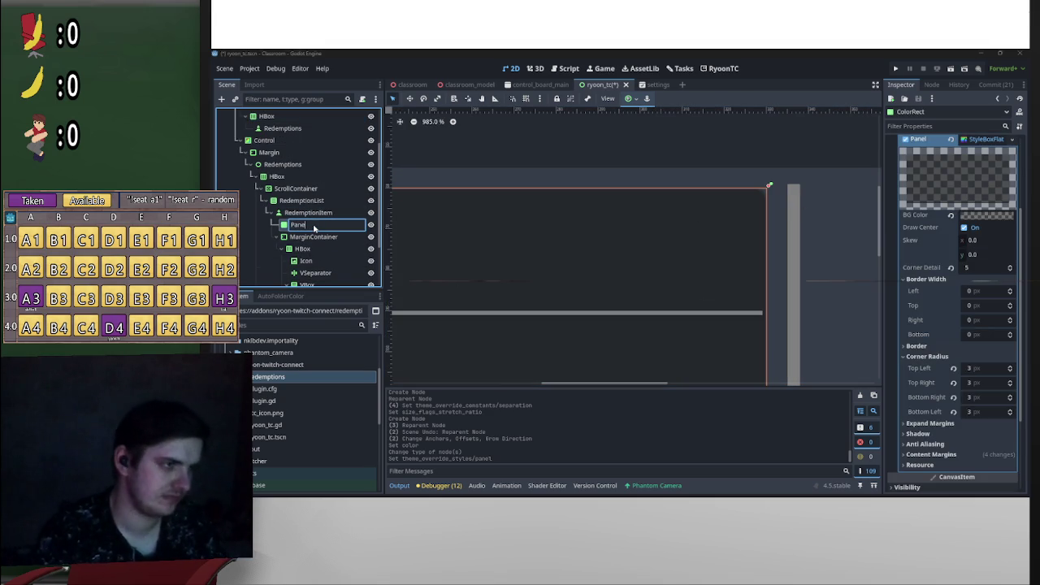
# Step: Rename the background node to Panel and set its top-left corner radius to 8 px
pyautogui.press('Return')
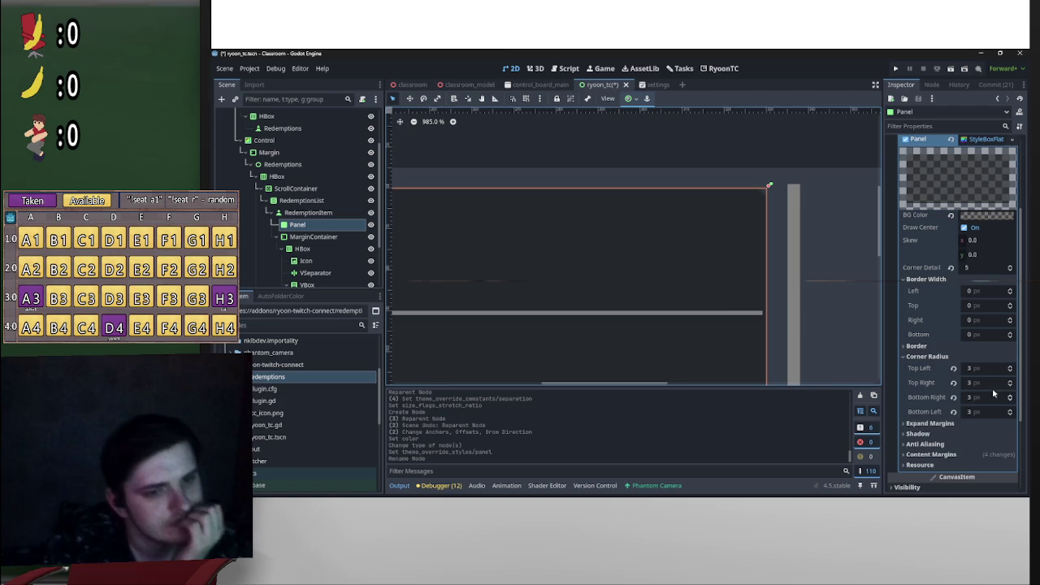
pyautogui.click(990, 373)
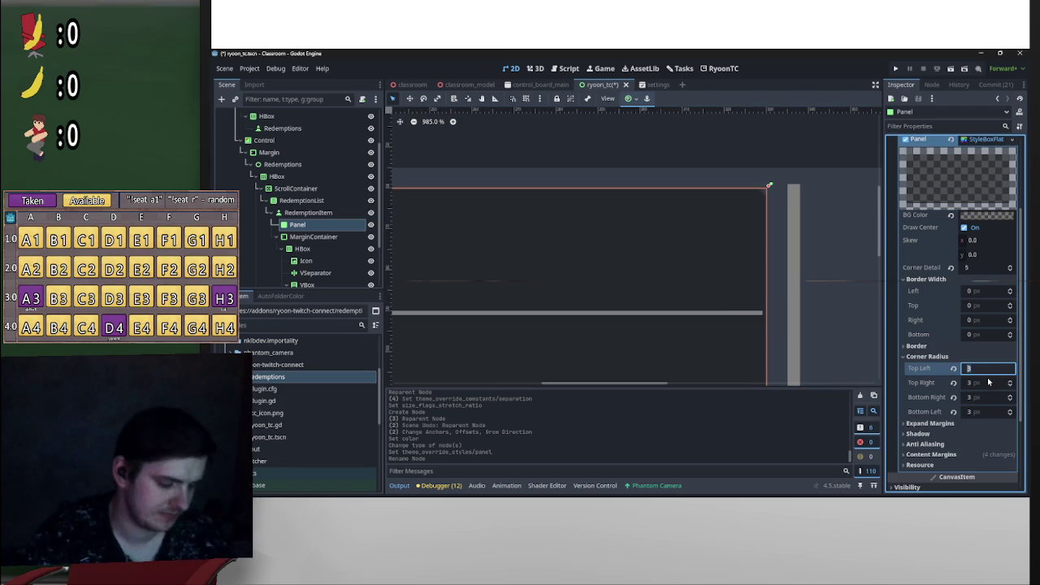
pyautogui.write('7')
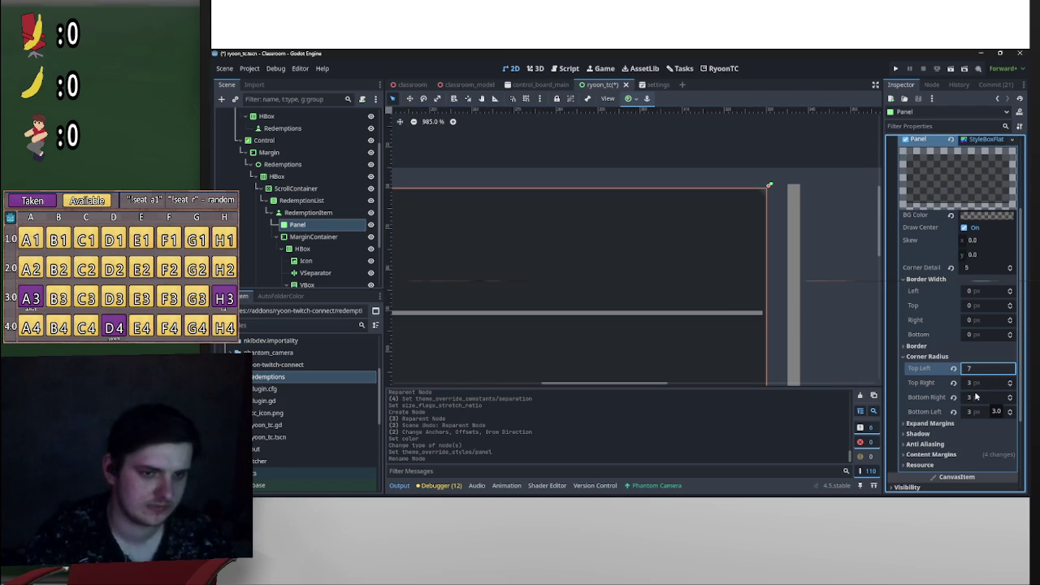
pyautogui.write('25')
pyautogui.press('Return')
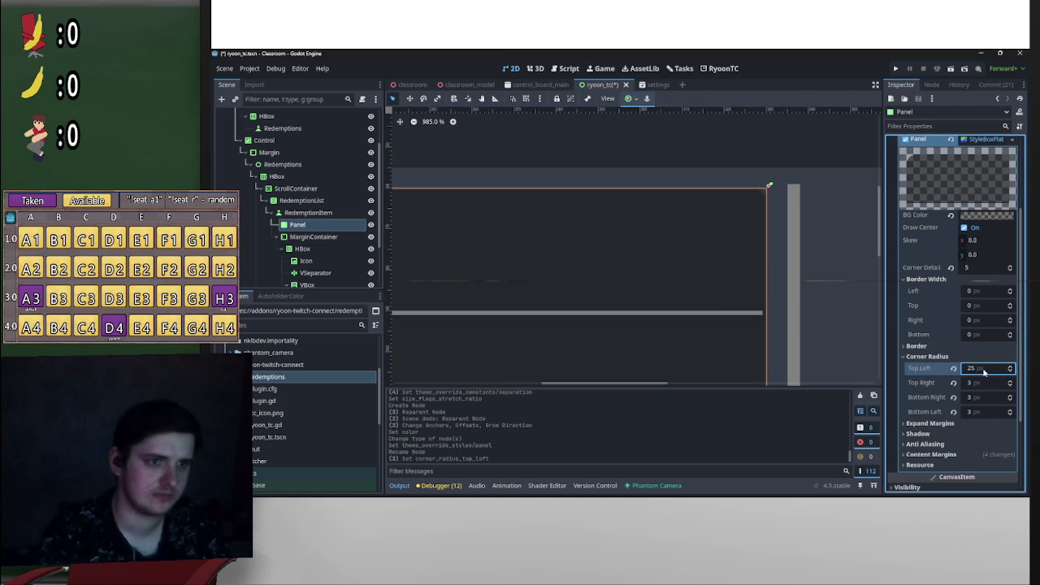
pyautogui.scroll(-4, 767, 244)
pyautogui.scroll(-3, 770, 278)
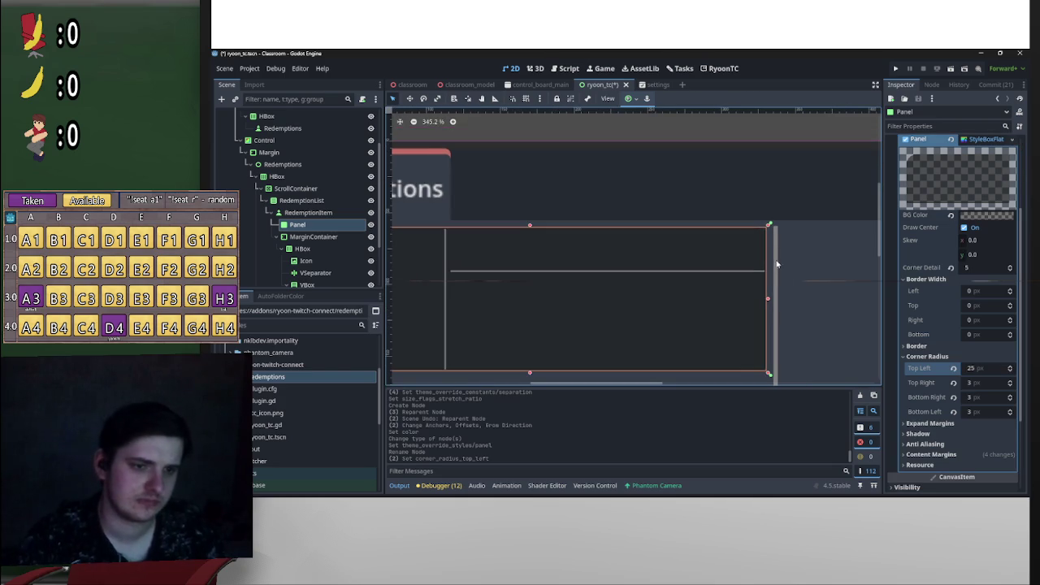
pyautogui.scroll(4, 576, 272)
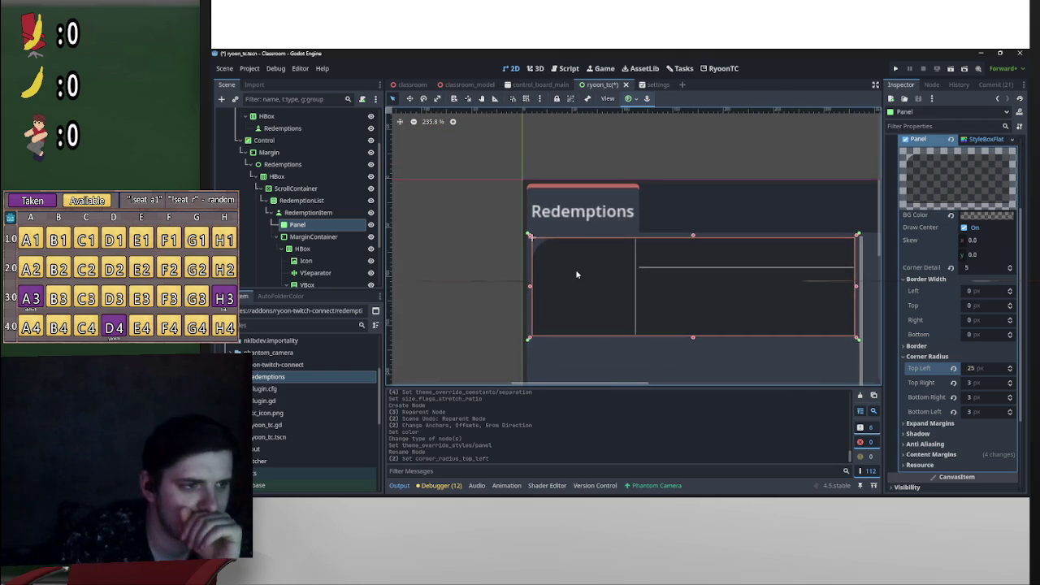
pyautogui.click(983, 369)
pyautogui.write('8')
pyautogui.press('Return')
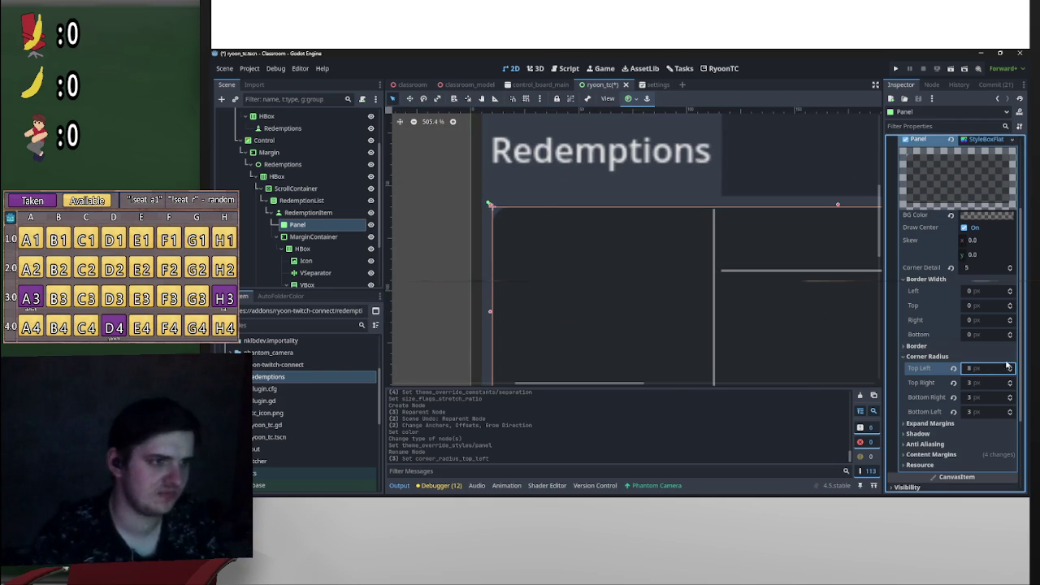
pyautogui.scroll(-2, 462, 297)
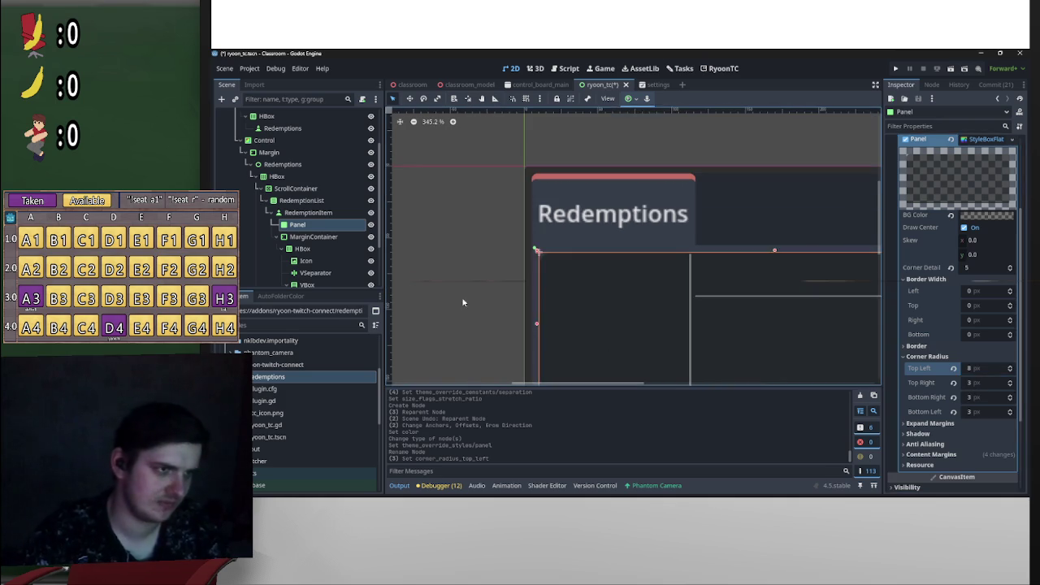
pyautogui.click(462, 297)
pyautogui.scroll(-2, 601, 235)
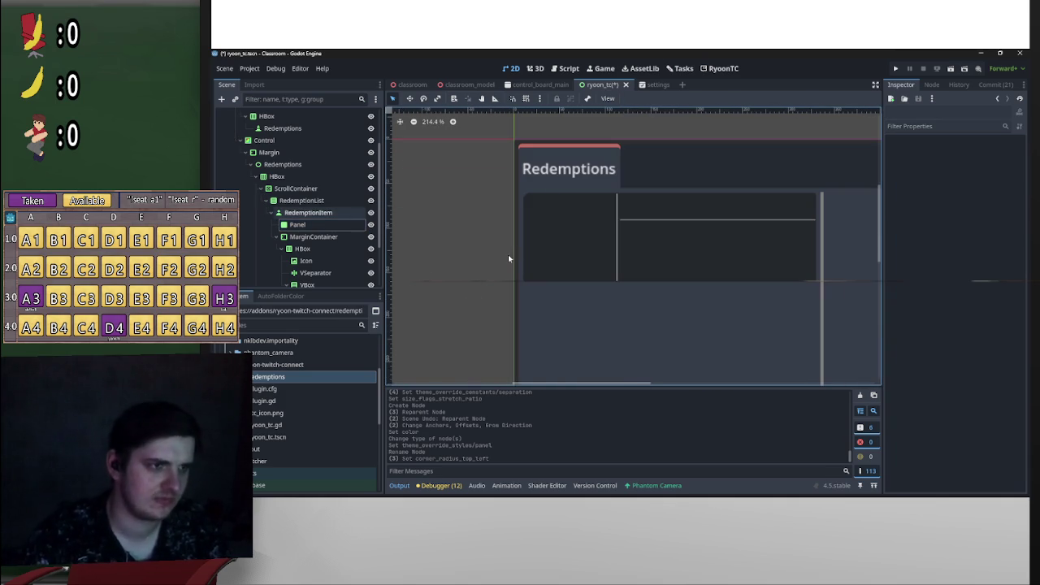
pyautogui.click(325, 225)
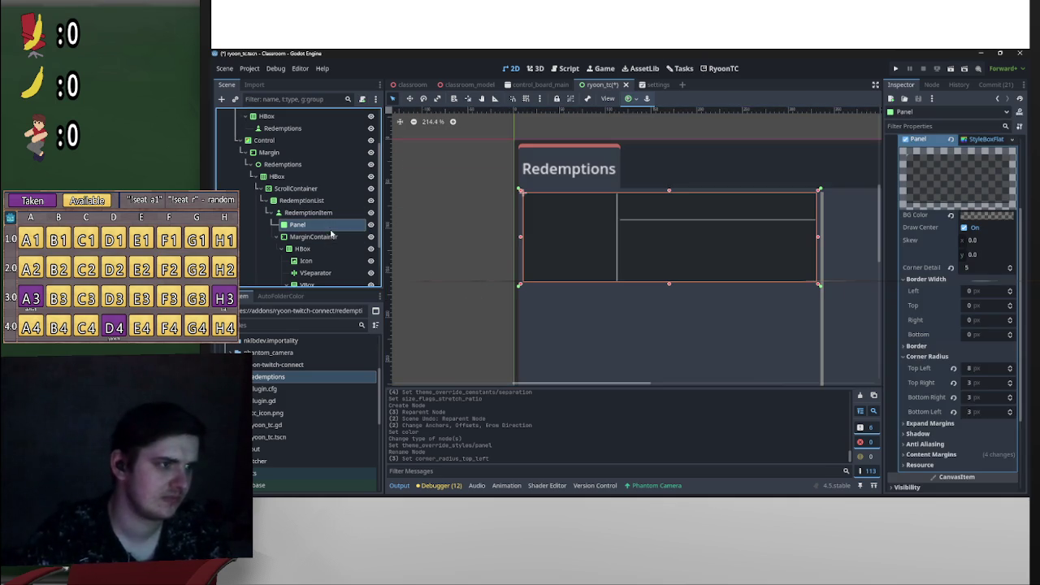
# Step: Set the top-right, bottom-right and bottom-left corner radii to 8 px
pyautogui.click(986, 383)
pyautogui.click(985, 398)
pyautogui.write('8')
pyautogui.click(985, 412)
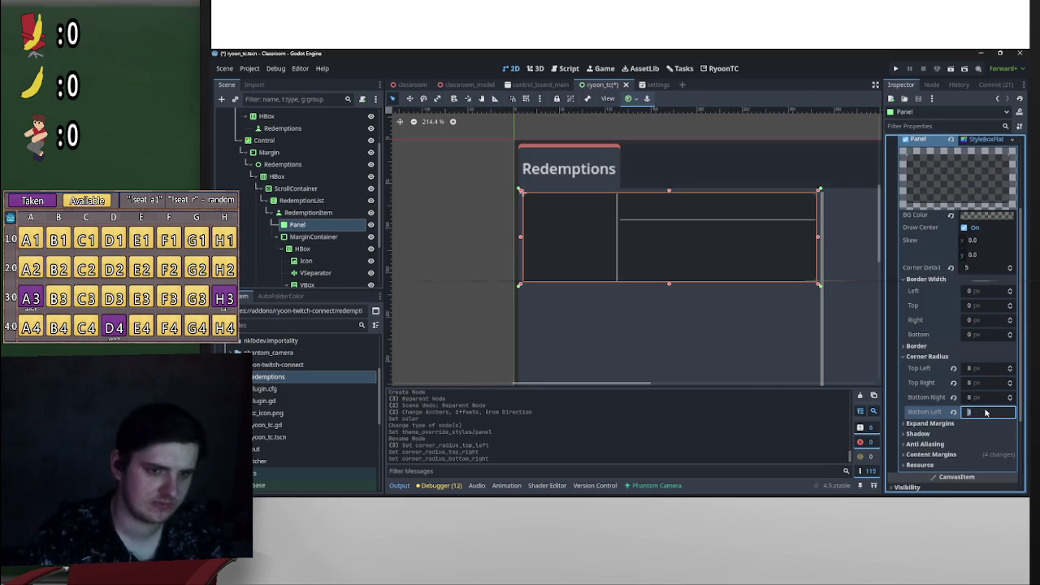
pyautogui.write('8')
pyautogui.press('Return')
pyautogui.click(460, 267)
pyautogui.scroll(-3, 691, 200)
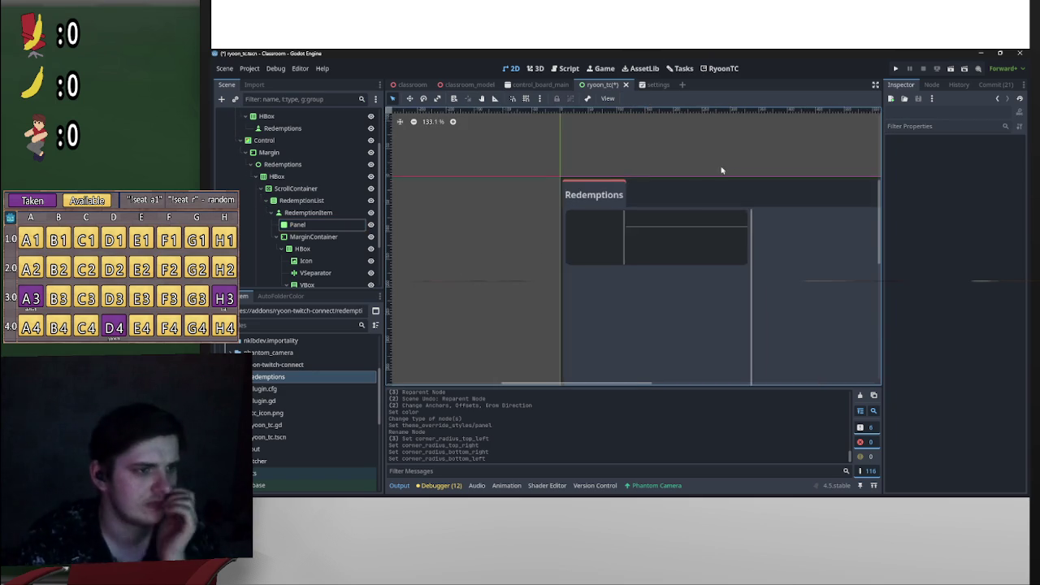
pyautogui.scroll(5, 737, 212)
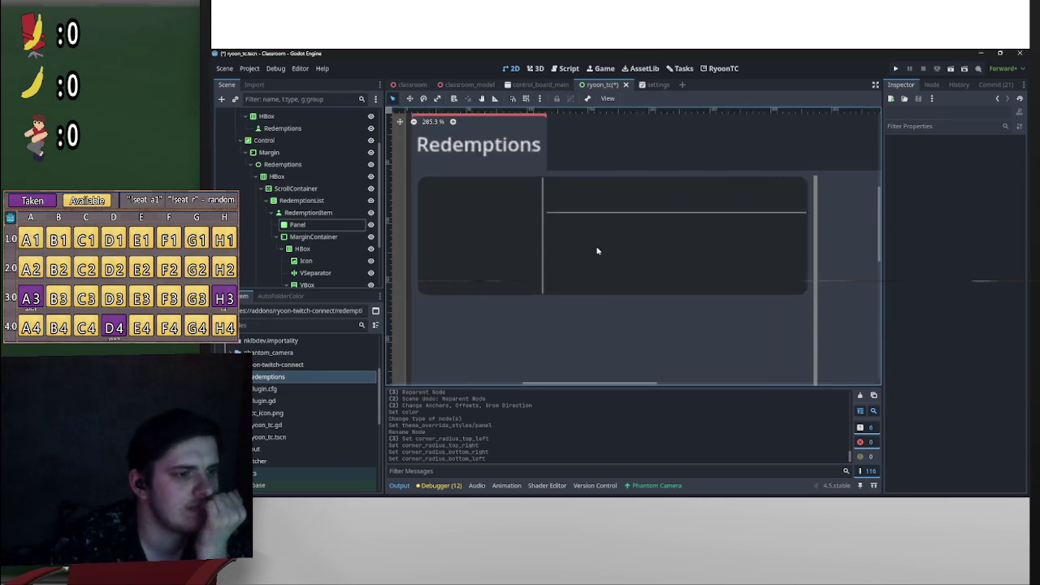
pyautogui.click(299, 224)
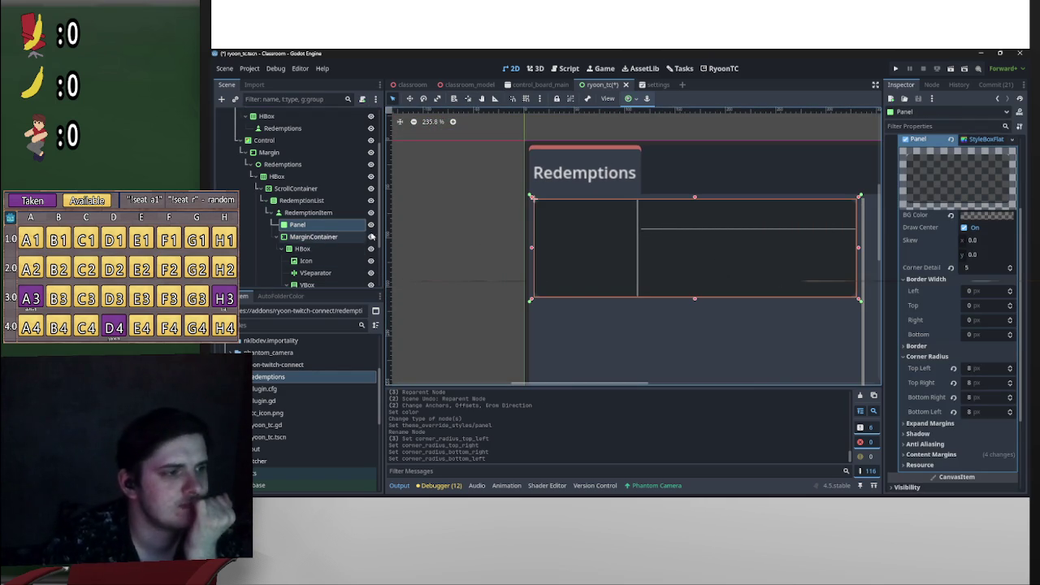
pyautogui.click(505, 252)
pyautogui.scroll(1, 645, 286)
pyautogui.click(519, 256)
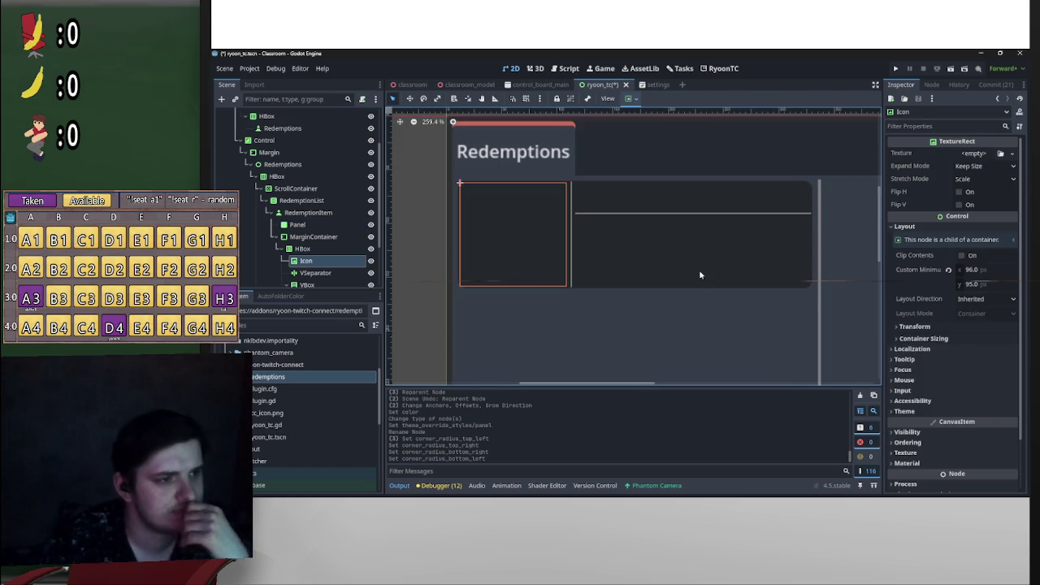
pyautogui.click(654, 219)
pyautogui.click(654, 208)
pyautogui.click(675, 243)
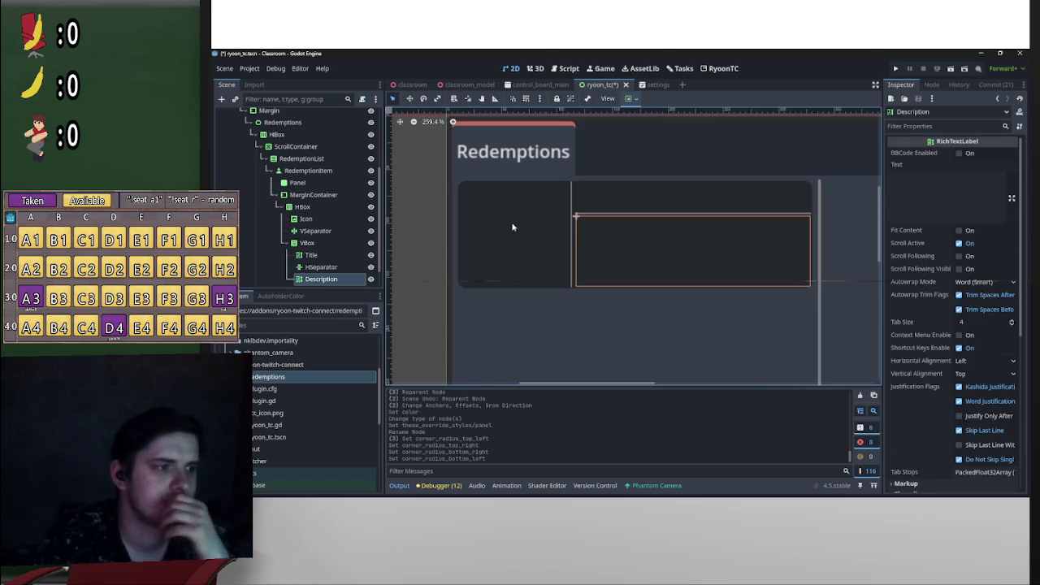
pyautogui.click(515, 225)
pyautogui.click(606, 199)
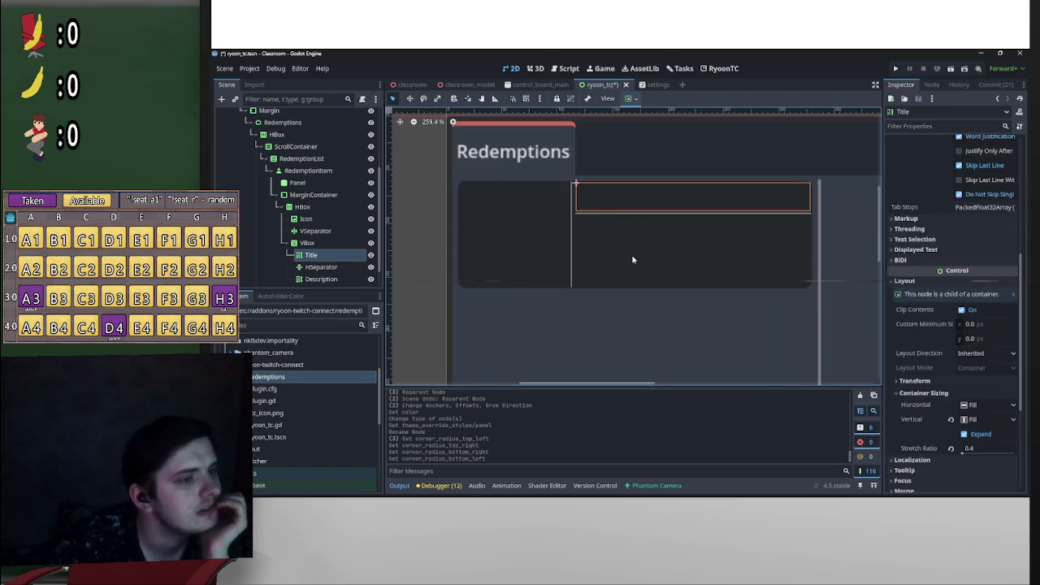
pyautogui.click(631, 257)
pyautogui.scroll(-3, 685, 279)
pyautogui.moveTo(783, 258); pyautogui.dragTo(514, 258)
pyautogui.moveTo(394, 252); pyautogui.dragTo(628, 260)
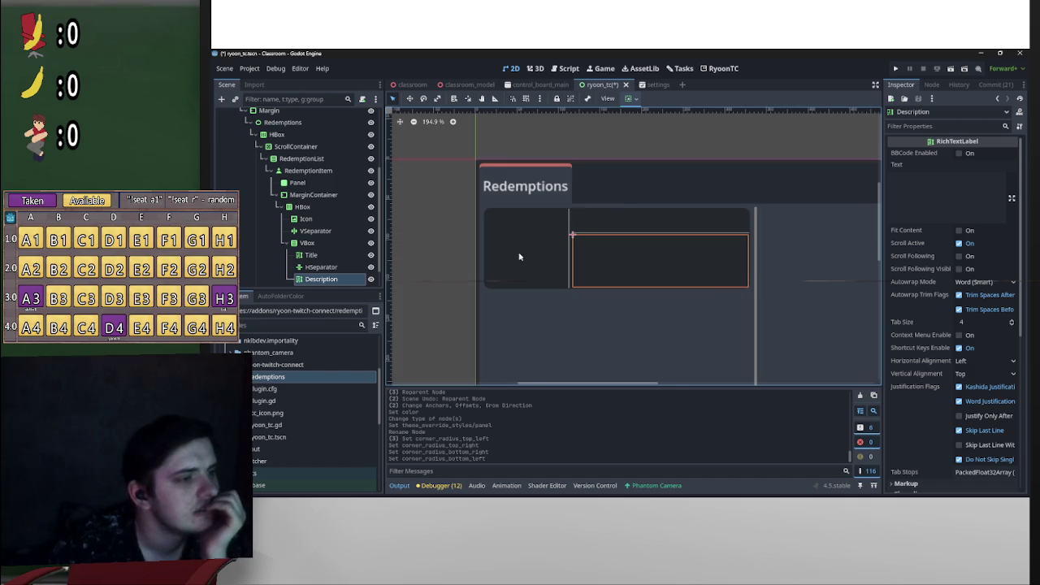
pyautogui.click(325, 186)
pyautogui.scroll(-1, 325, 185)
# Step: Set Mouse Filter to Ignore on Panel through Description together
pyautogui.keyDown('shift'); pyautogui.click(325, 254); pyautogui.keyUp('shift')
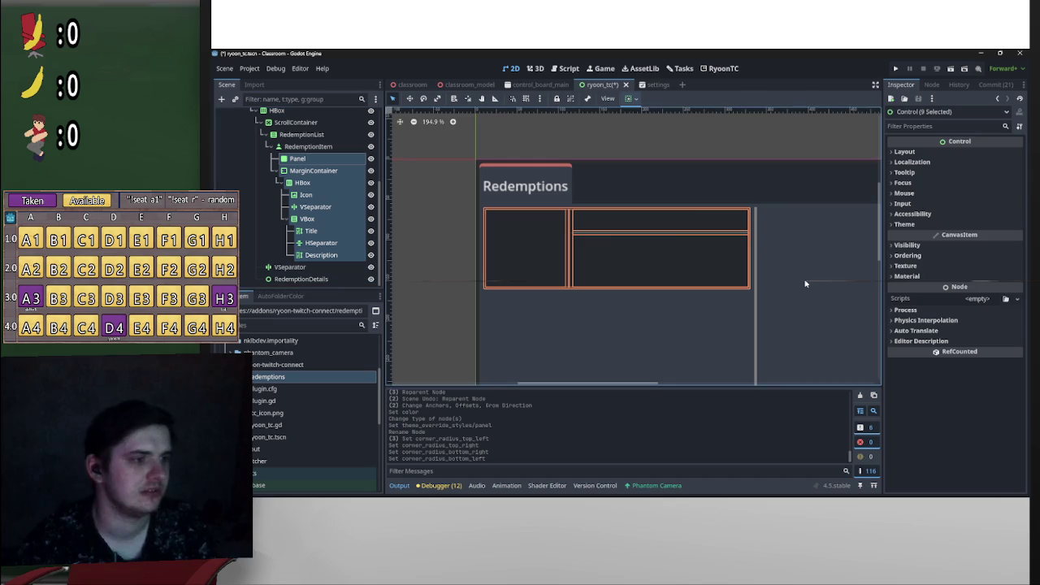
pyautogui.click(943, 193)
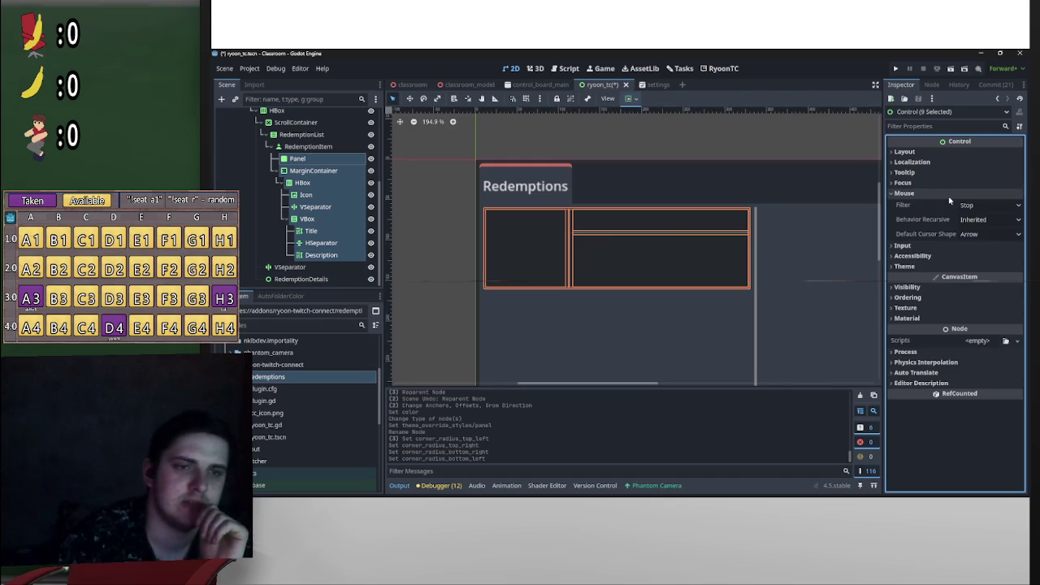
pyautogui.click(987, 205)
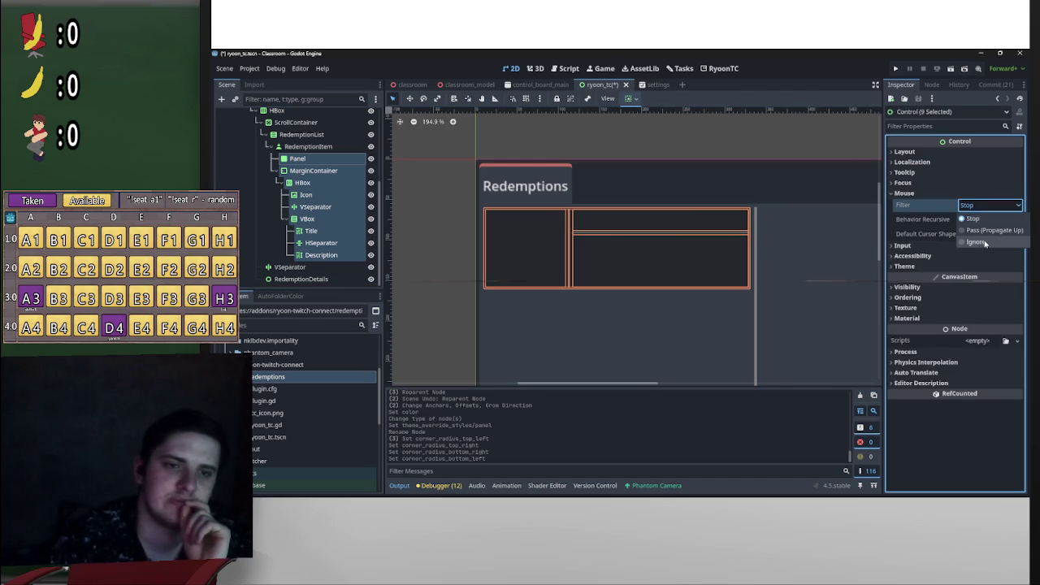
pyautogui.click(986, 243)
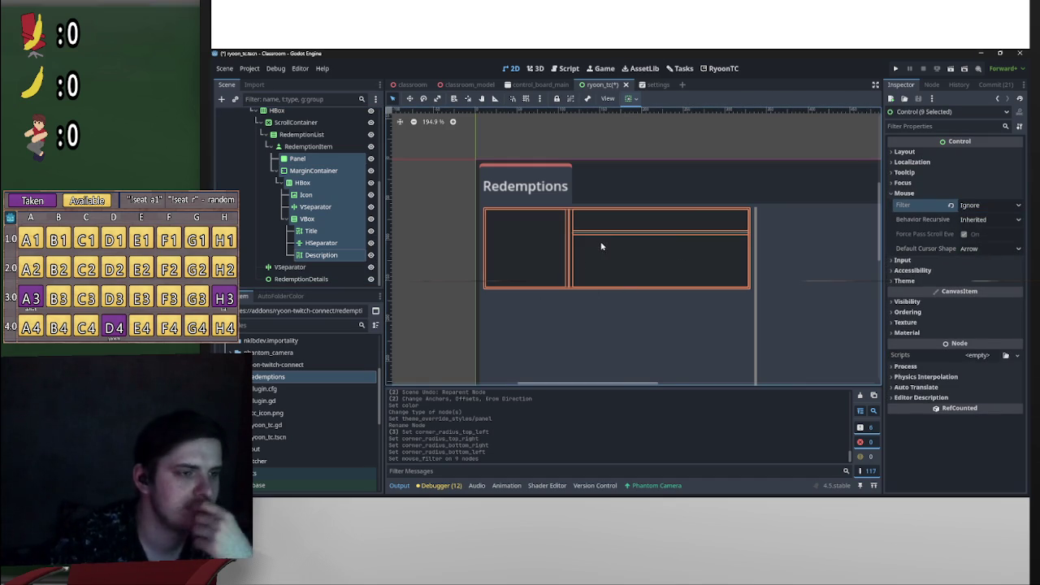
# Step: Check individual item nodes, ending on the VSeparator's settings
pyautogui.click(620, 260)
pyautogui.click(521, 236)
pyautogui.click(641, 241)
pyautogui.click(547, 225)
pyautogui.click(572, 236)
pyautogui.click(571, 238)
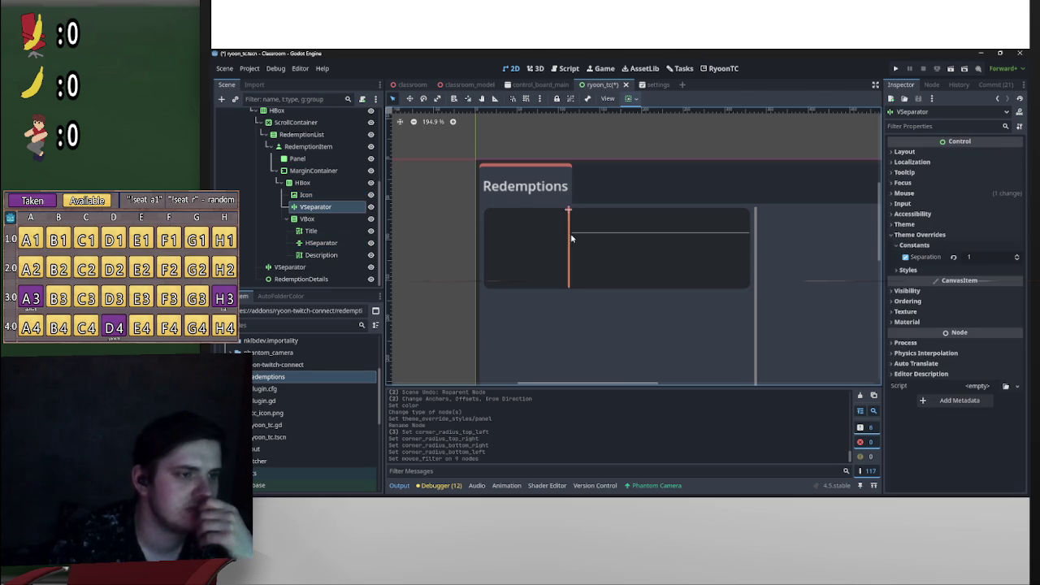
pyautogui.scroll(-5, 654, 203)
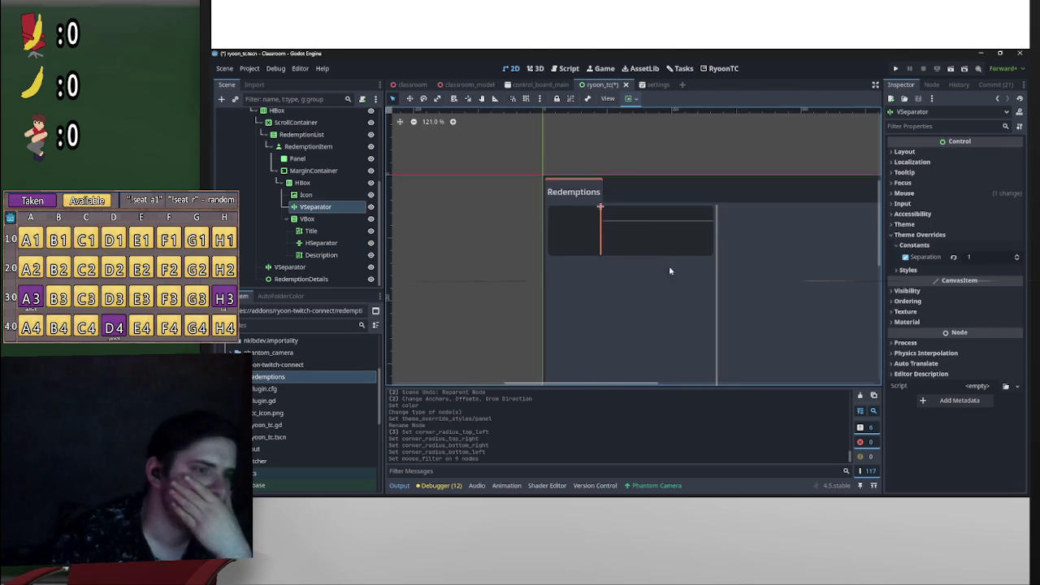
# Step: Collapse RedemptionItem, duplicate it with Ctrl+D, then undo the duplicates
pyautogui.click(271, 147)
pyautogui.click(328, 257)
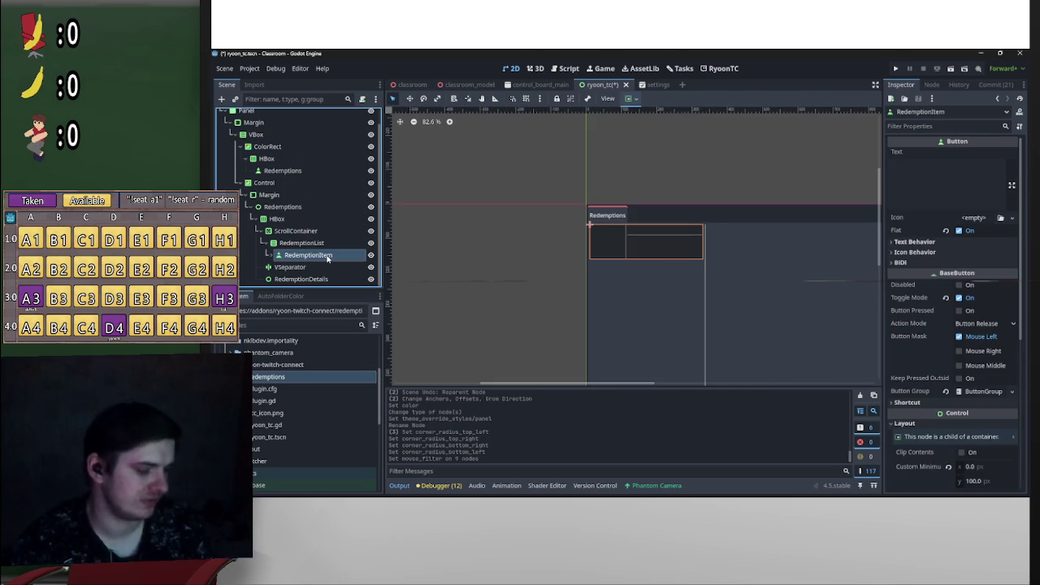
pyautogui.hotkey('ctrl', 'd')
pyautogui.hotkey('ctrl', 'd')
pyautogui.hotkey('ctrl', 'd')
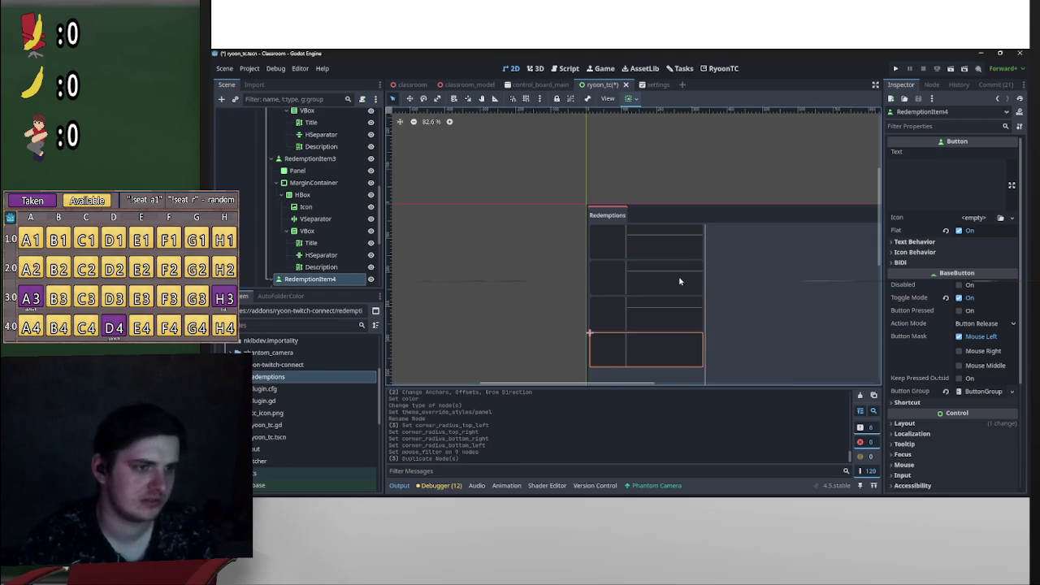
pyautogui.scroll(-3, 677, 281)
pyautogui.scroll(3, 609, 264)
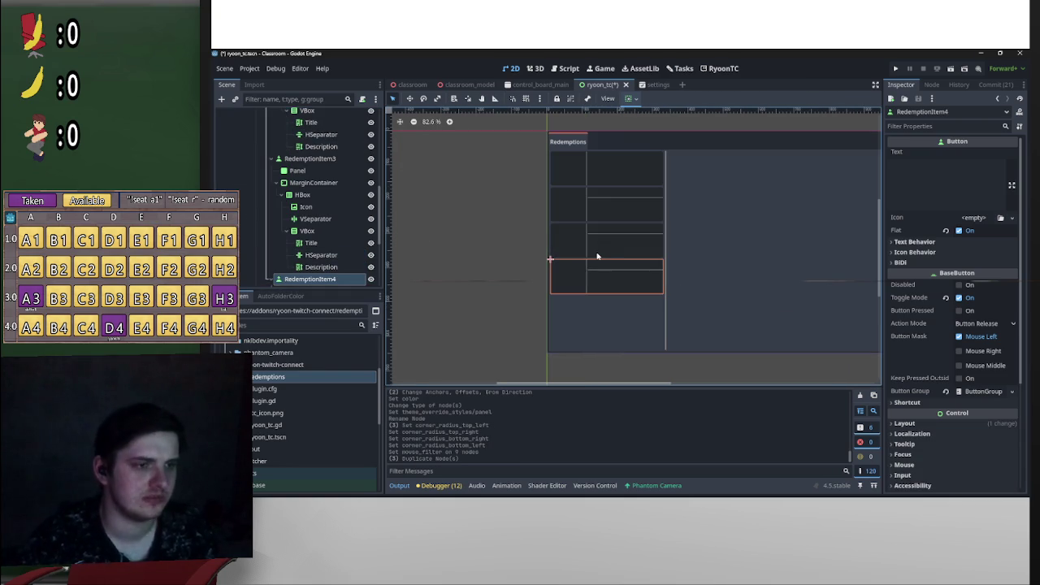
pyautogui.hotkey('ctrl', 'z')
pyautogui.hotkey('ctrl', 'z')
pyautogui.hotkey('ctrl', 'z')
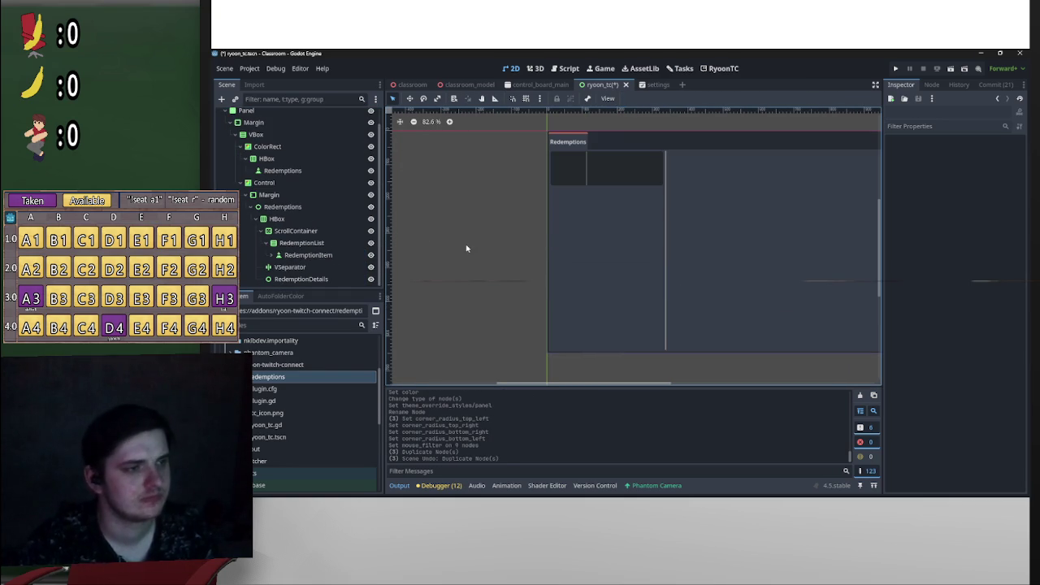
# Step: Make the Panel's StyleBoxFlat background colour more transparent
pyautogui.scroll(-2, 647, 221)
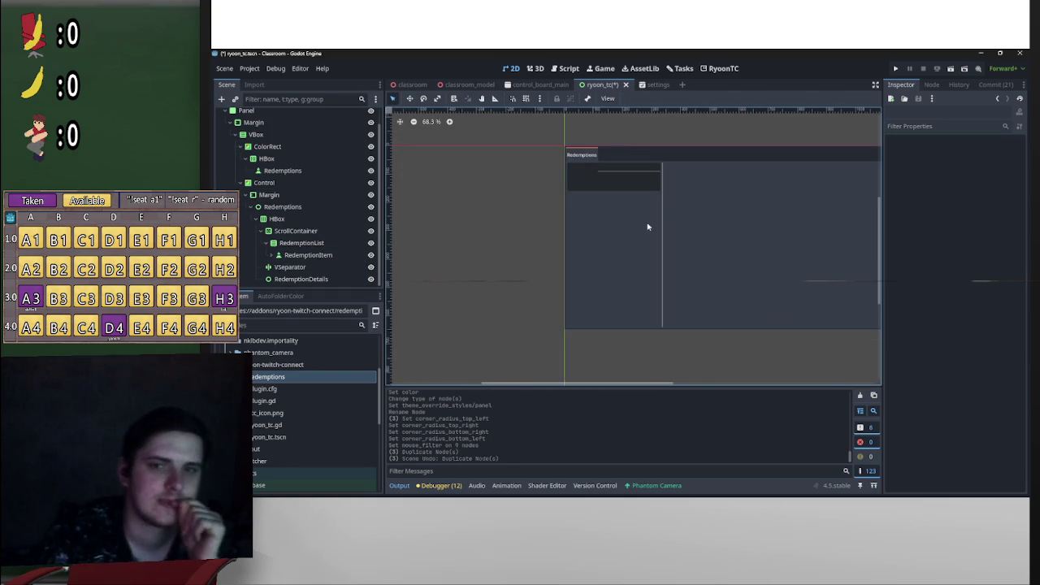
pyautogui.click(271, 254)
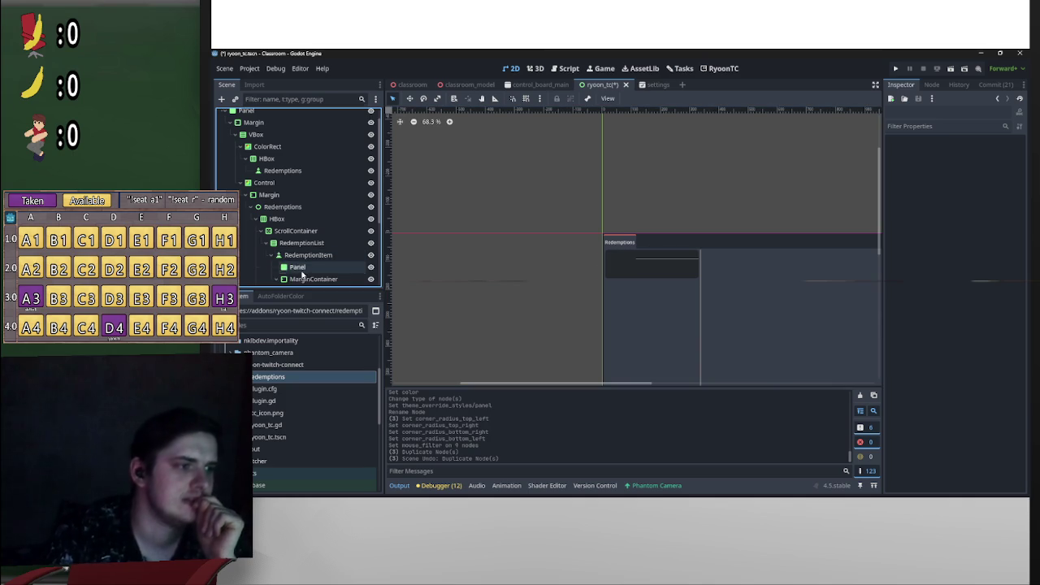
pyautogui.click(298, 267)
pyautogui.click(996, 217)
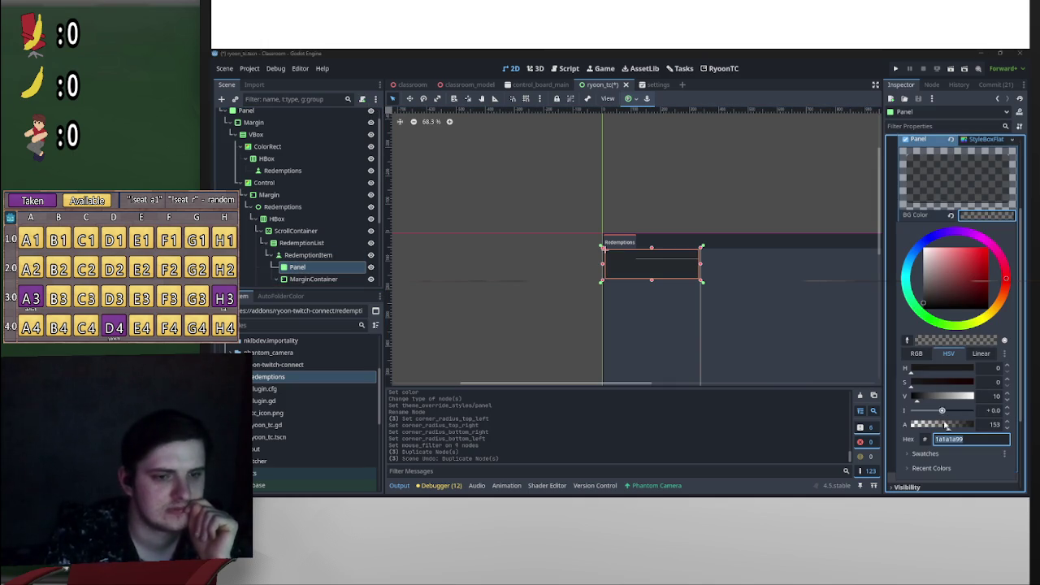
pyautogui.moveTo(949, 431); pyautogui.dragTo(933, 431)
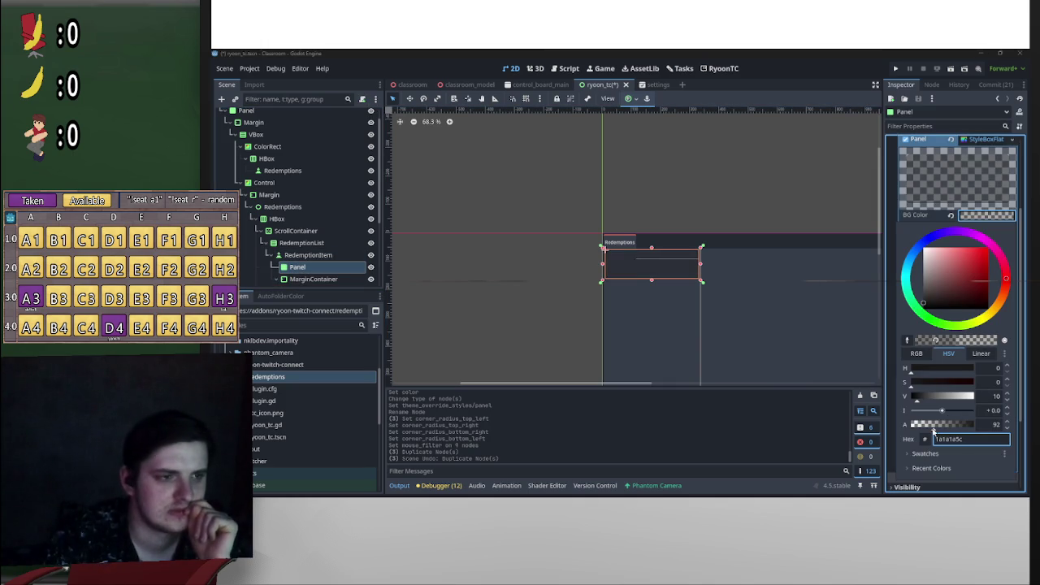
pyautogui.click(524, 315)
# Step: Save the ryoon_tc scene and bring up RedemptionItem's node actions
pyautogui.click(645, 279)
pyautogui.scroll(5, 645, 279)
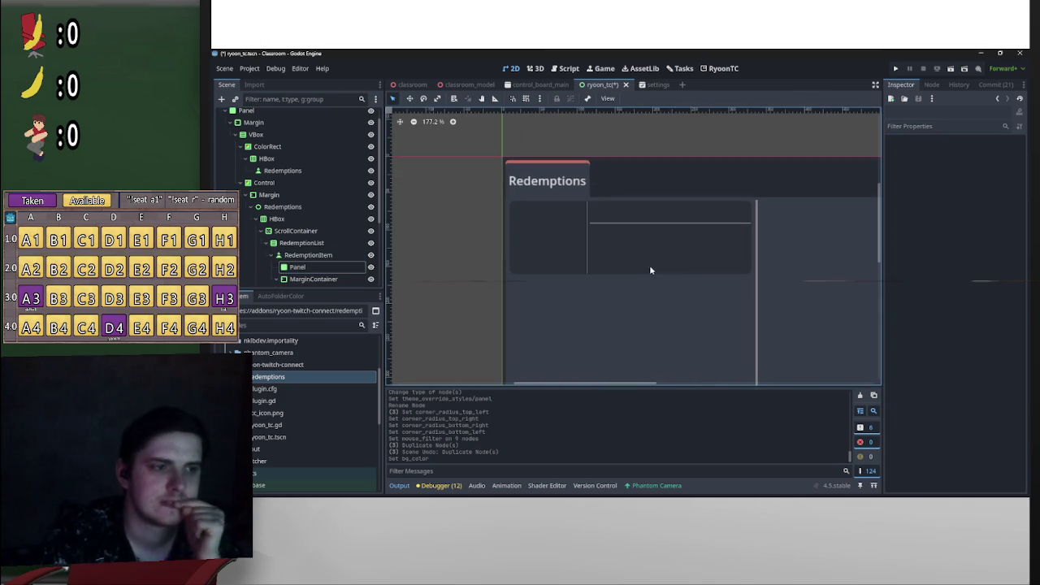
pyautogui.hotkey('ctrl', 's')
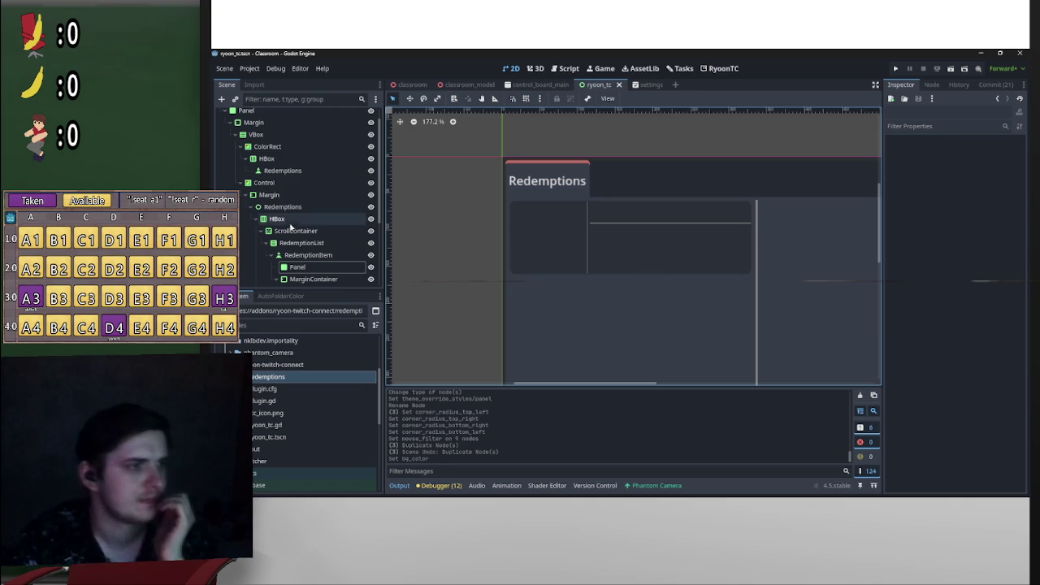
pyautogui.click(258, 218)
pyautogui.click(255, 232)
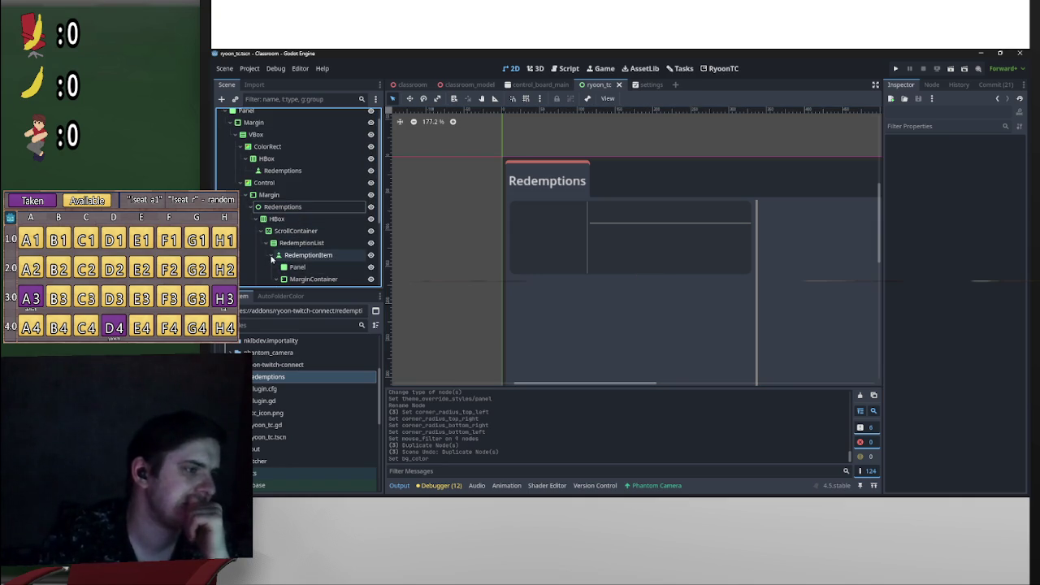
pyautogui.rightClick(317, 257)
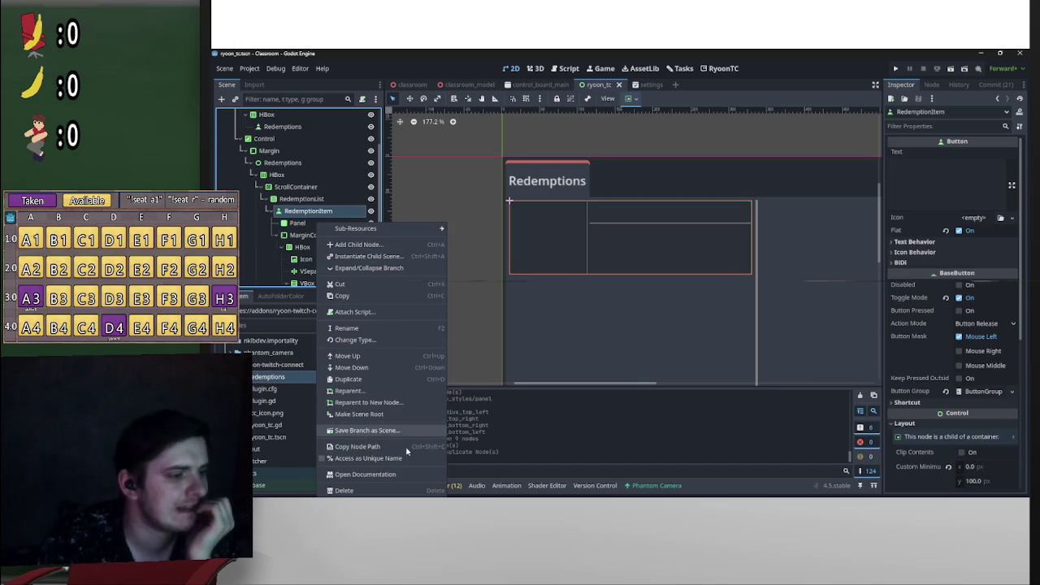
# Step: Save the RedemptionItem branch as redemption_item.tscn inside the redemptions folder
pyautogui.click(288, 378)
pyautogui.click(291, 380)
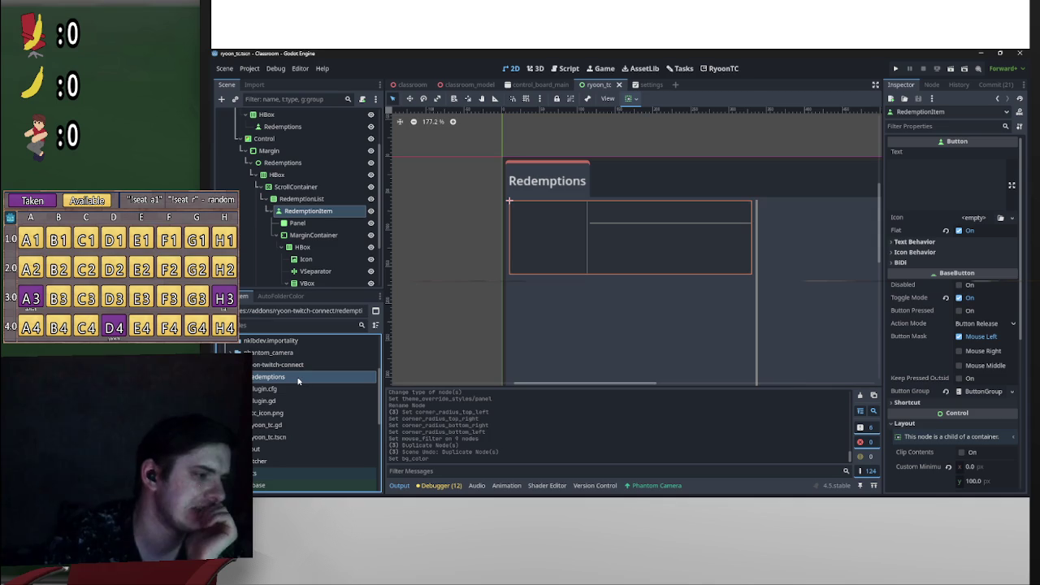
pyautogui.rightClick(298, 211)
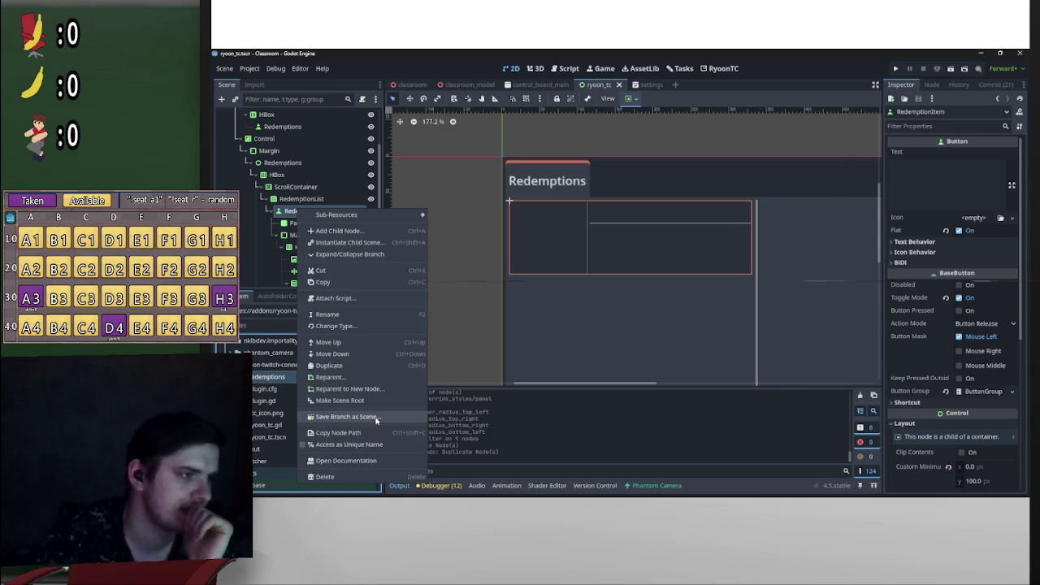
pyautogui.click(346, 416)
pyautogui.doubleClick(492, 192)
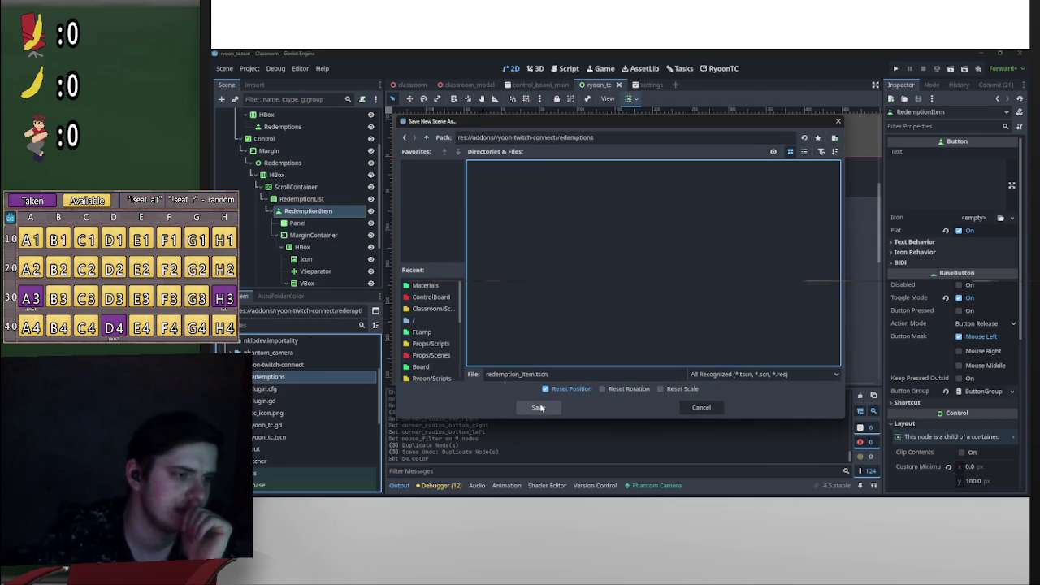
pyautogui.click(538, 407)
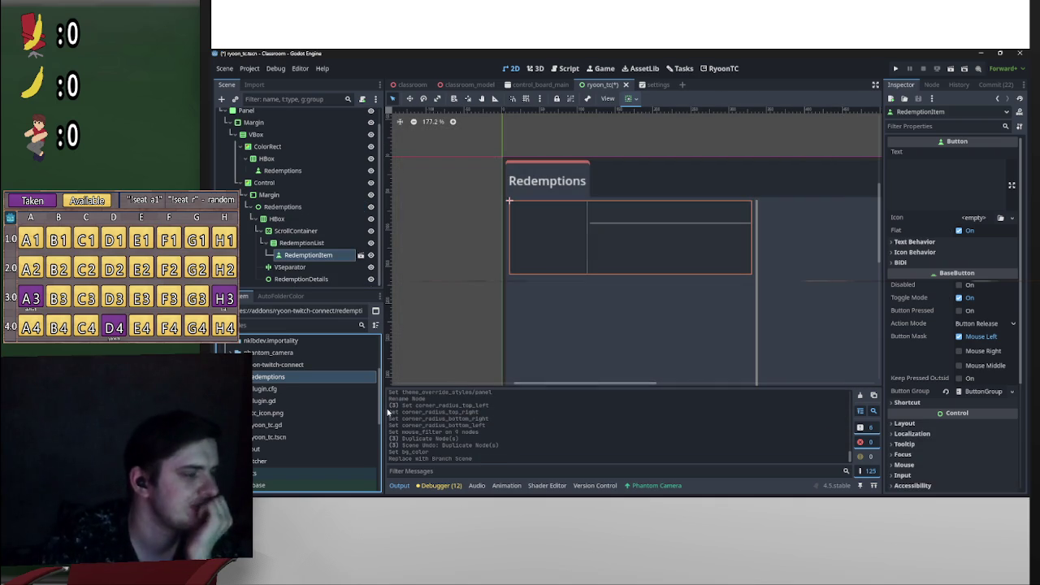
pyautogui.rightClick(299, 208)
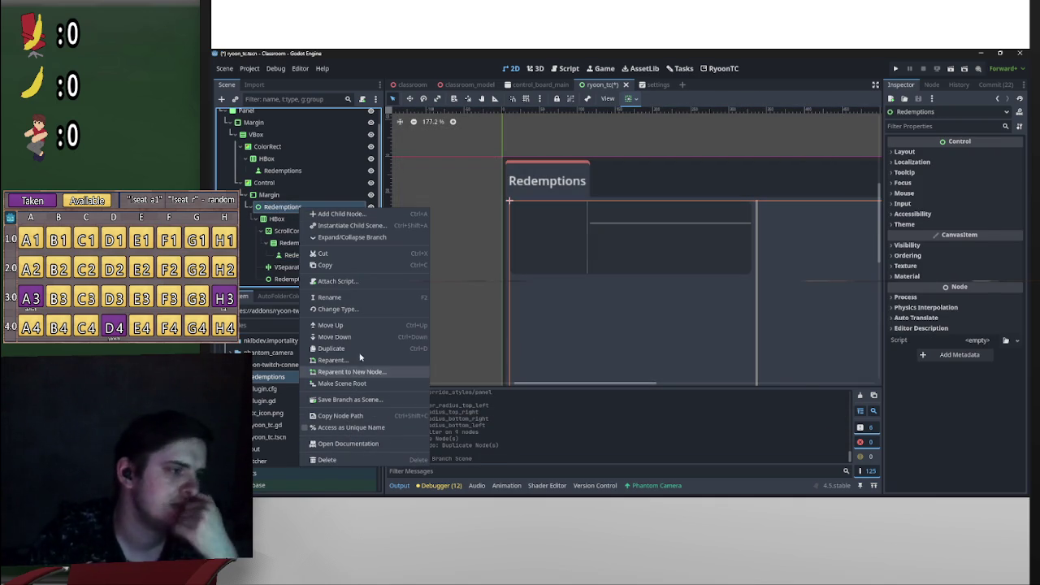
# Step: Save Redemptions as redemptions.tscn in the redemptions folder and open it from FileSystem
pyautogui.click(358, 399)
pyautogui.click(546, 408)
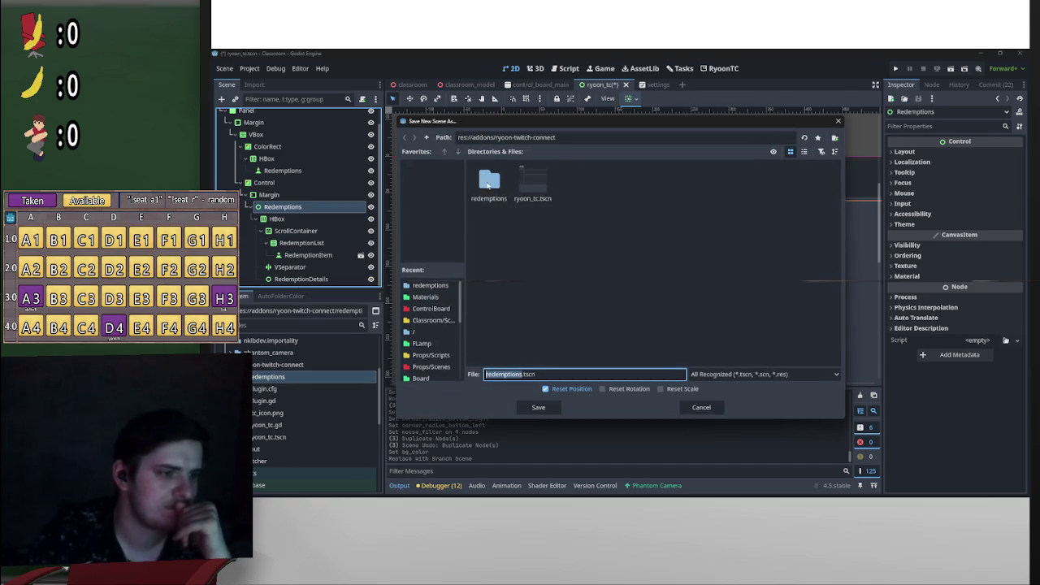
pyautogui.click(554, 408)
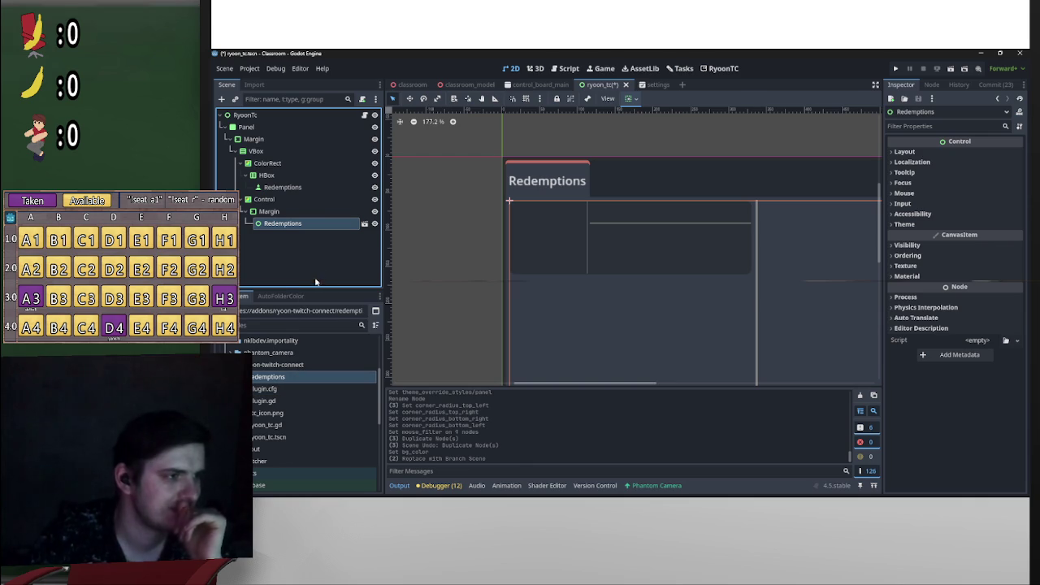
pyautogui.doubleClick(272, 377)
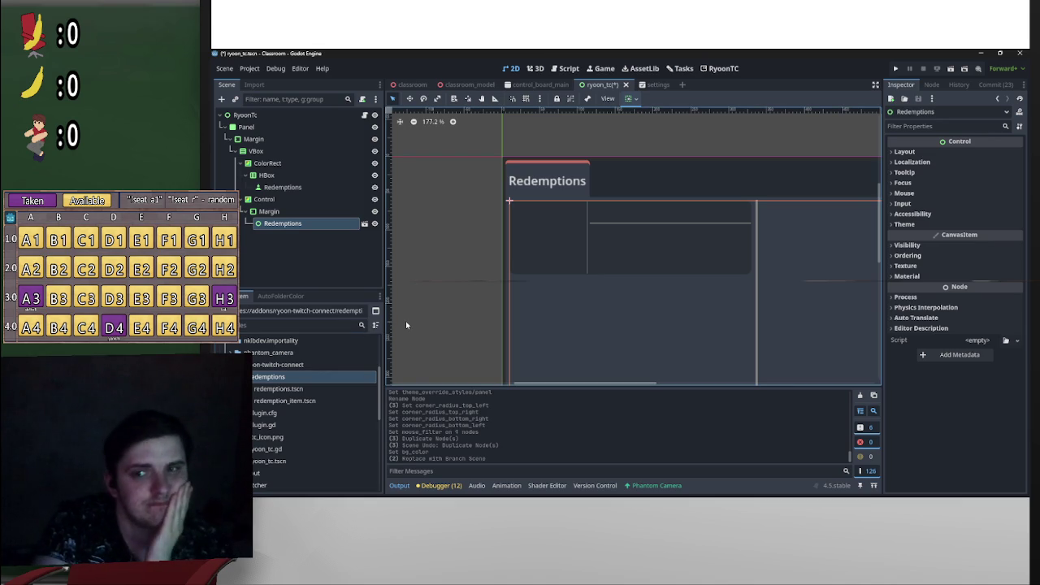
pyautogui.click(253, 390)
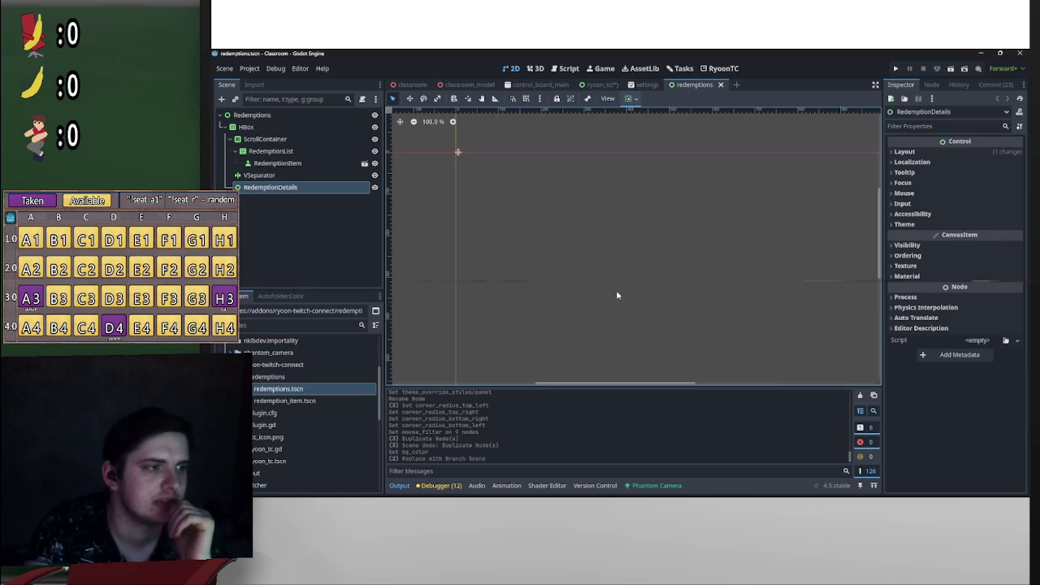
# Step: Apply the Full Rect anchor preset to the Redemptions root node
pyautogui.scroll(-5, 706, 234)
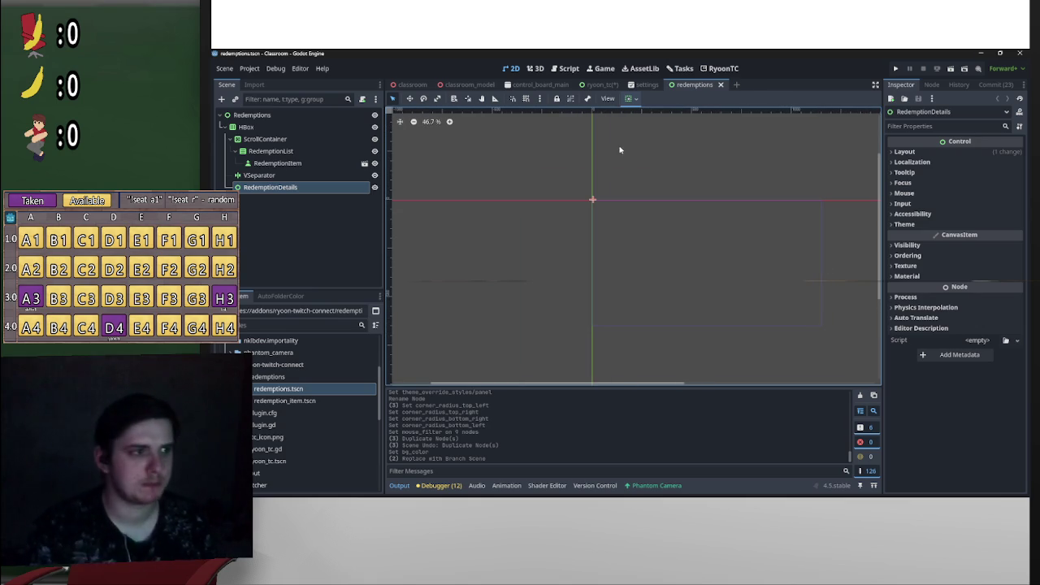
pyautogui.scroll(4, 599, 188)
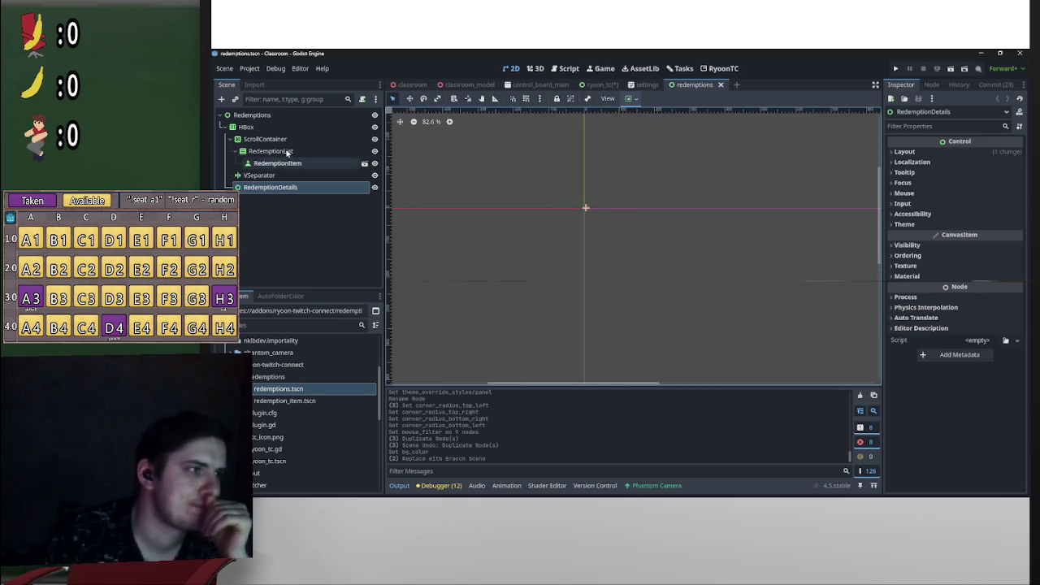
pyautogui.click(279, 114)
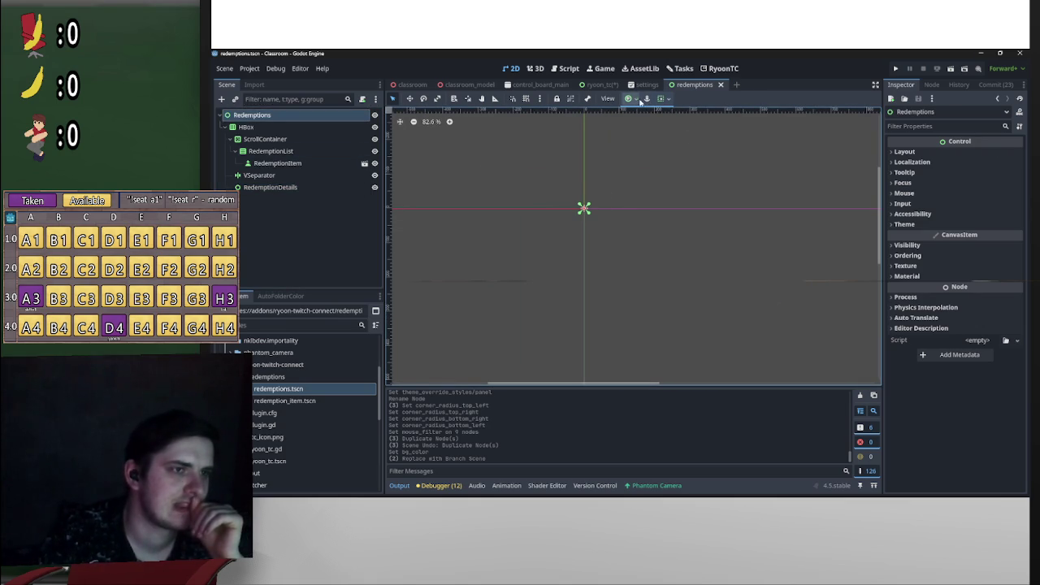
pyautogui.click(665, 99)
pyautogui.click(630, 99)
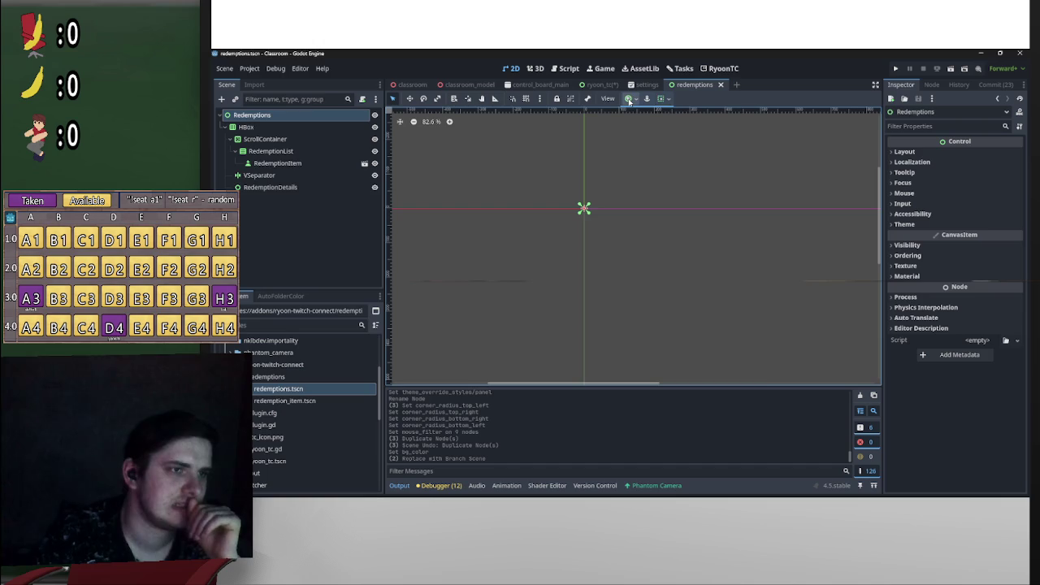
pyautogui.click(631, 98)
pyautogui.click(680, 174)
pyautogui.scroll(-3, 519, 226)
pyautogui.scroll(4, 646, 228)
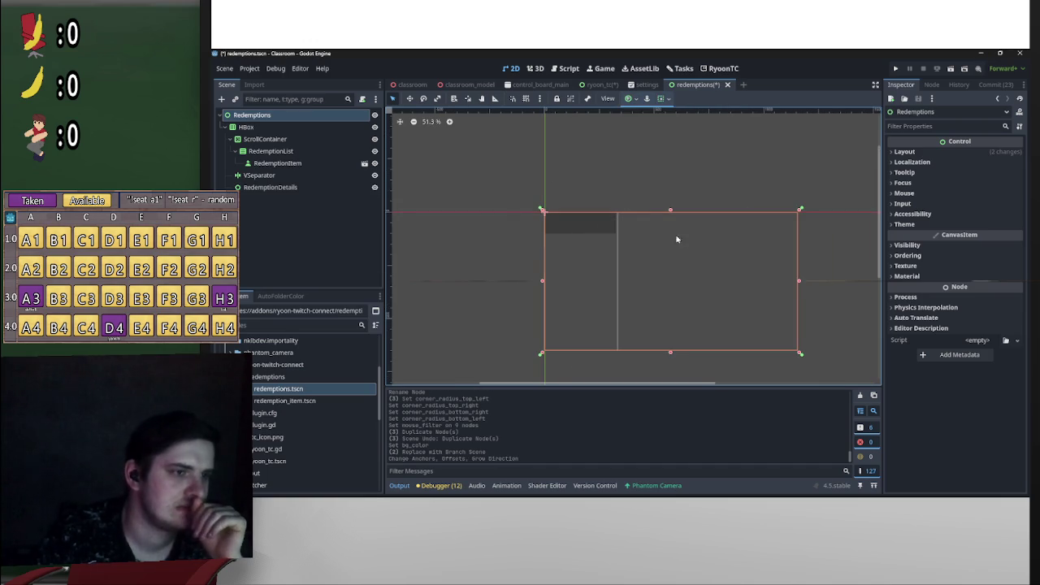
pyautogui.hscroll(4, 630, 203)
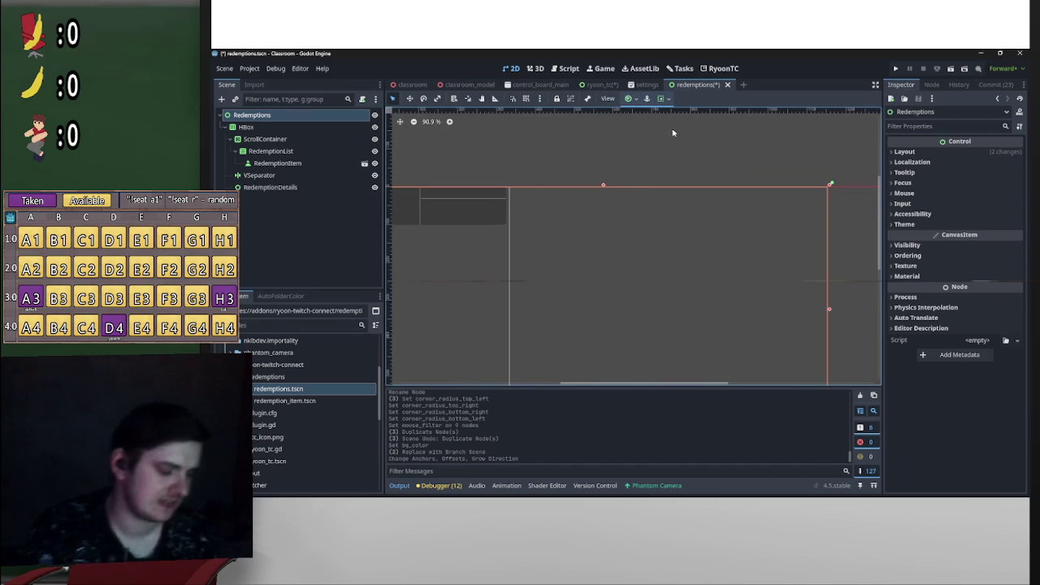
# Step: Save redemptions.tscn and ryoon_tc, then return to the redemptions scene
pyautogui.hotkey('ctrl', 's')
pyautogui.click(599, 86)
pyautogui.hotkey('ctrl', 's')
pyautogui.click(687, 84)
pyautogui.scroll(-1, 668, 208)
pyautogui.scroll(-3, 663, 211)
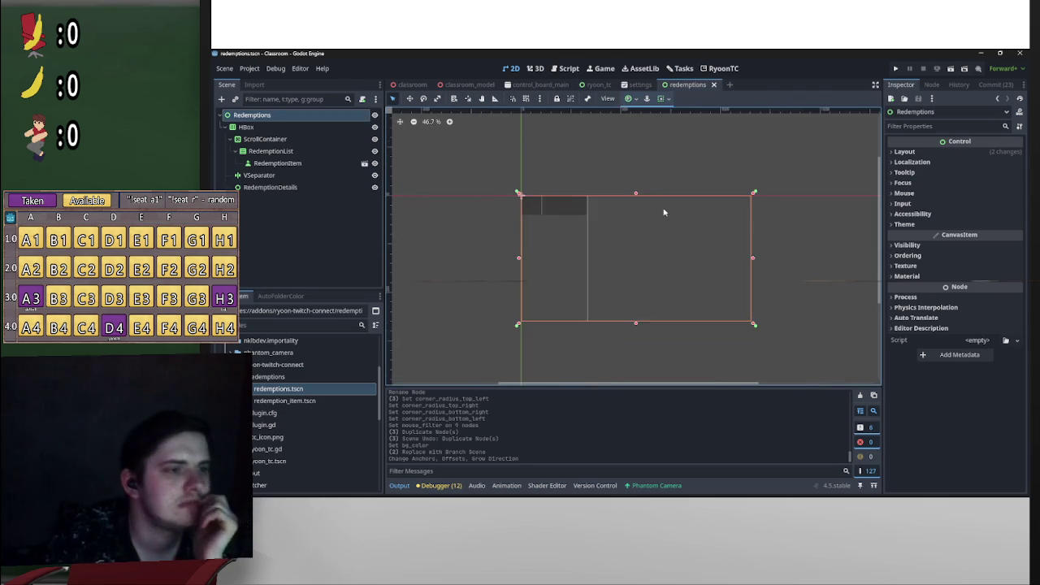
pyautogui.scroll(2, 650, 218)
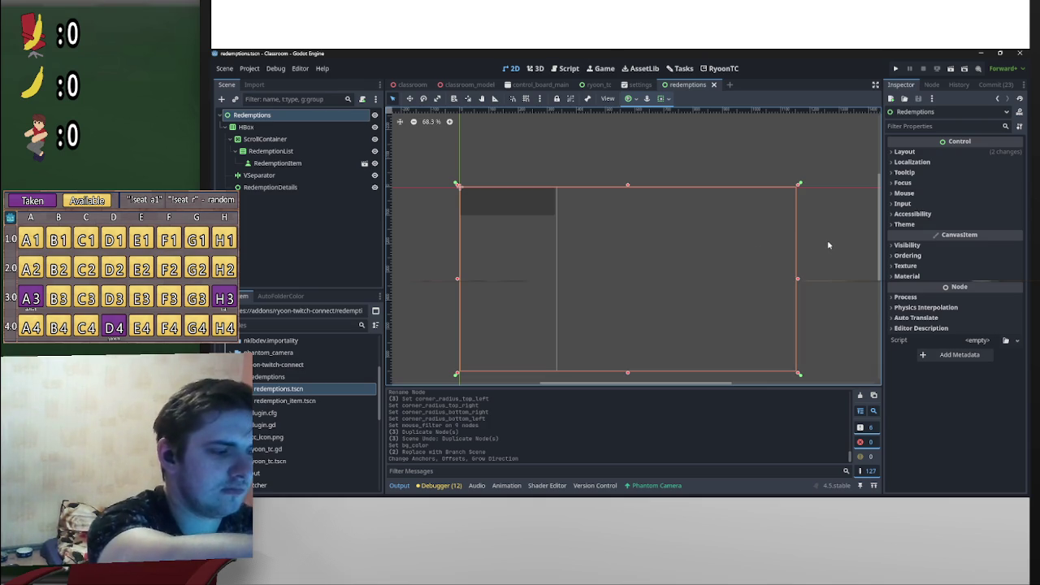
# Step: Bring up the add-node options on the Redemptions canvas
pyautogui.rightClick(773, 256)
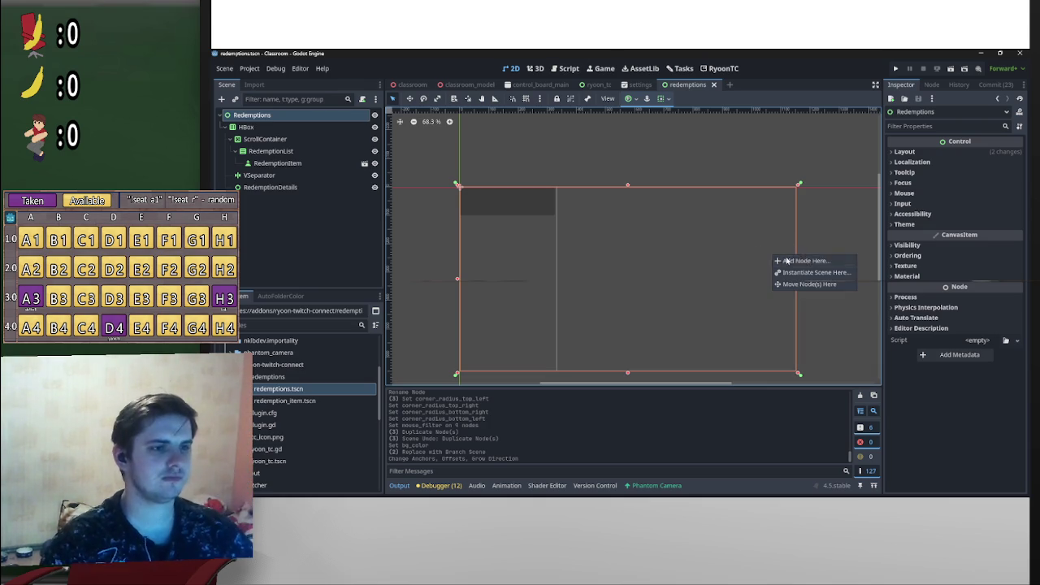
# Step: Pan and zoom the canvas to look over the Redemptions layout
pyautogui.scroll(-1, 810, 147)
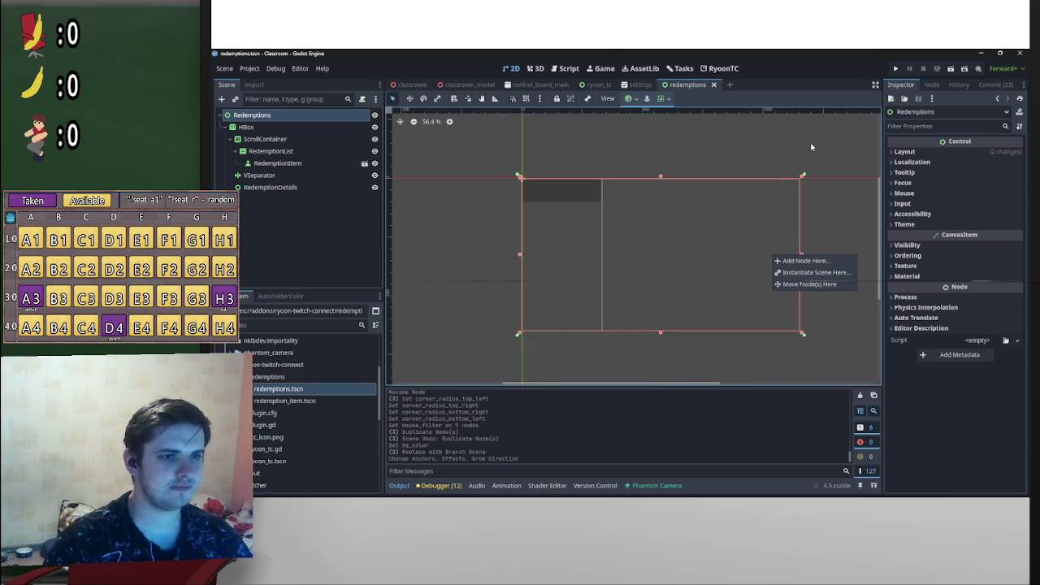
pyautogui.click(821, 140)
pyautogui.moveTo(824, 137)
pyautogui.mouseDown()
pyautogui.moveTo(745, 176)
pyautogui.moveTo(776, 183)
pyautogui.mouseUp()
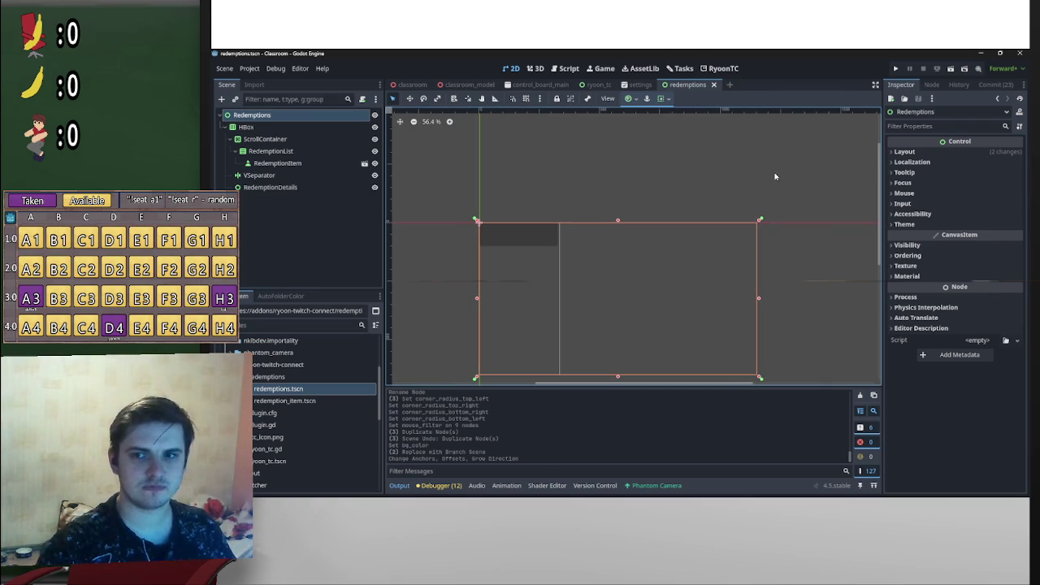
pyautogui.rightClick(777, 182)
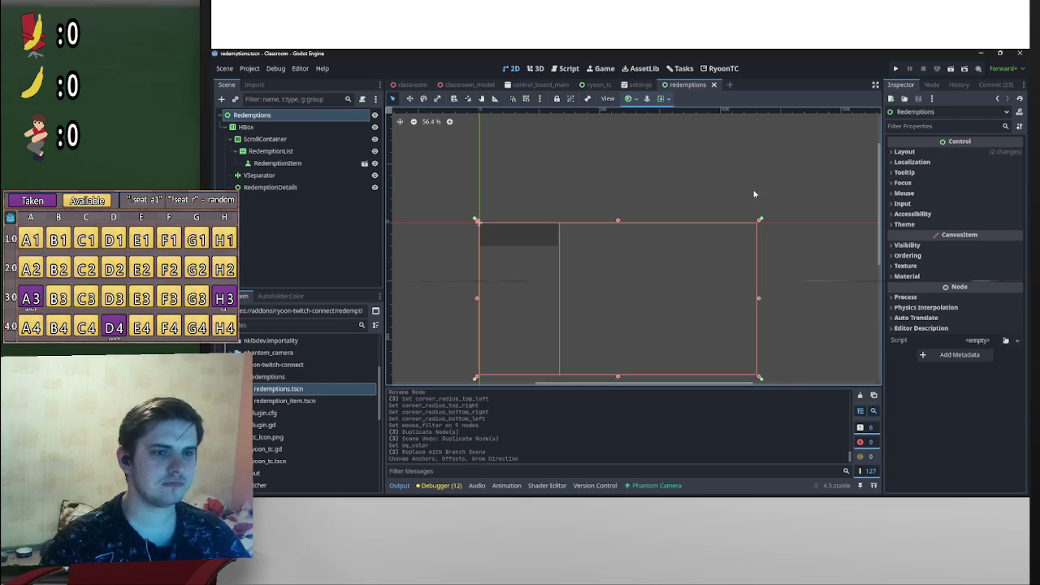
pyautogui.hscroll(2, 650, 163)
pyautogui.scroll(-1, 650, 162)
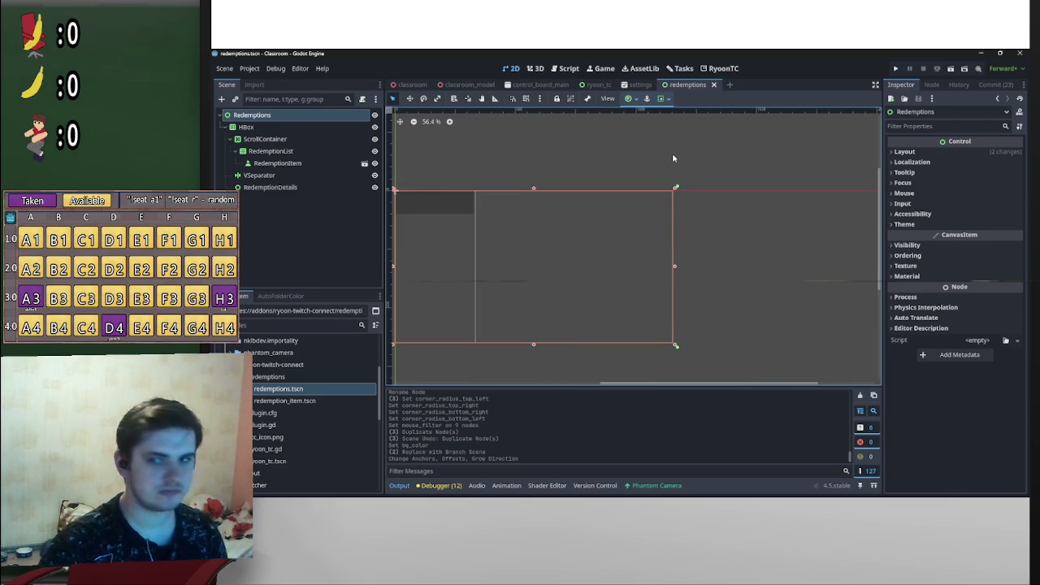
pyautogui.scroll(2, 673, 159)
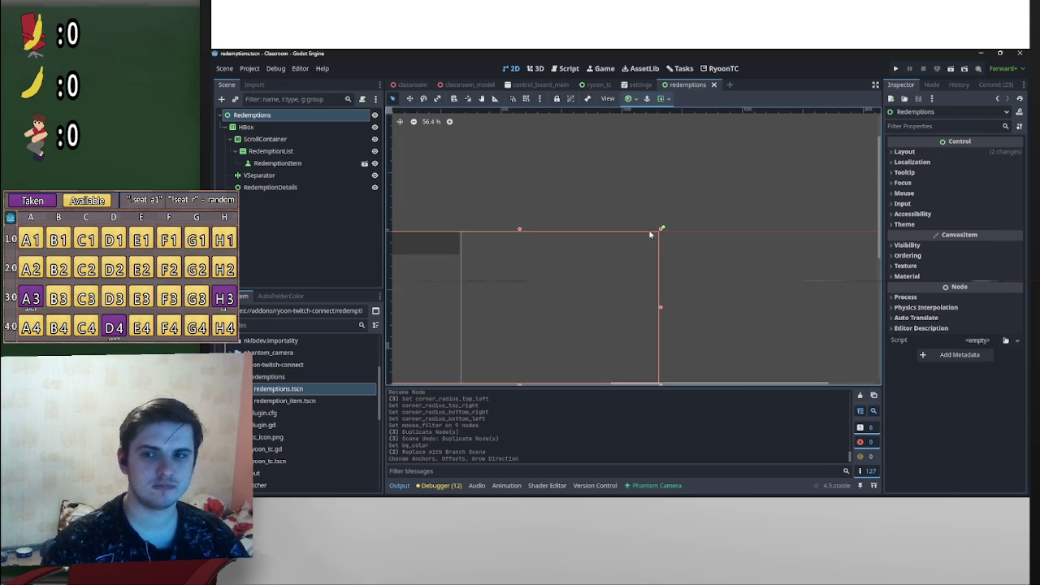
pyautogui.scroll(3, 650, 242)
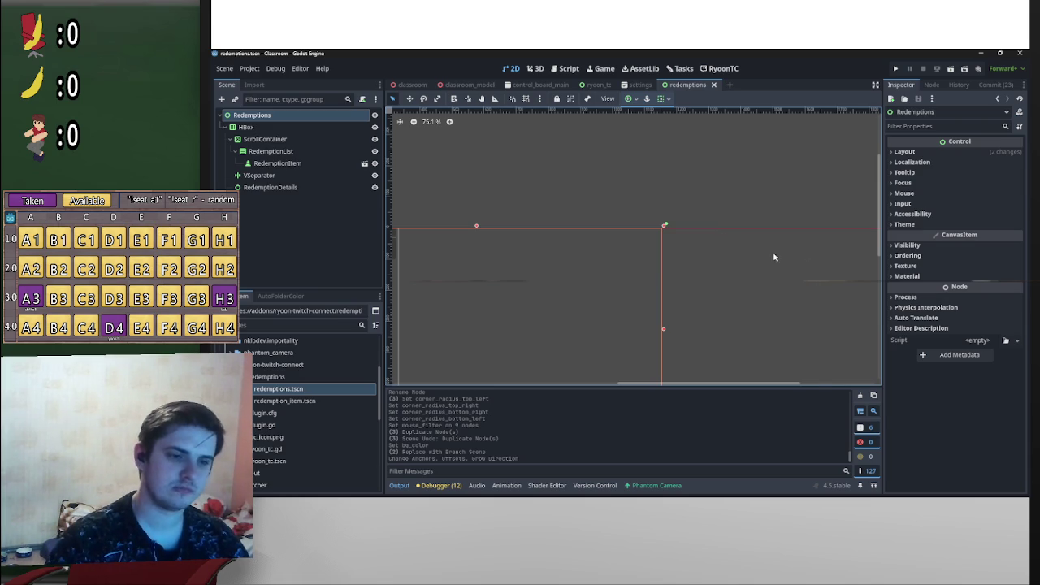
pyautogui.scroll(-2, 772, 255)
pyautogui.hscroll(-3, 772, 255)
pyautogui.scroll(2, 801, 208)
pyautogui.scroll(-2, 731, 206)
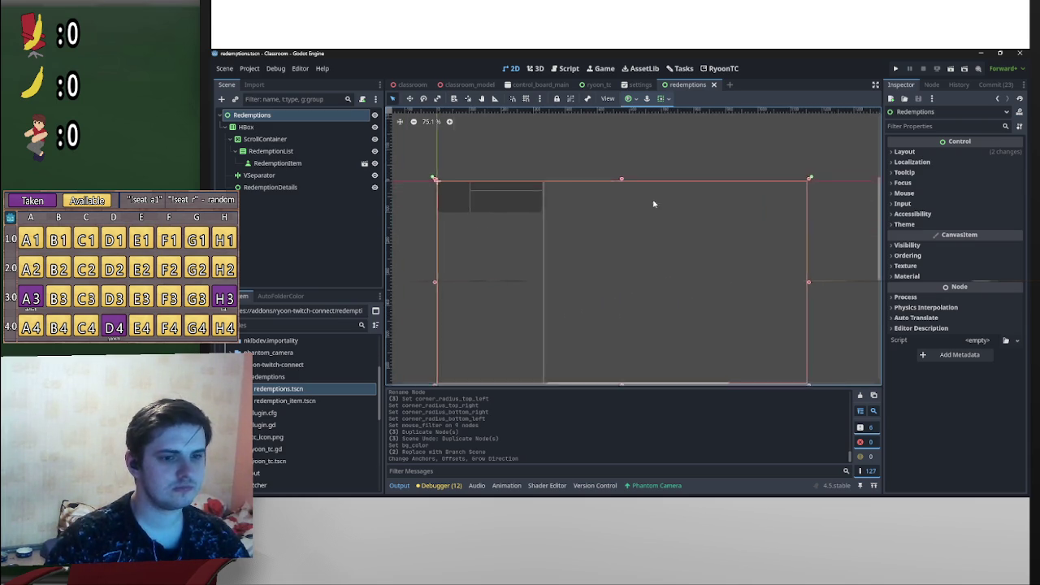
pyautogui.hscroll(5, 657, 204)
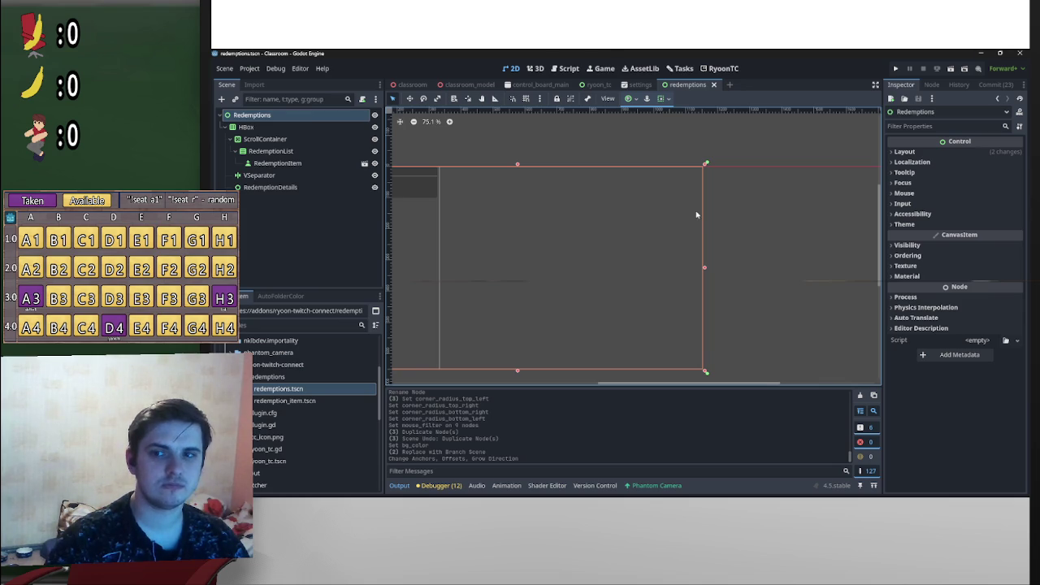
# Step: Select RedemptionDetails in the Scene dock, then switch to the classroom scene
pyautogui.moveTo(713, 217); pyautogui.dragTo(631, 214)
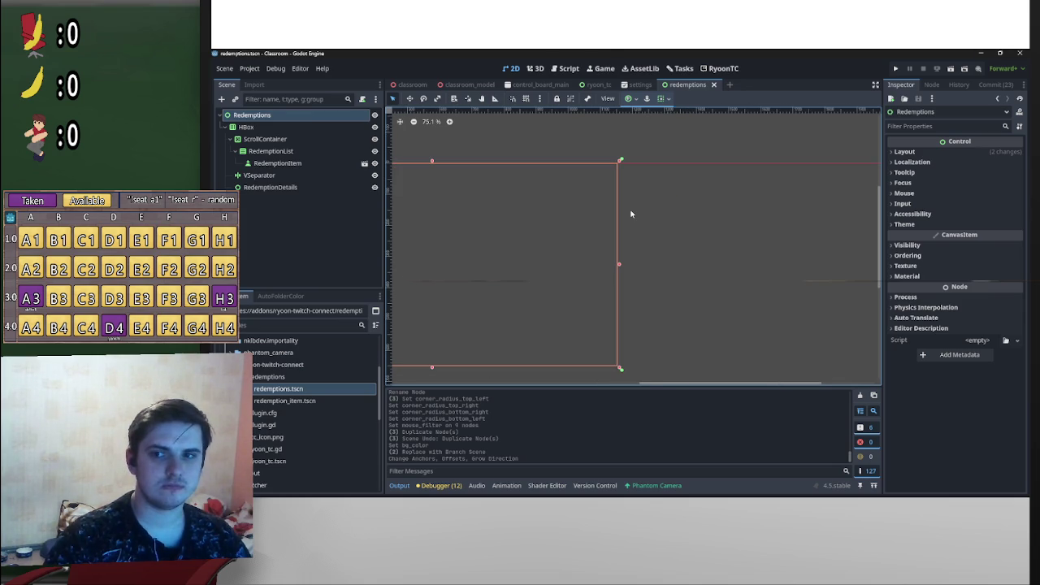
pyautogui.scroll(1, 631, 214)
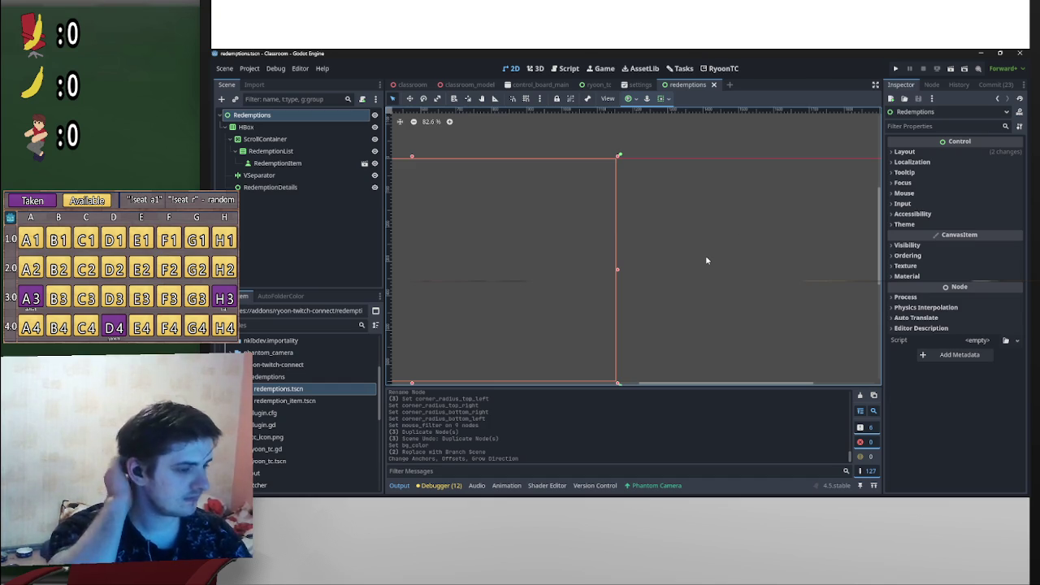
pyautogui.scroll(-2, 683, 252)
pyautogui.scroll(4, 605, 216)
pyautogui.scroll(-4, 618, 203)
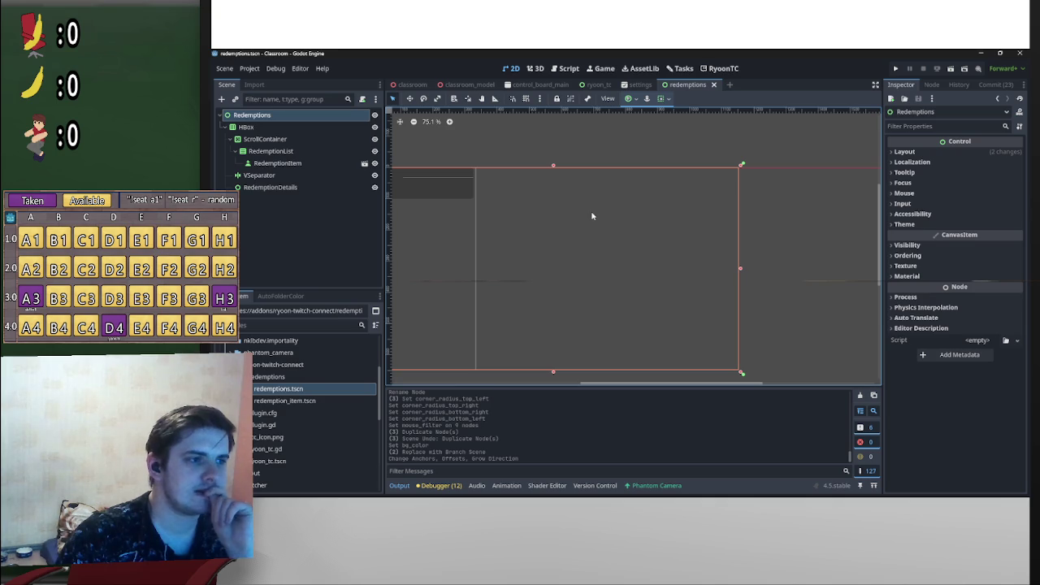
pyautogui.click(308, 189)
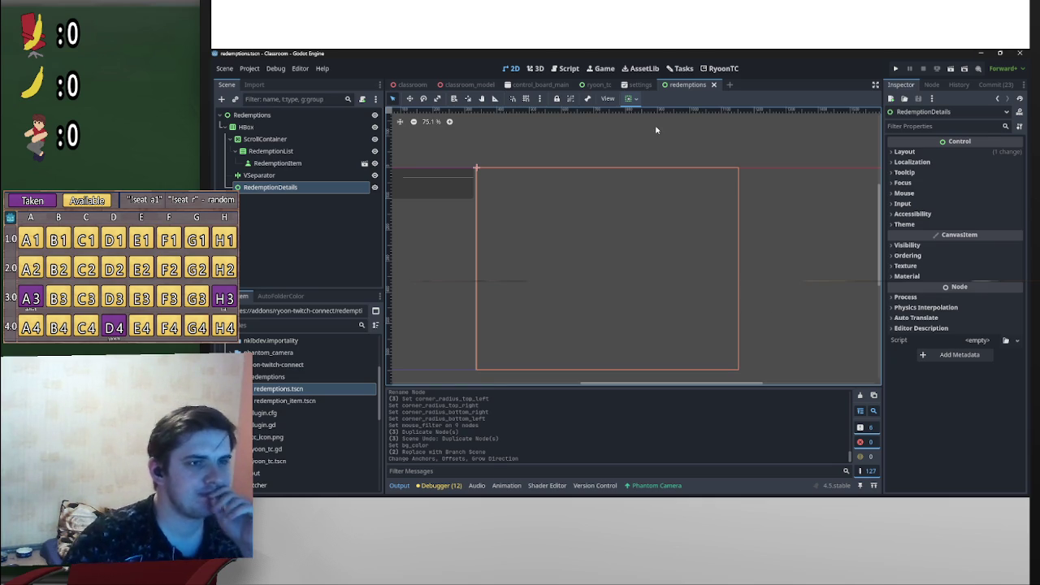
pyautogui.click(411, 85)
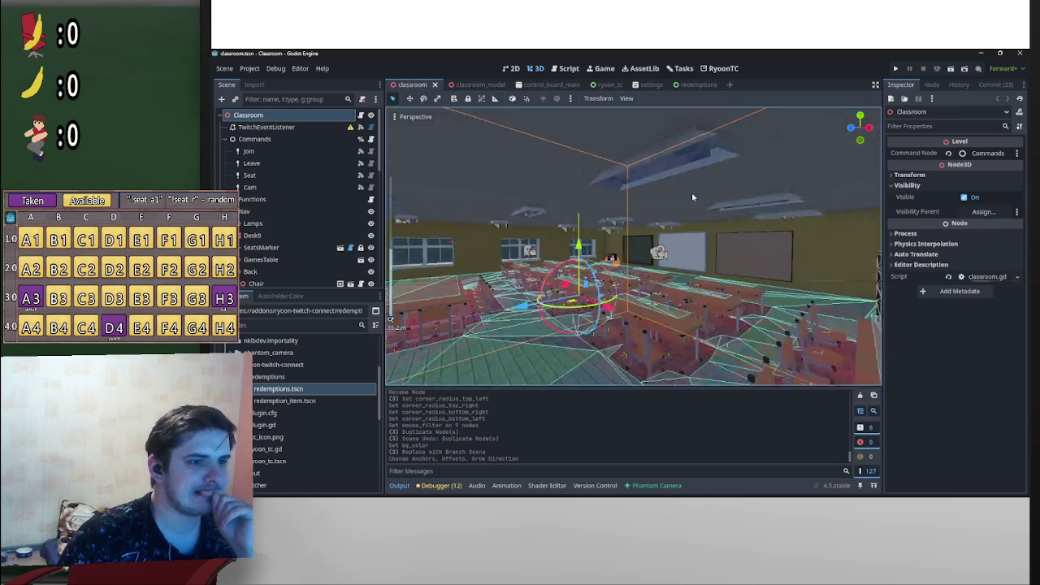
pyautogui.press('w')
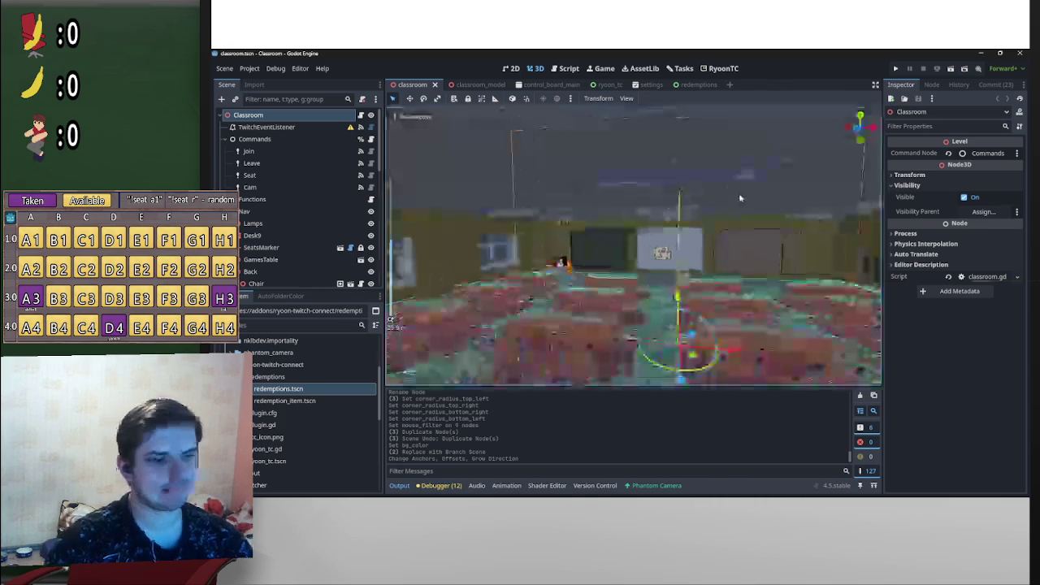
pyautogui.moveTo(712, 224)
pyautogui.mouseDown()
pyautogui.moveTo(620, 281)
pyautogui.moveTo(698, 201)
pyautogui.mouseUp()
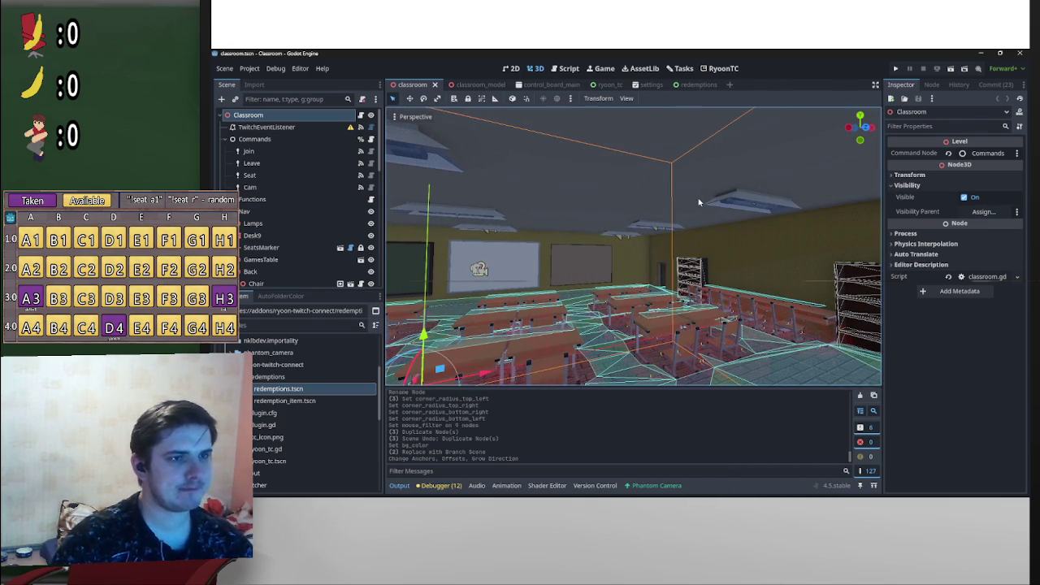
pyautogui.click(704, 90)
pyautogui.scroll(-2, 548, 218)
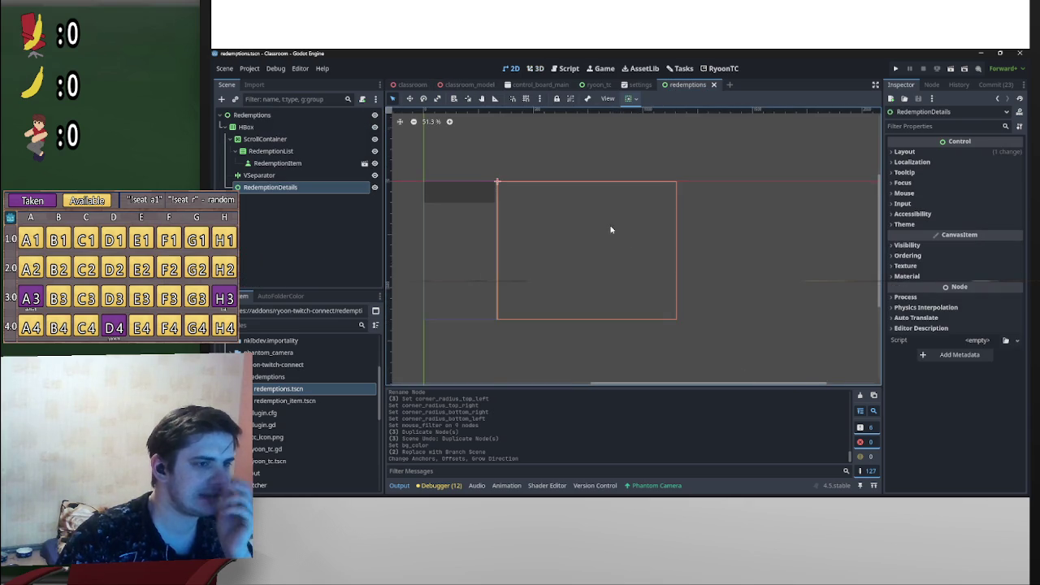
pyautogui.hscroll(-3, 608, 228)
pyautogui.scroll(5, 624, 255)
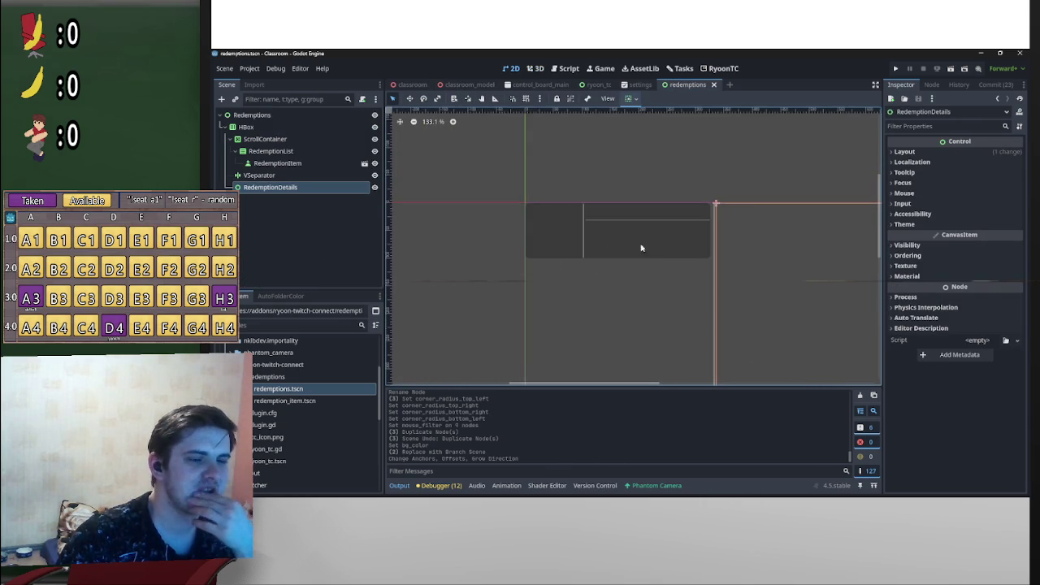
pyautogui.scroll(-3, 703, 255)
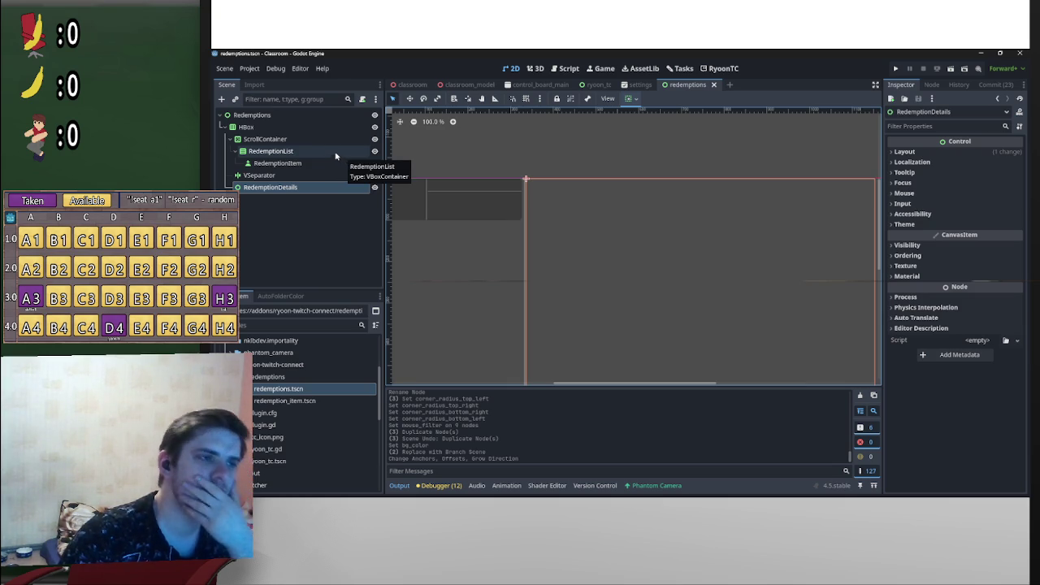
pyautogui.click(593, 85)
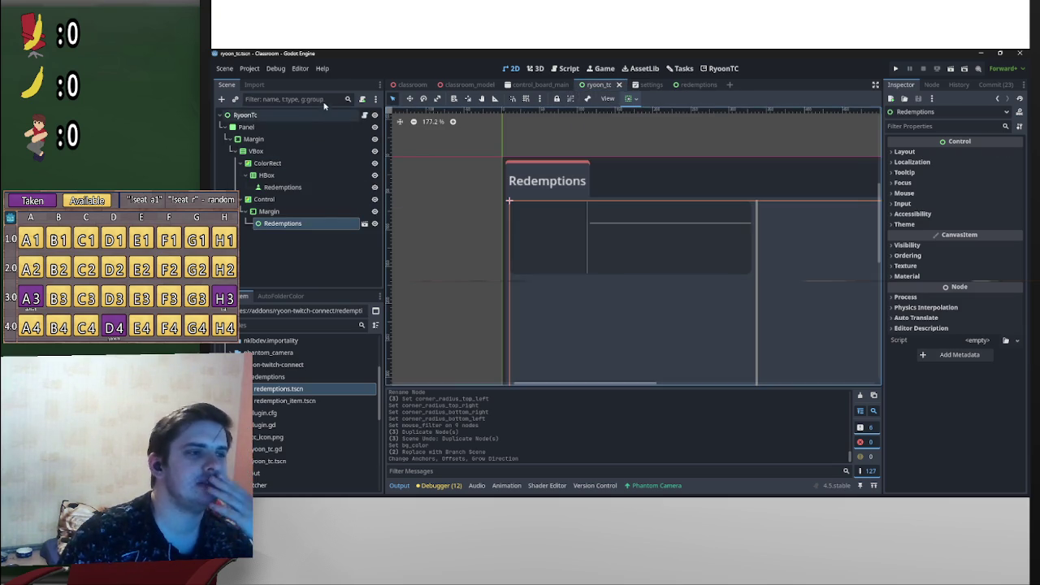
# Step: Open RyoonTc's ryoon_tc.gd script, then view installed plugins in Project Settings
pyautogui.click(307, 116)
pyautogui.click(372, 117)
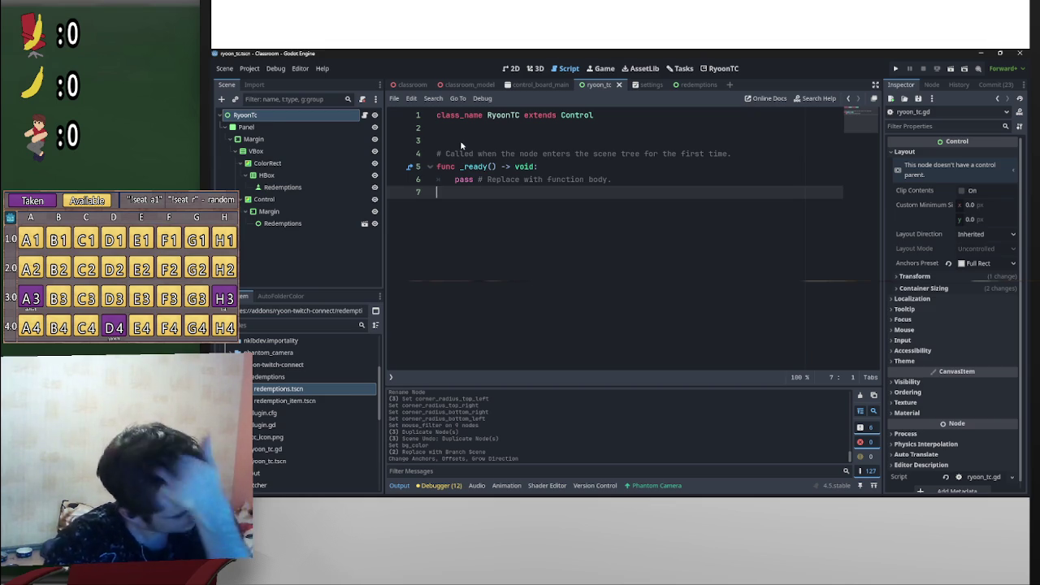
pyautogui.click(249, 69)
pyautogui.click(257, 81)
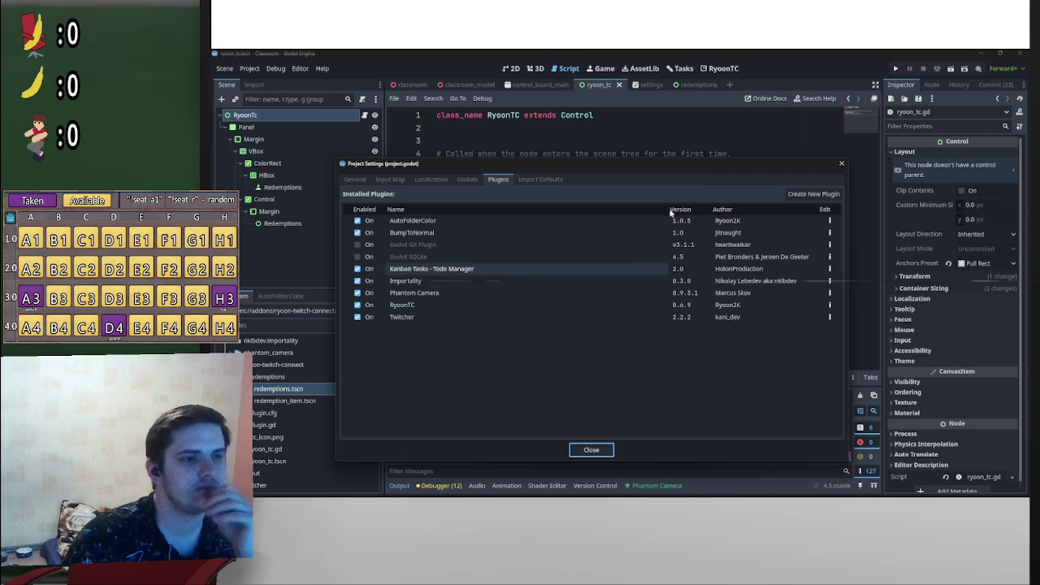
pyautogui.click(600, 448)
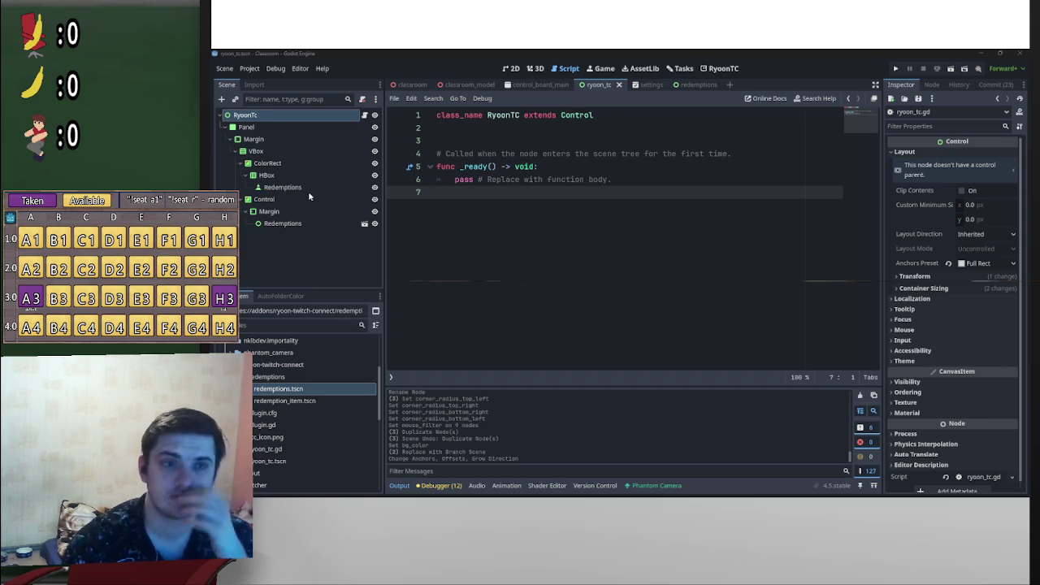
pyautogui.click(569, 208)
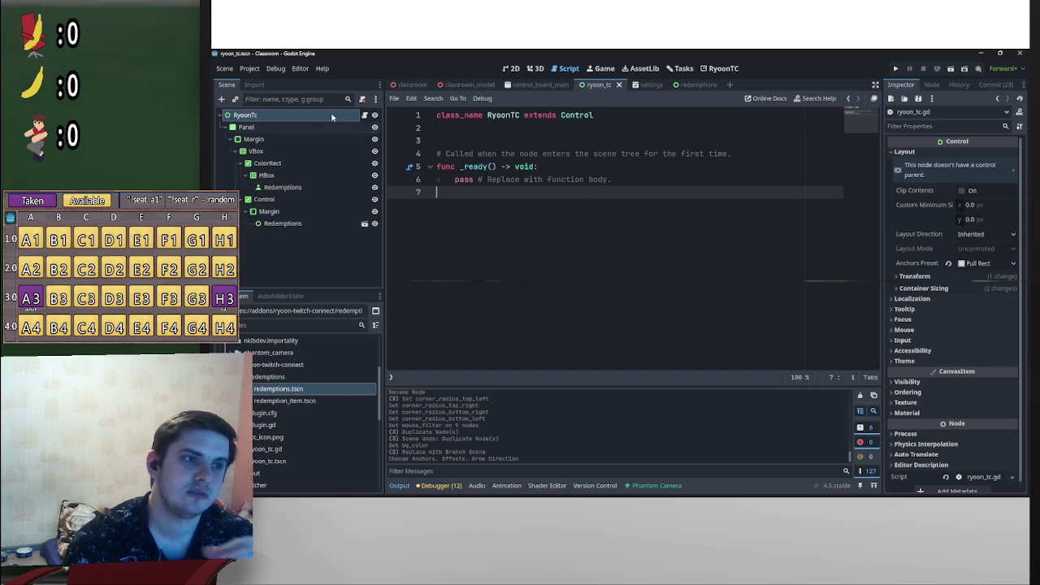
# Step: Frame the ryoon_tc Redemptions panel on the 2D canvas, then open the RyoonTC screen
pyautogui.click(540, 70)
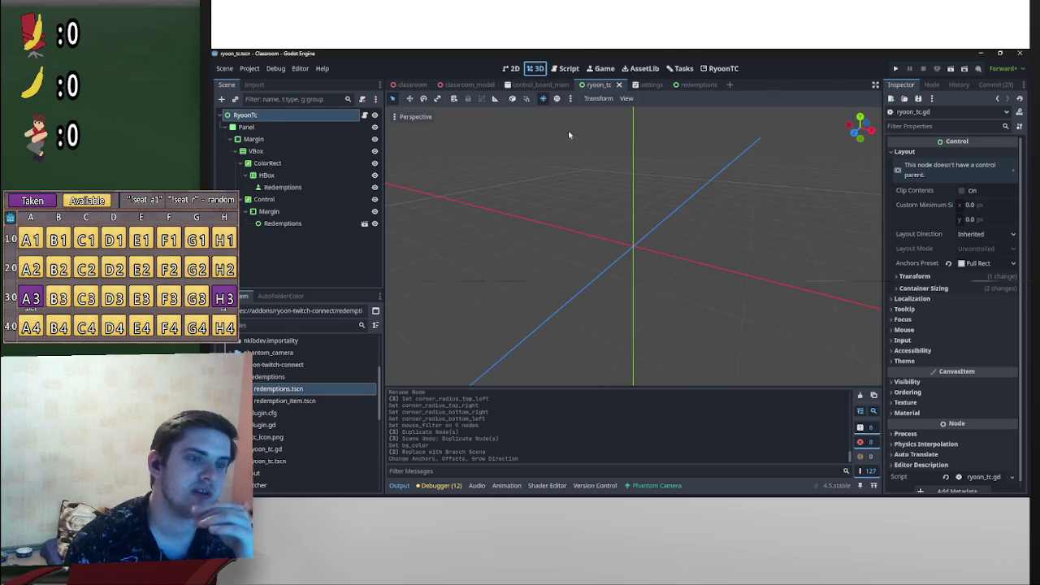
pyautogui.click(515, 69)
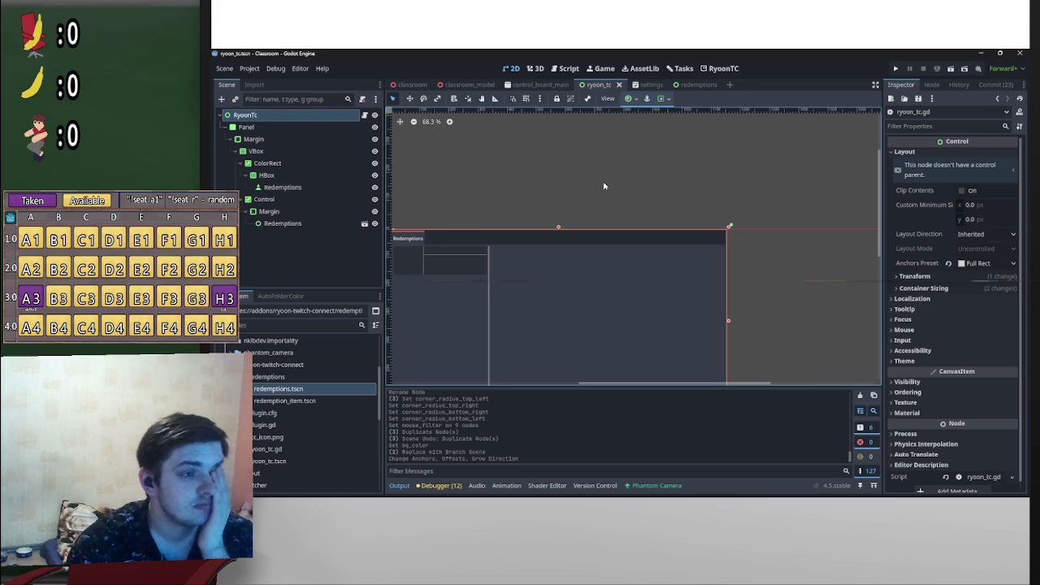
pyautogui.scroll(-2, 601, 207)
pyautogui.moveTo(623, 223); pyautogui.dragTo(696, 172)
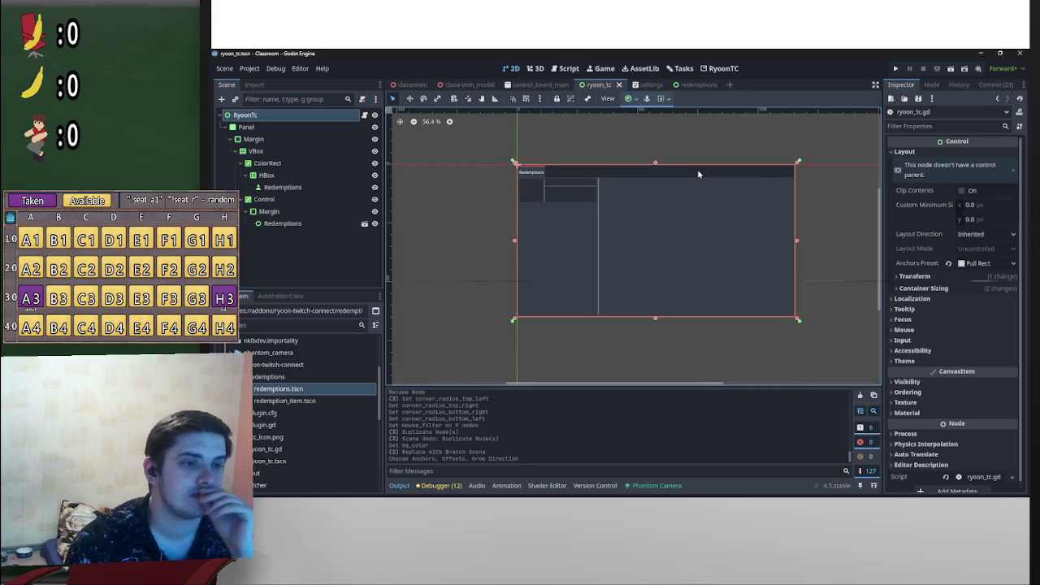
pyautogui.click(719, 68)
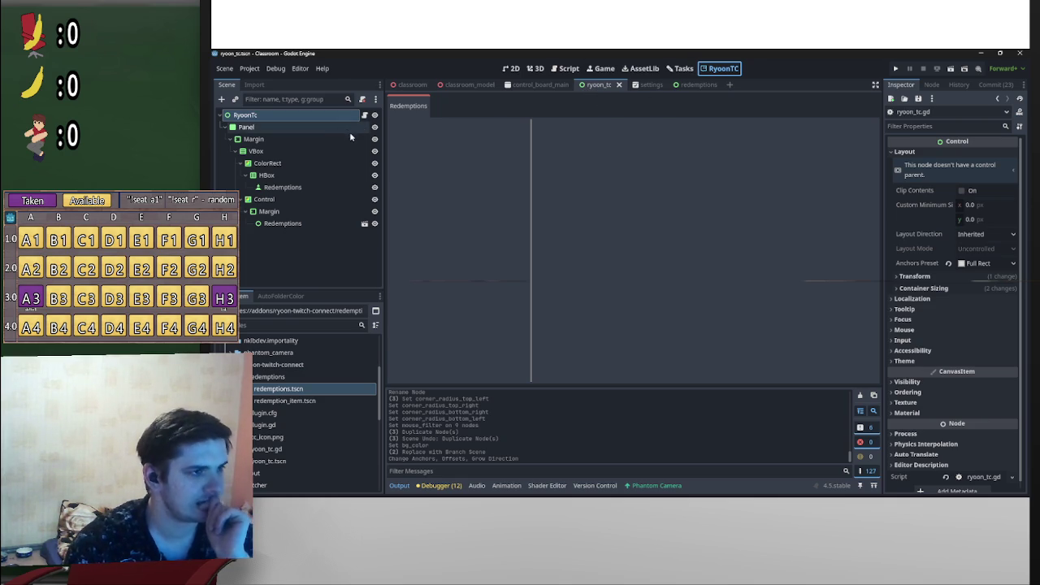
# Step: Return to the 2D canvas, zoom in, and select Panel then Margin to inspect margins
pyautogui.click(511, 69)
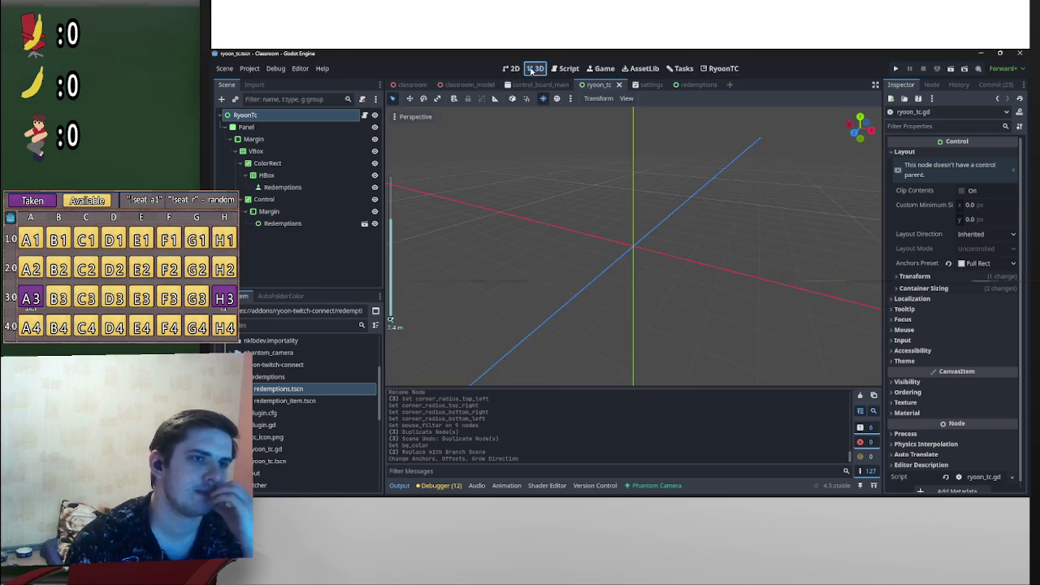
pyautogui.scroll(5, 602, 221)
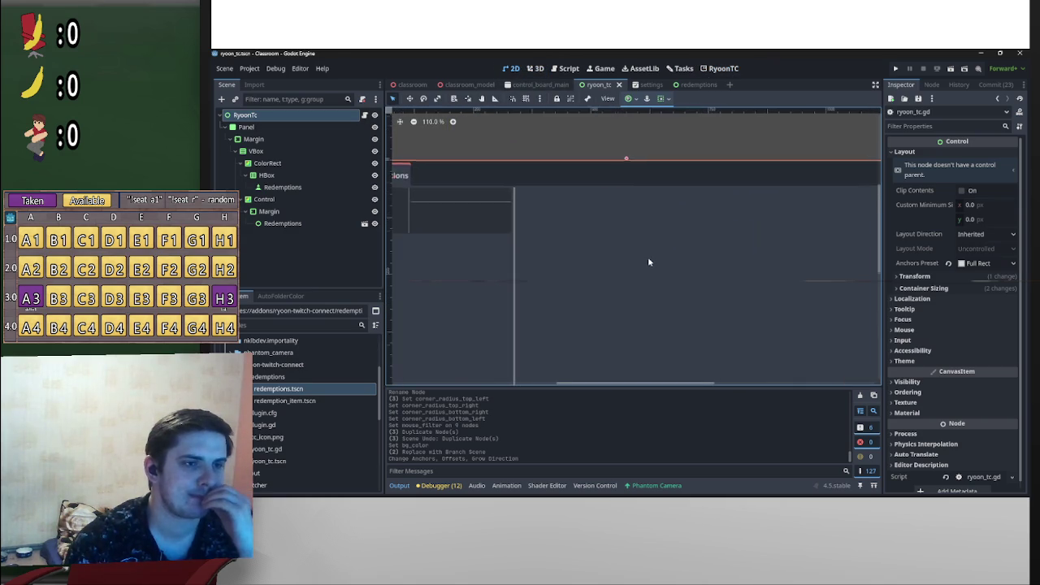
pyautogui.hscroll(8, 840, 239)
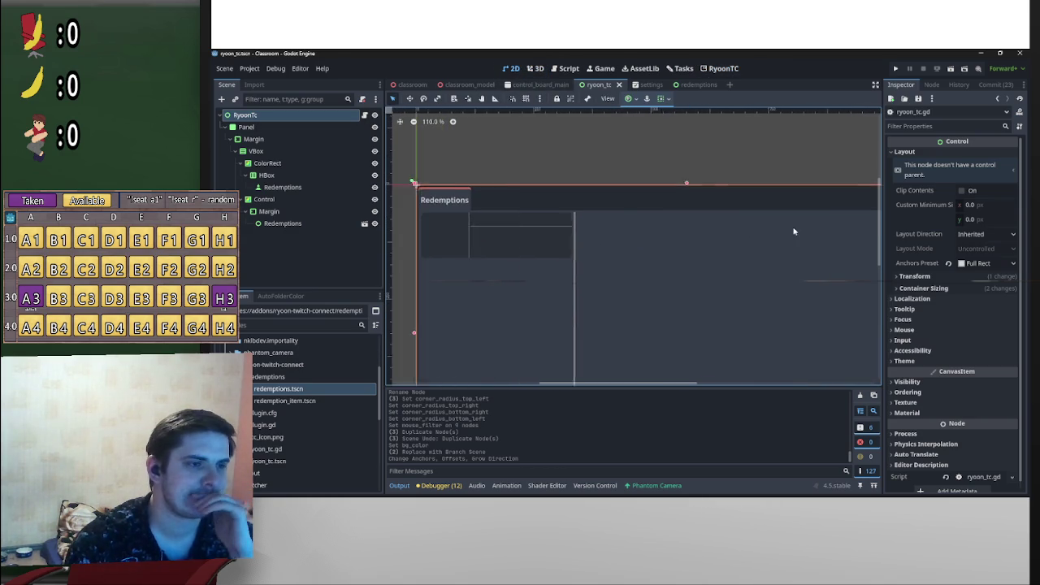
pyautogui.hscroll(-1, 459, 234)
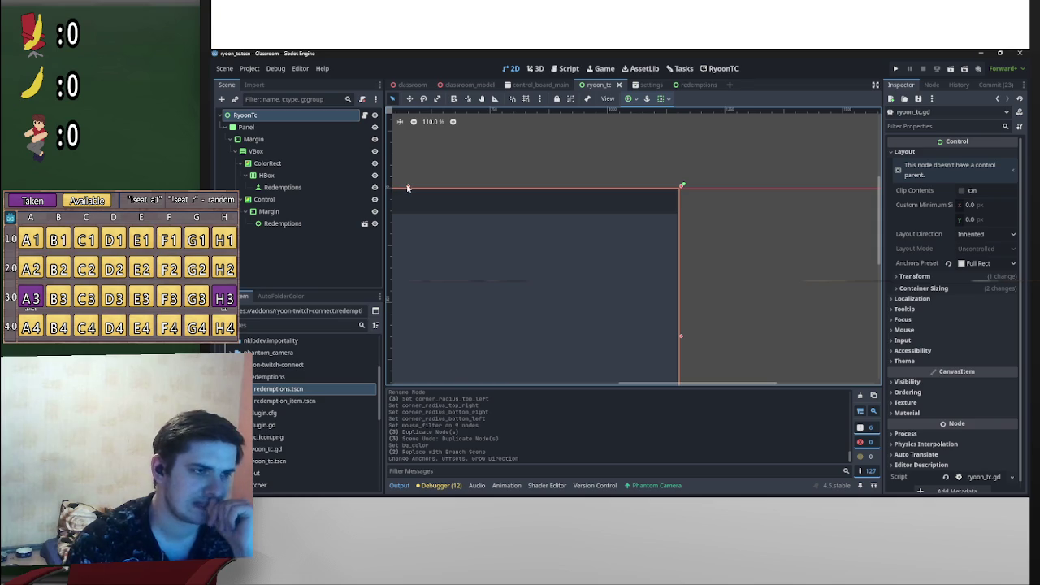
pyautogui.scroll(1, 734, 211)
pyautogui.scroll(-1, 655, 180)
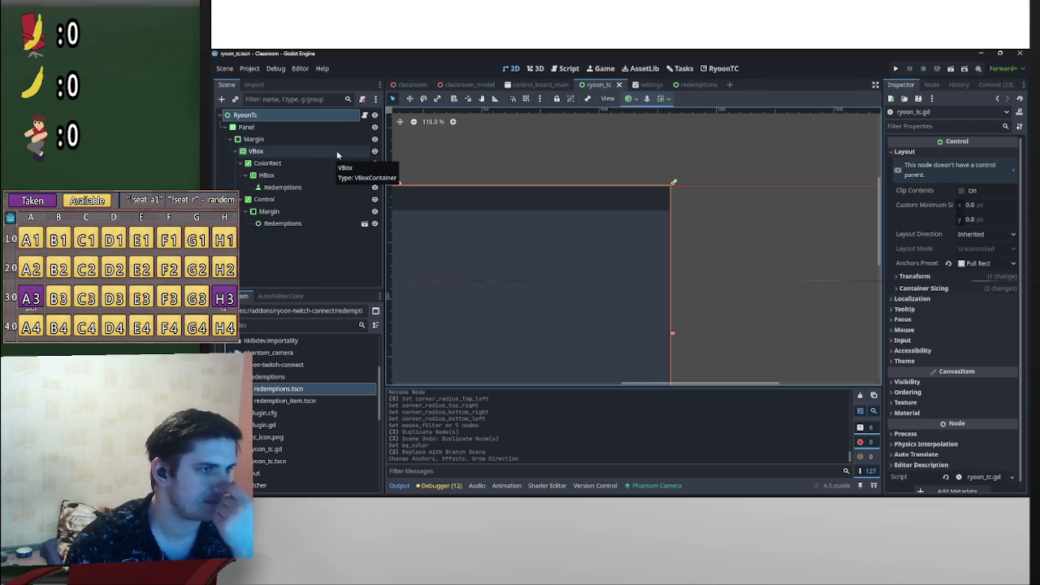
pyautogui.scroll(-5, 671, 213)
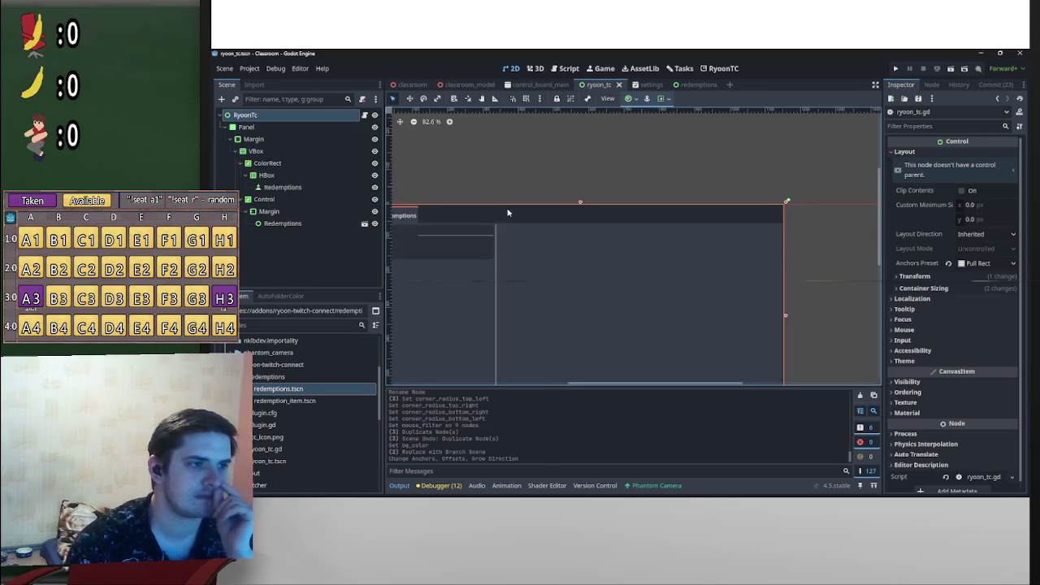
pyautogui.click(282, 140)
pyautogui.click(268, 127)
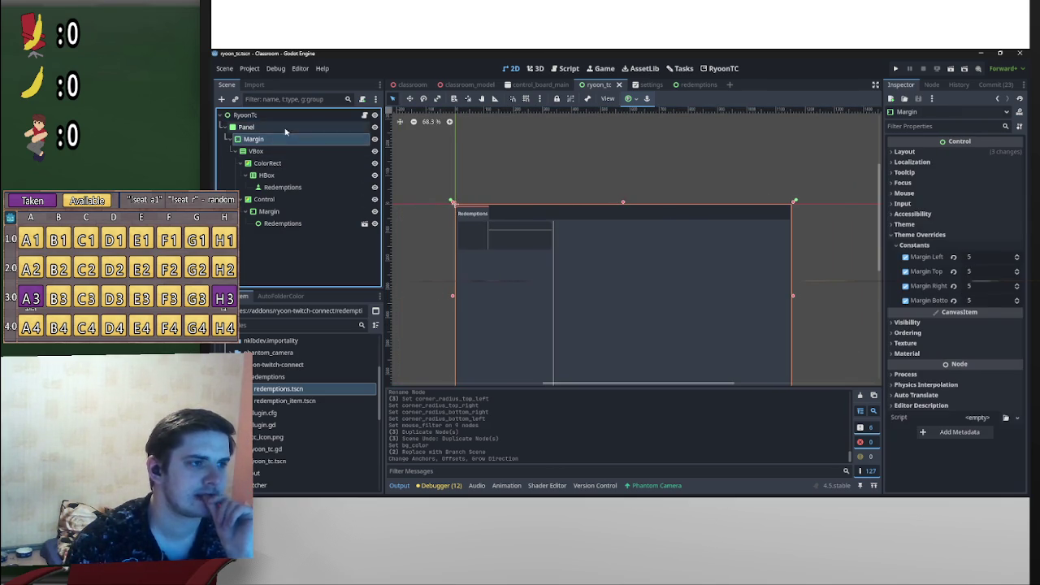
# Step: Look over the HBox, ColorRect, Margin and VBox settings in the Inspector
pyautogui.scroll(1, 560, 210)
pyautogui.click(571, 218)
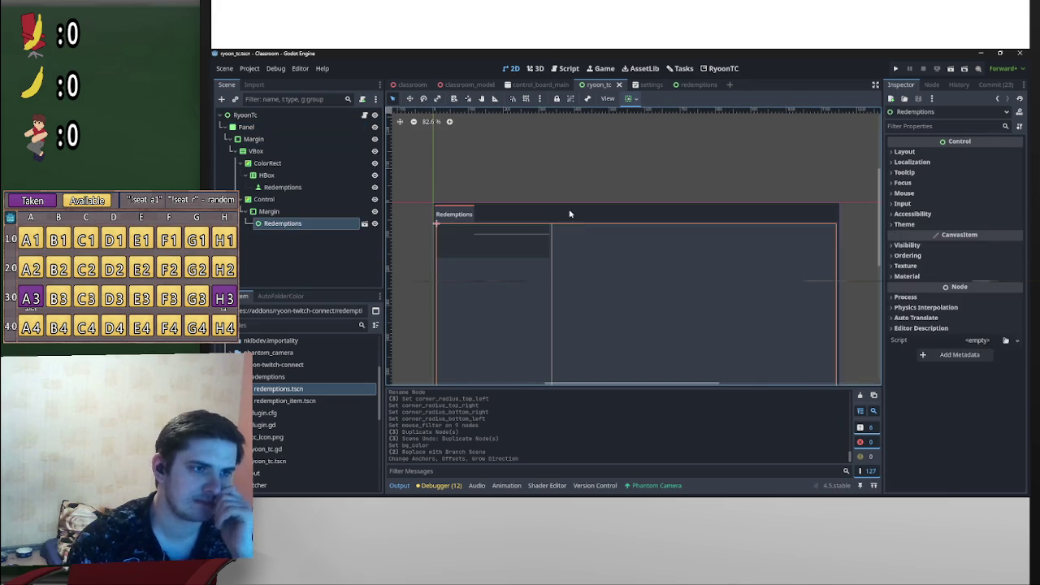
pyautogui.click(304, 164)
pyautogui.click(294, 138)
pyautogui.click(285, 152)
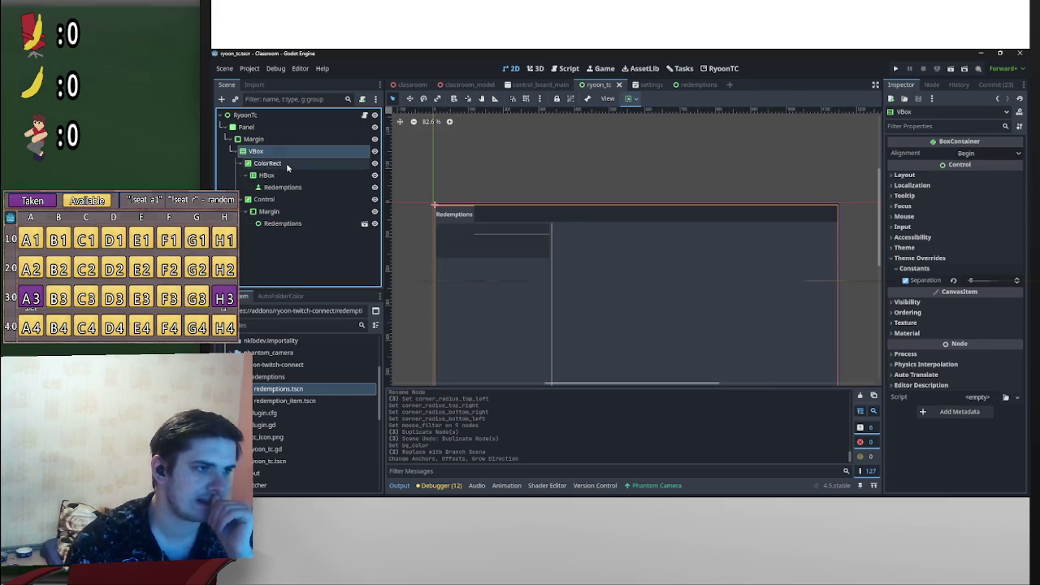
pyautogui.click(300, 177)
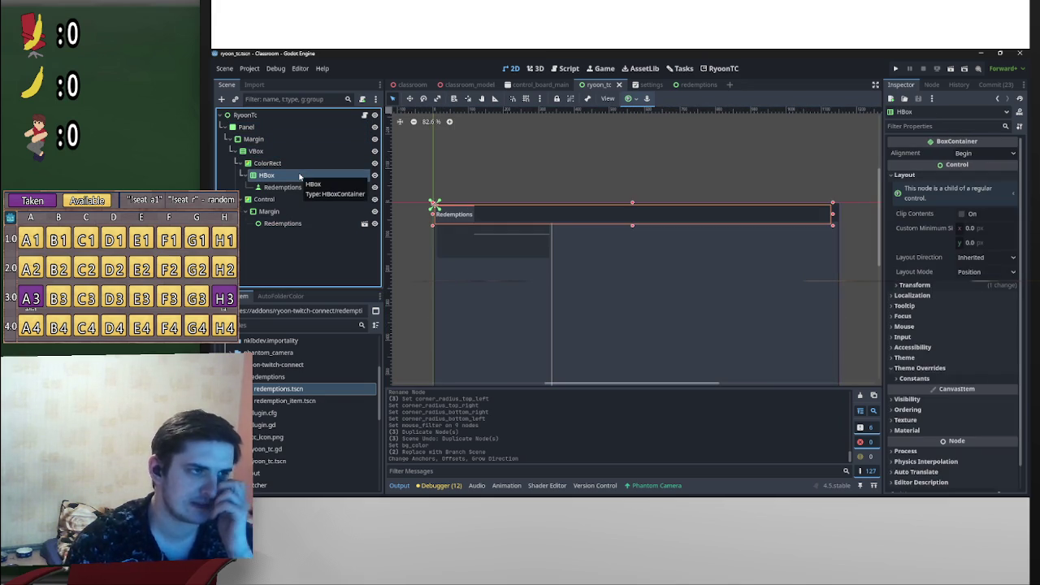
pyautogui.scroll(8, 633, 219)
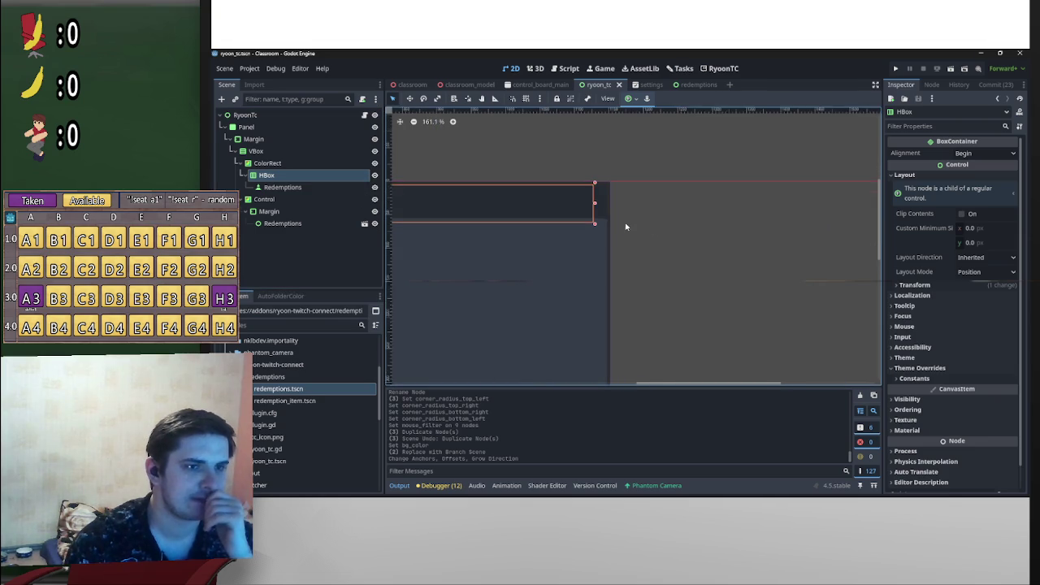
pyautogui.click(603, 200)
pyautogui.scroll(-2, 755, 210)
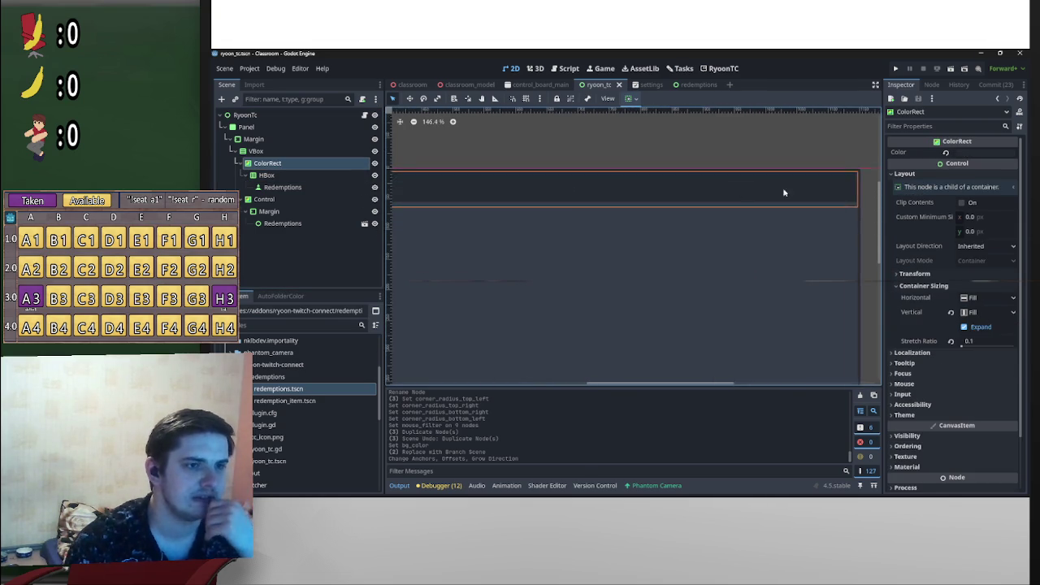
# Step: Apply the Full Rect anchor preset to the Panel
pyautogui.click(245, 127)
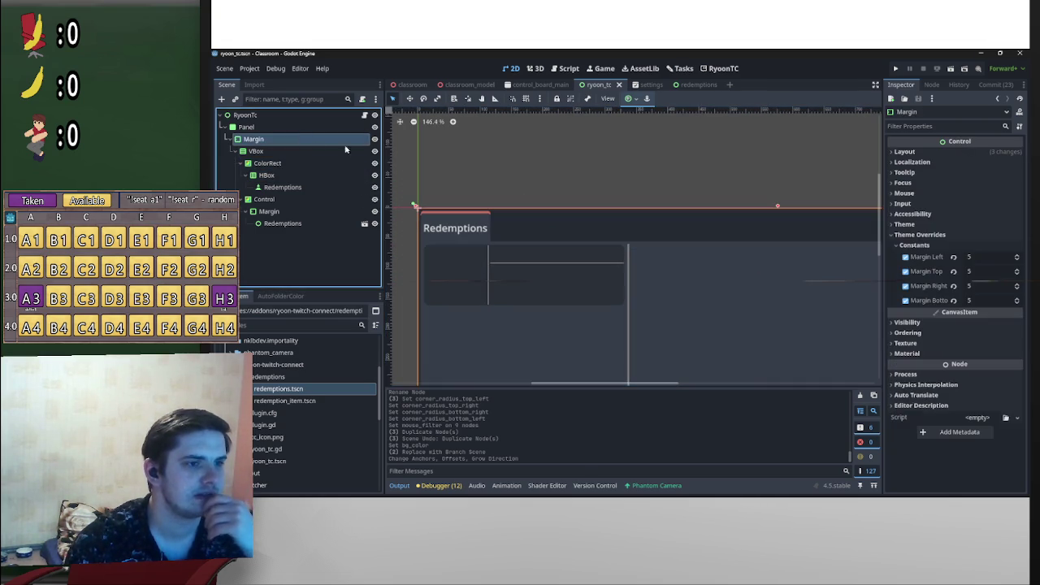
pyautogui.click(629, 99)
pyautogui.click(680, 176)
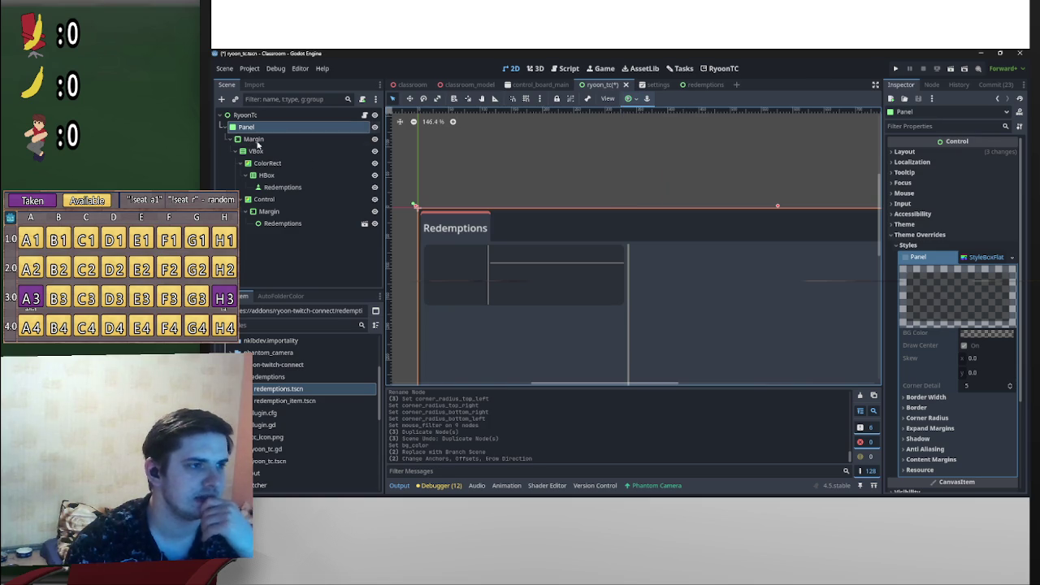
# Step: Check the Margin node, the instanced Redemptions scene and the header HBox
pyautogui.click(260, 139)
pyautogui.hscroll(3, 617, 225)
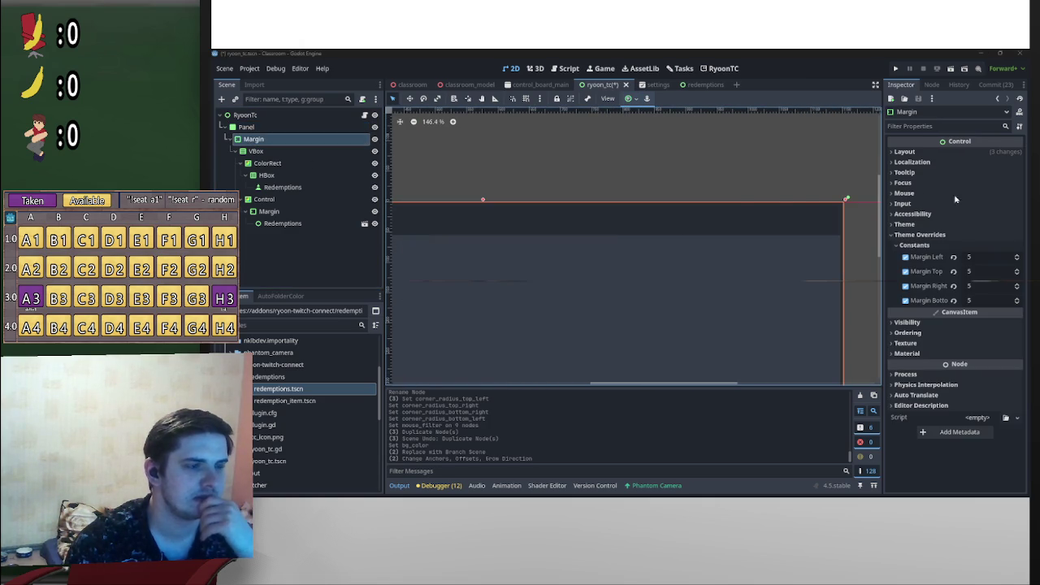
pyautogui.hscroll(3, 771, 197)
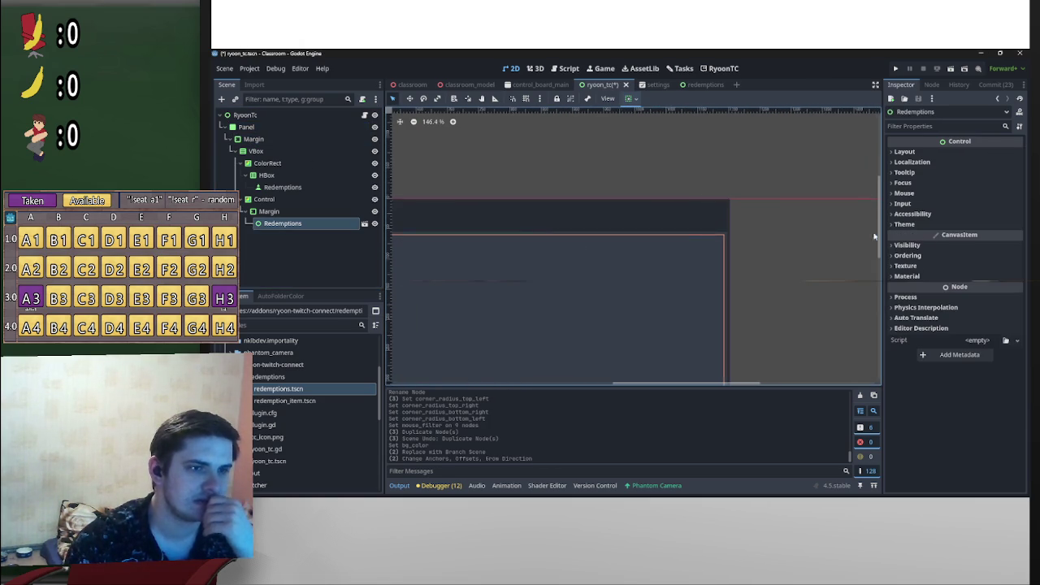
pyautogui.click(695, 236)
pyautogui.click(683, 223)
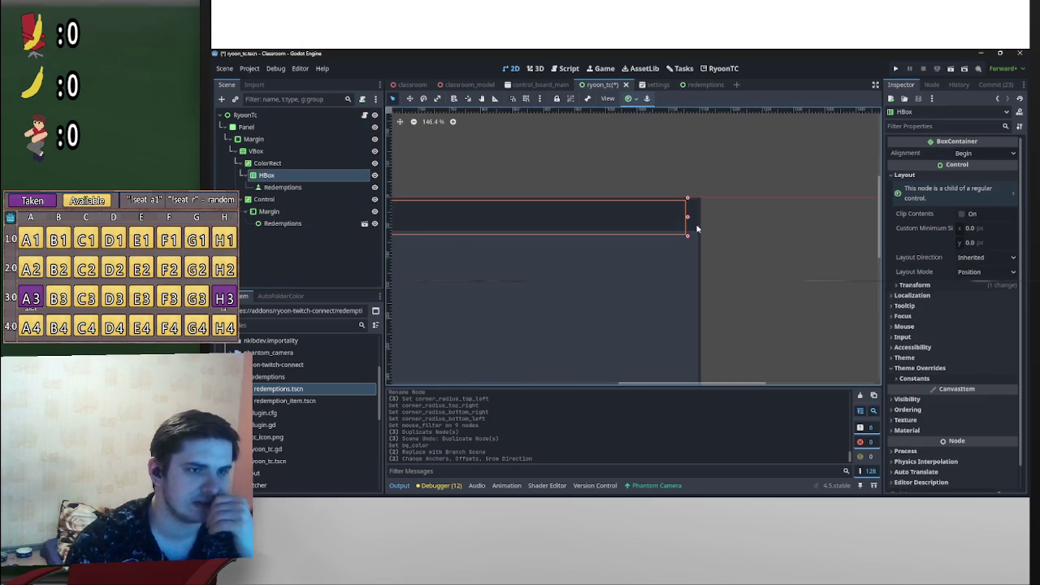
pyautogui.hscroll(-5, 712, 220)
pyautogui.hscroll(-3, 589, 228)
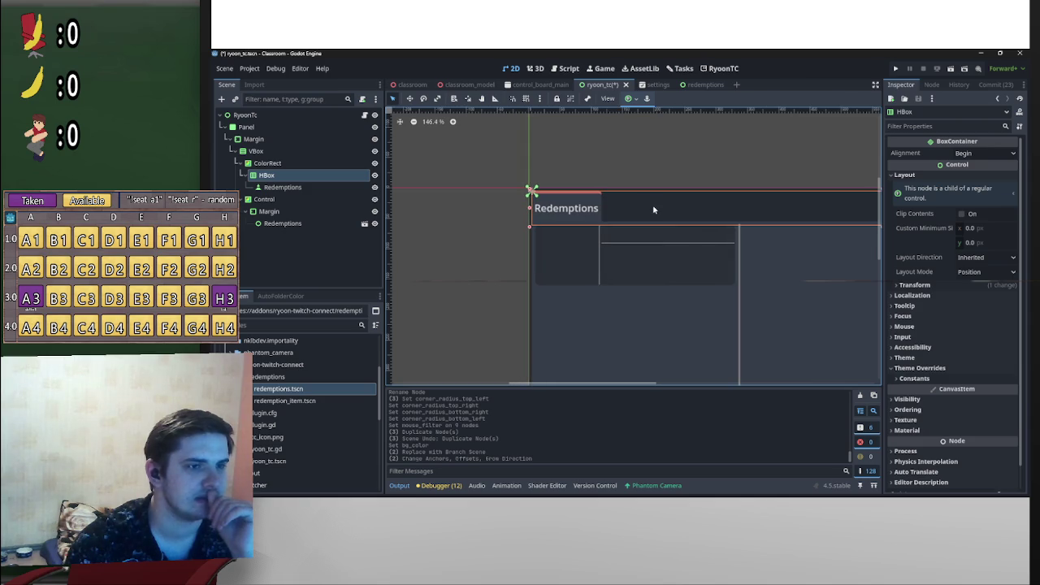
pyautogui.hscroll(5, 824, 207)
pyautogui.hscroll(5, 479, 183)
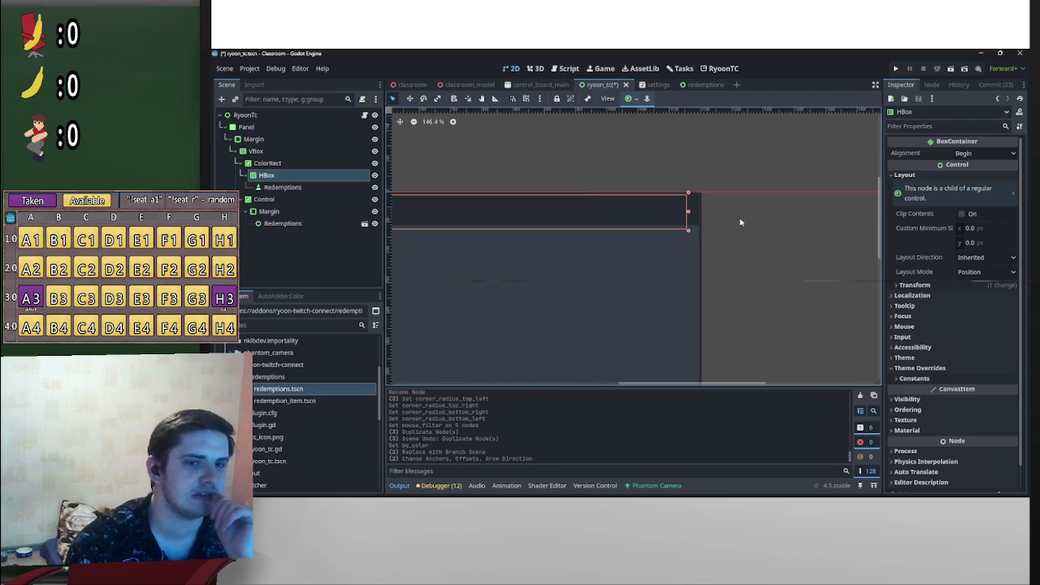
# Step: Review the Redemptions button, ColorRect, VBox and Margin nodes in turn
pyautogui.click(258, 187)
pyautogui.hscroll(-3, 493, 218)
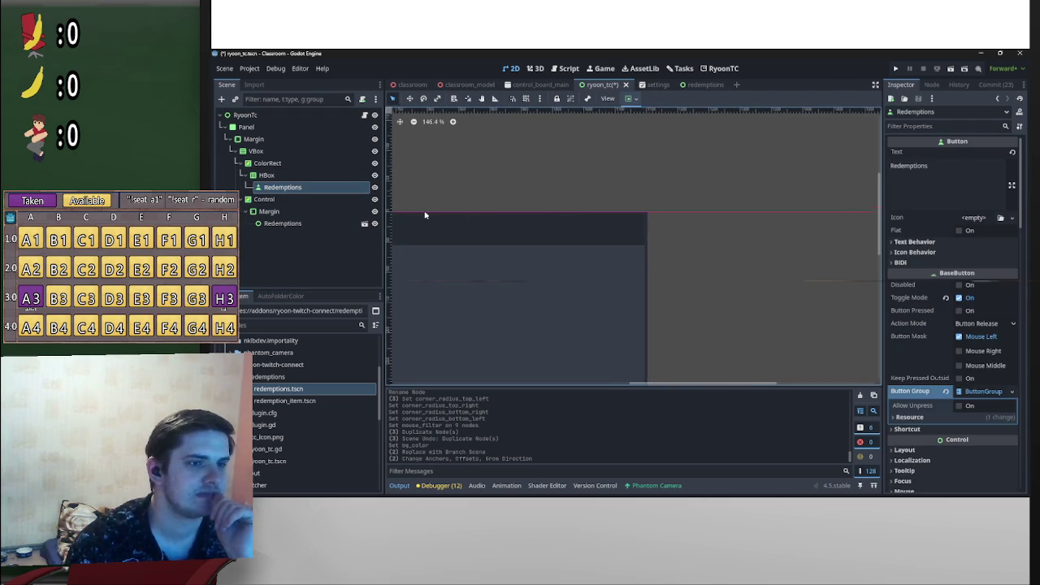
pyautogui.hscroll(-3, 687, 195)
pyautogui.hscroll(5, 708, 195)
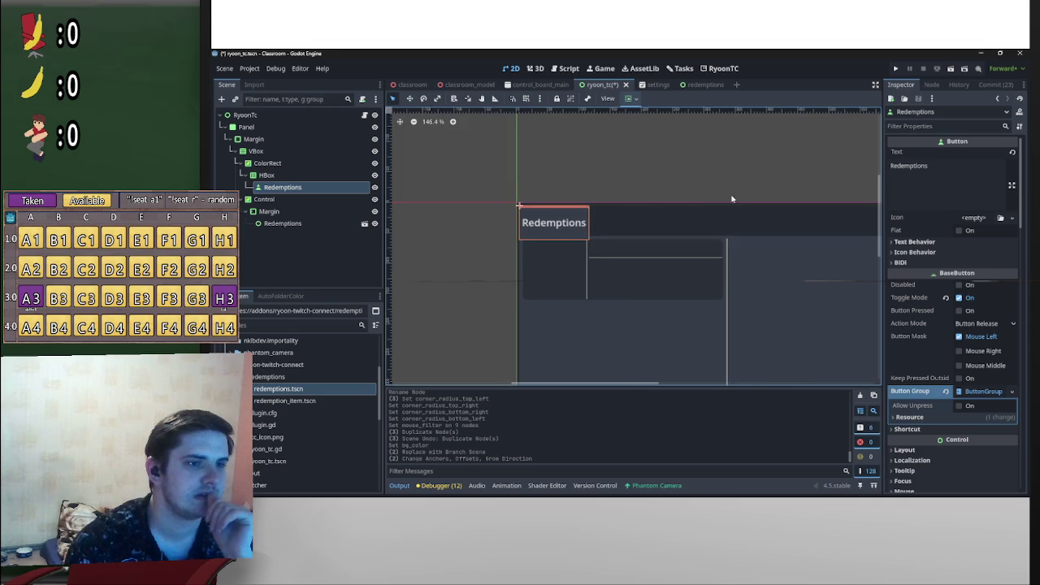
pyautogui.hscroll(3, 705, 200)
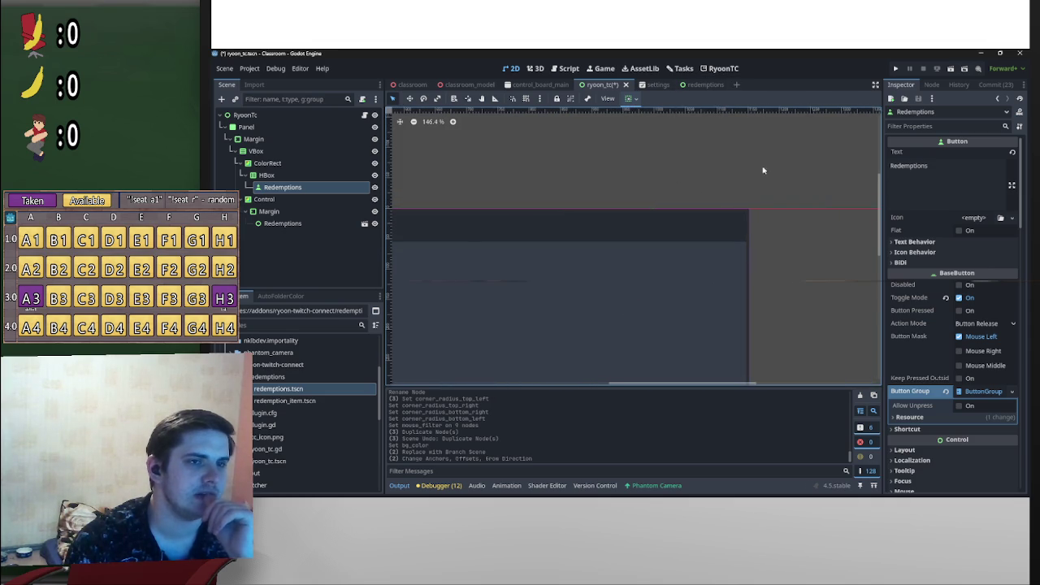
pyautogui.hscroll(2, 710, 216)
pyautogui.click(707, 234)
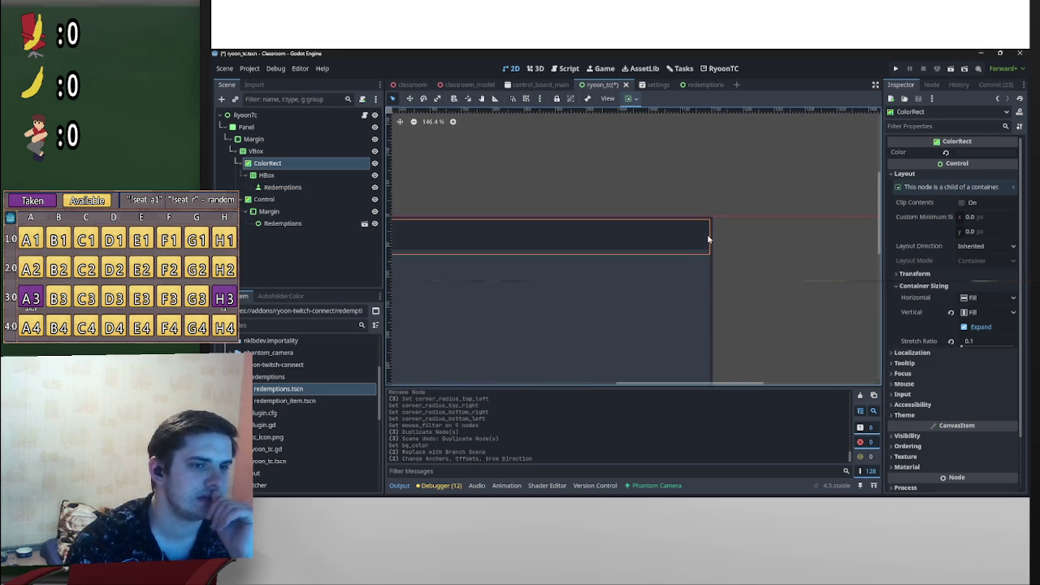
pyautogui.click(324, 152)
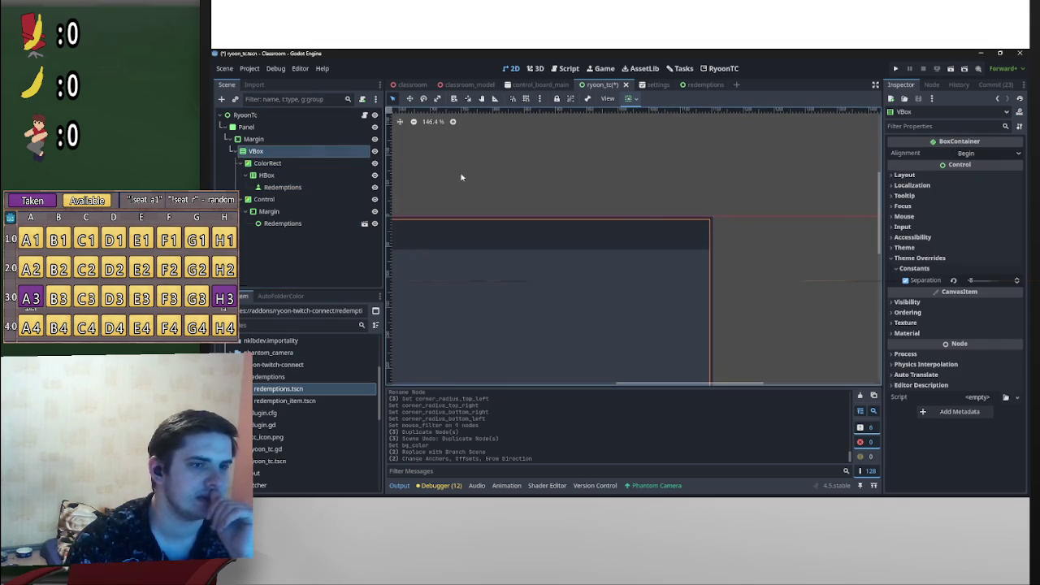
pyautogui.click(290, 139)
pyautogui.click(301, 163)
# Step: Give the header HBox the Full Rect anchor preset so it fills the header strip
pyautogui.click(291, 175)
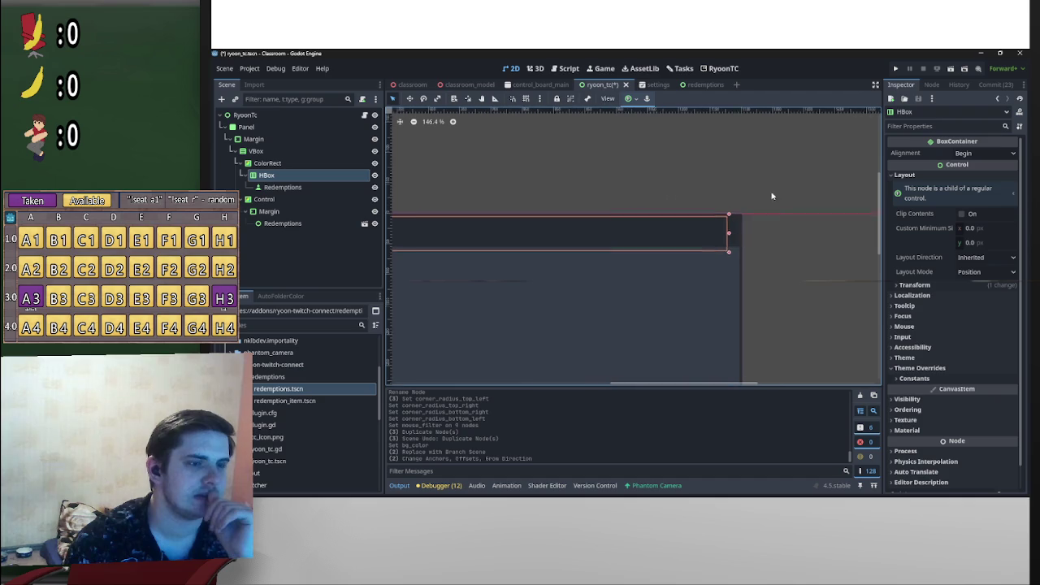
pyautogui.click(628, 101)
pyautogui.click(680, 174)
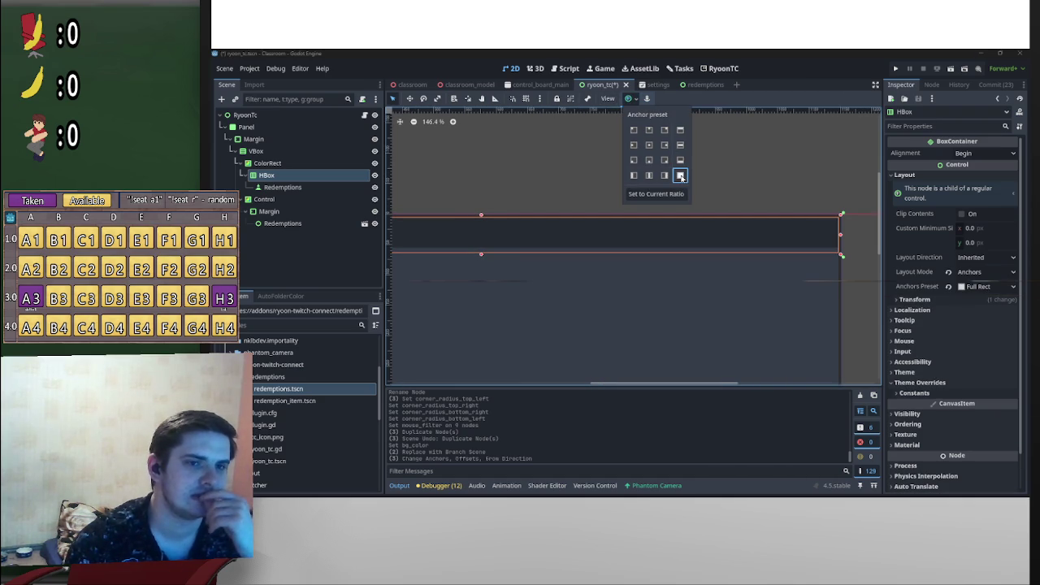
# Step: Close the anchor presets and look over the resulting header layout in the viewport
pyautogui.click(511, 167)
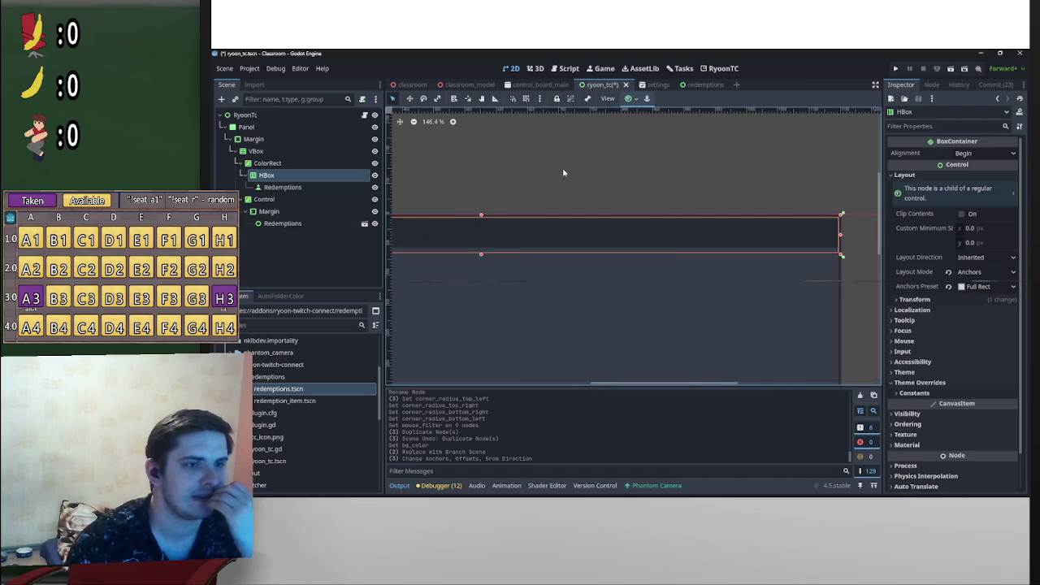
pyautogui.hscroll(-3, 614, 177)
pyautogui.click(658, 174)
pyautogui.scroll(-2, 641, 174)
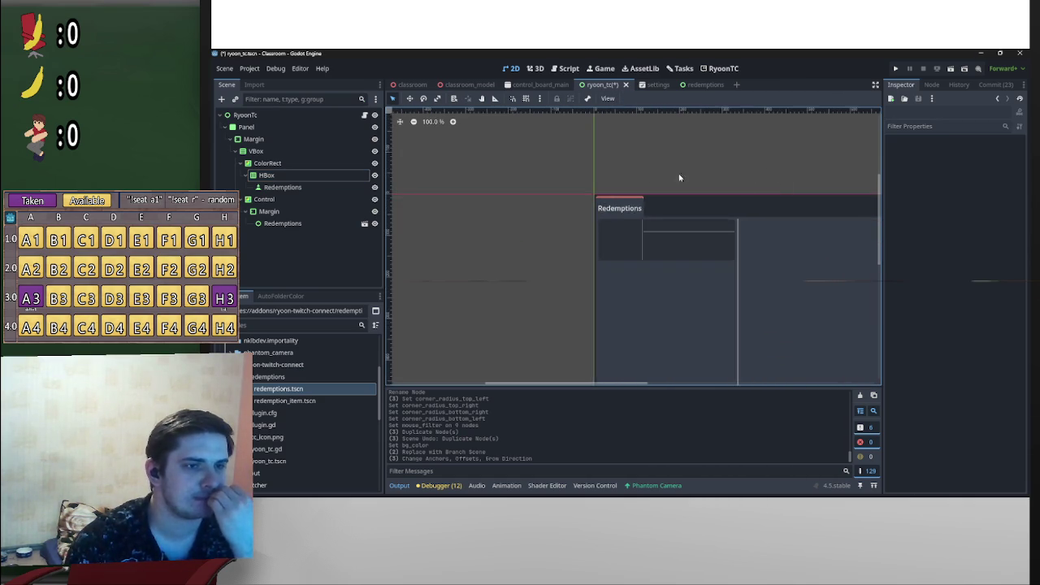
pyautogui.hscroll(3, 650, 178)
pyautogui.hscroll(-2, 665, 215)
pyautogui.scroll(3, 528, 201)
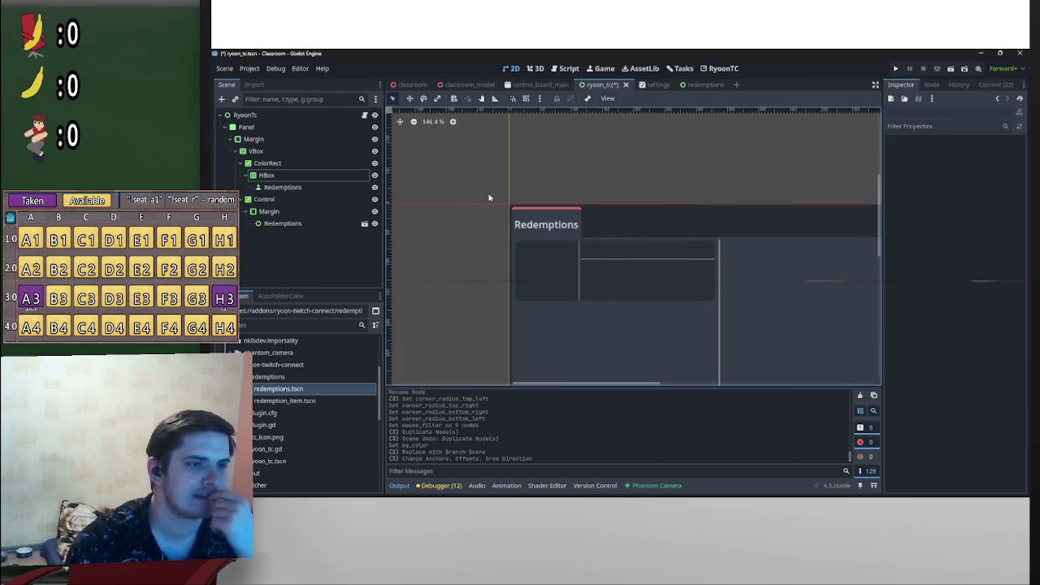
pyautogui.scroll(-3, 493, 225)
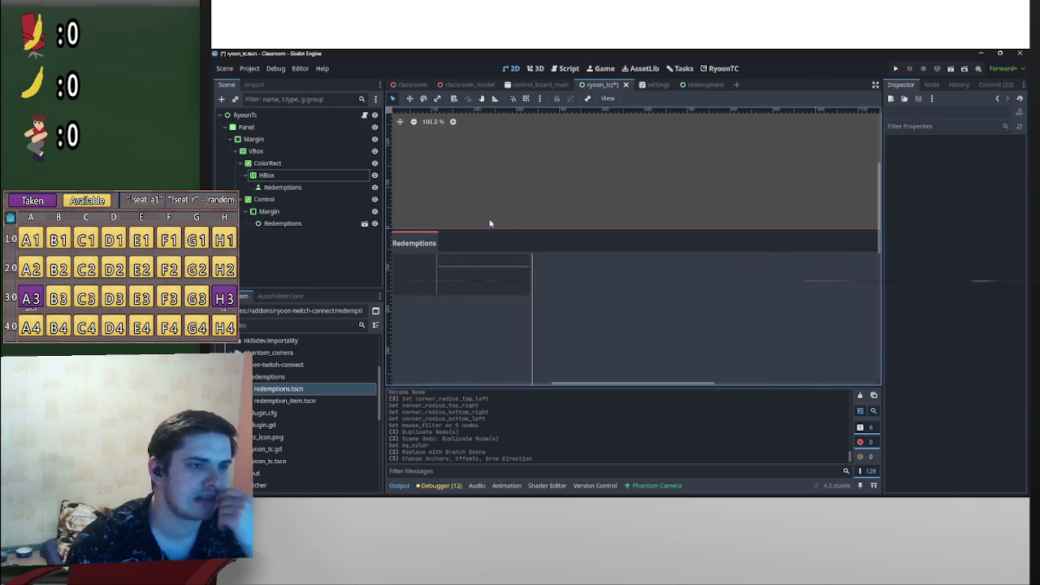
# Step: Select the Redemptions button, then the VBox column to show its Separation constant
pyautogui.click(308, 187)
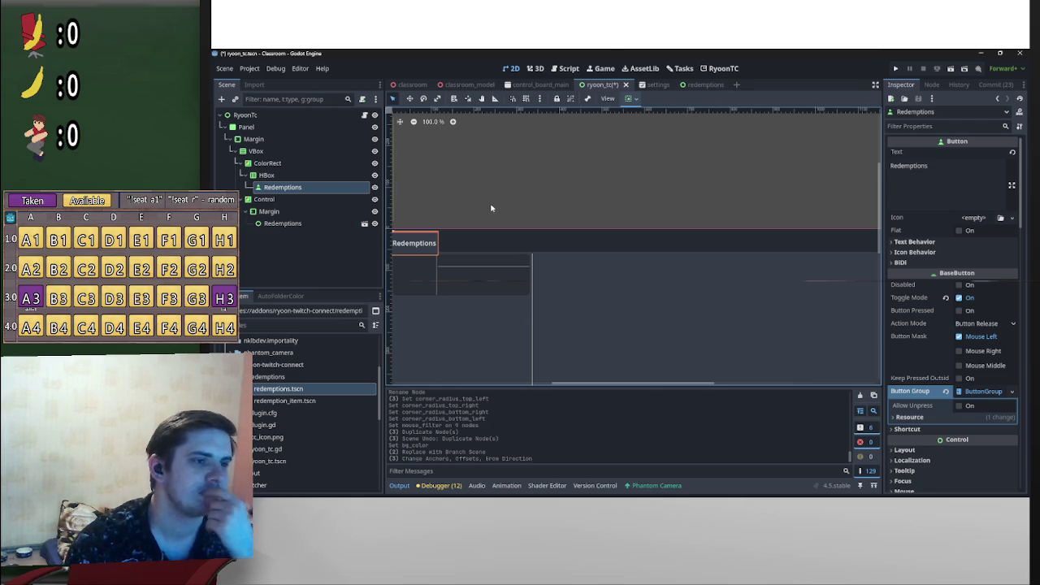
pyautogui.hscroll(-5, 448, 208)
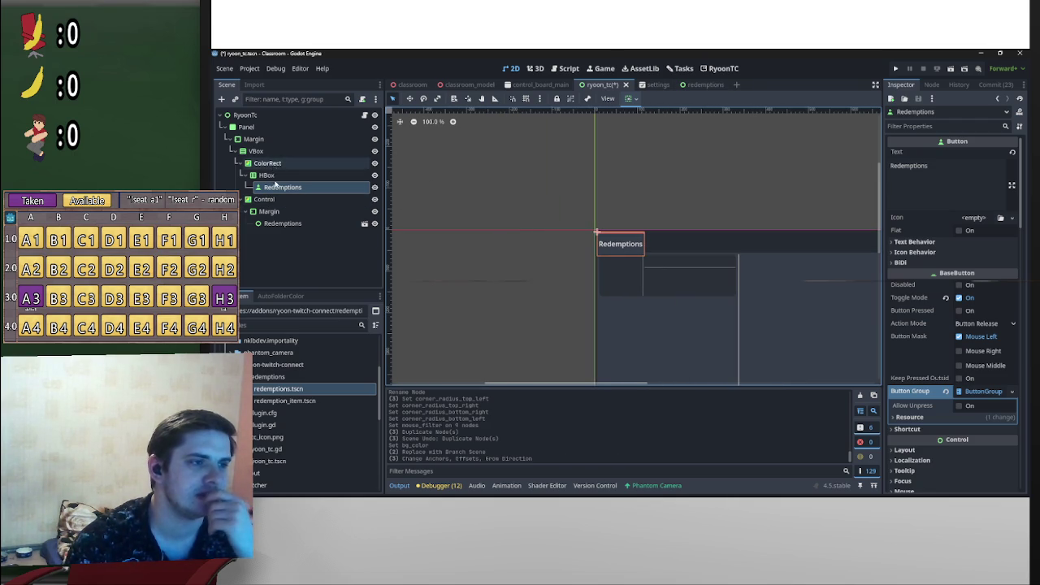
pyautogui.click(256, 151)
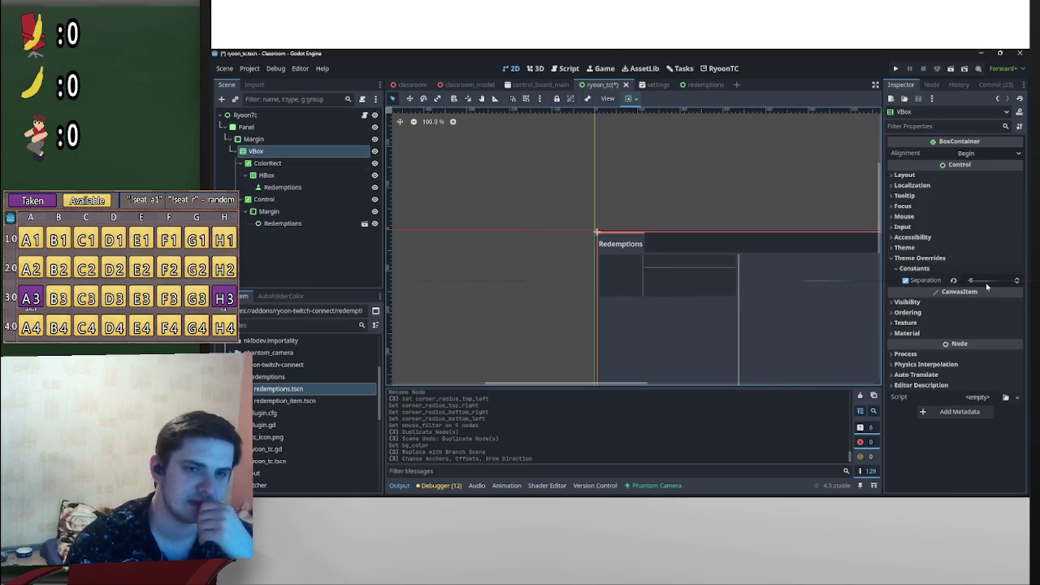
# Step: Set the VBox Separation to 0 and save the scene
pyautogui.click(985, 281)
pyautogui.write('0')
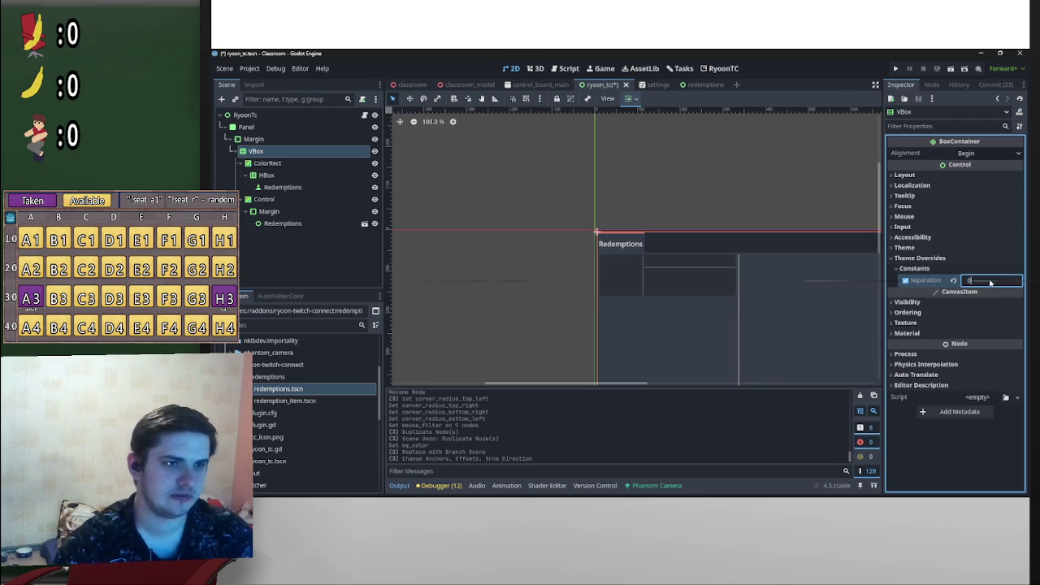
pyautogui.press('Return')
pyautogui.hotkey('ctrl', 's')
# Step: Inspect the header HBox, the Redemptions button and the ColorRect's container sizing options
pyautogui.scroll(5, 645, 264)
pyautogui.scroll(3, 667, 275)
pyautogui.scroll(-3, 690, 255)
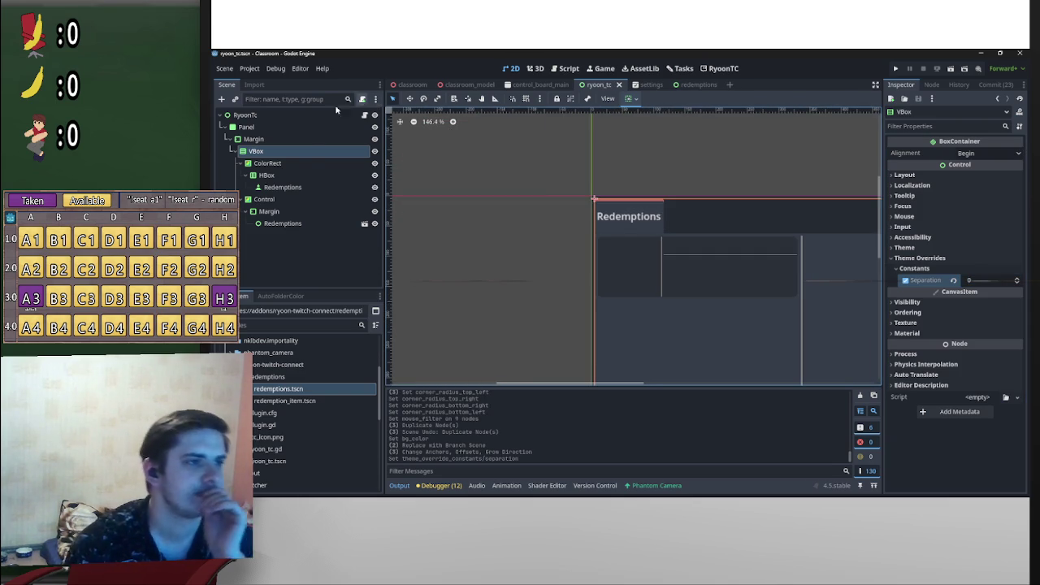
pyautogui.click(284, 166)
pyautogui.click(299, 175)
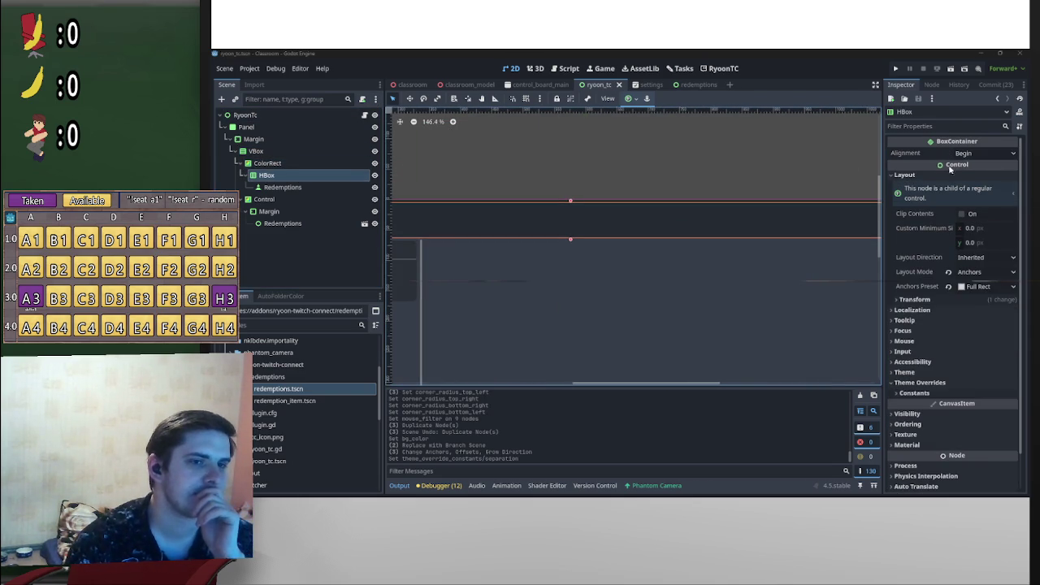
pyautogui.click(299, 187)
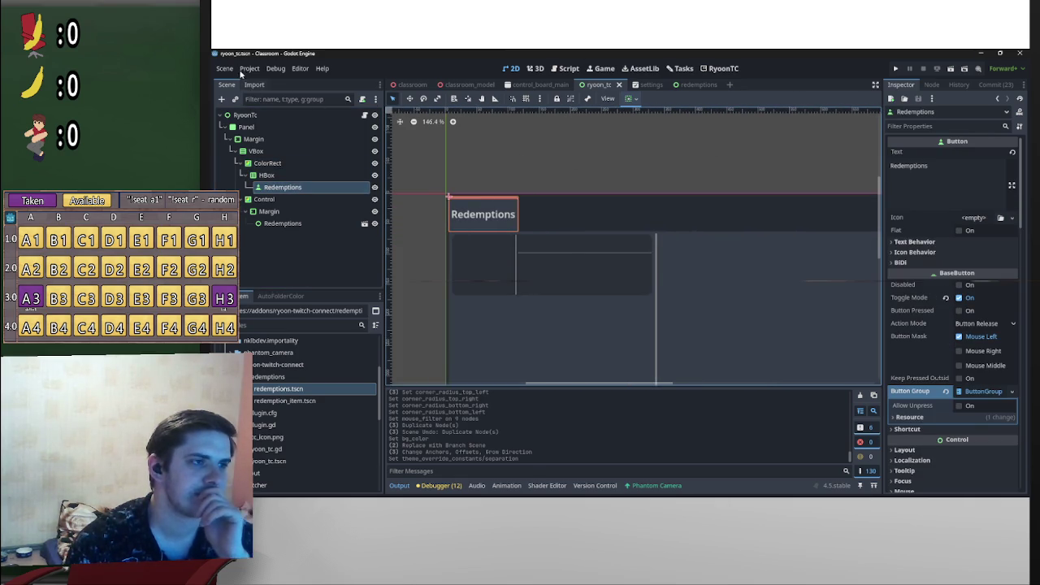
pyautogui.click(268, 162)
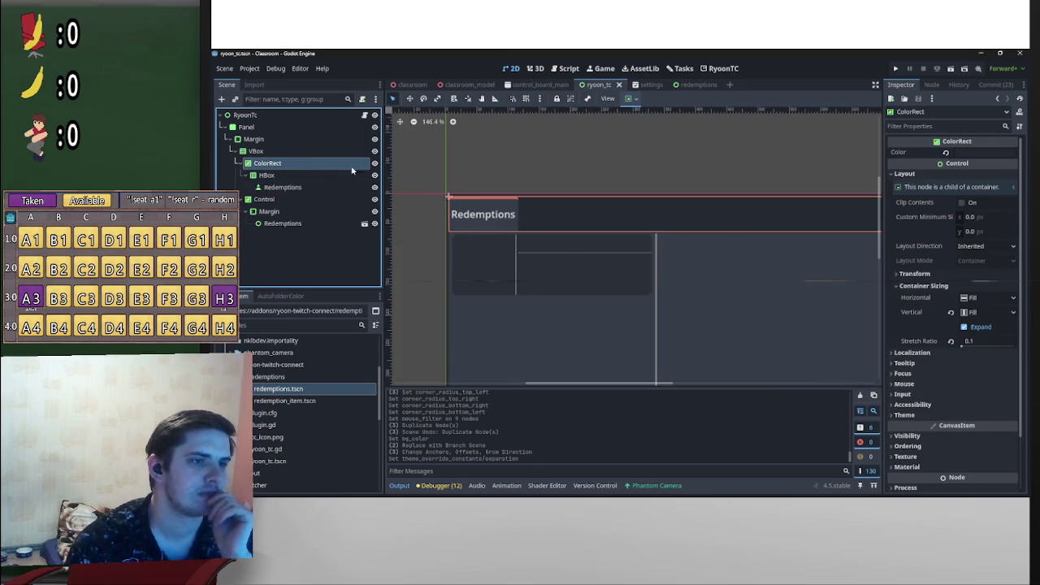
pyautogui.click(631, 100)
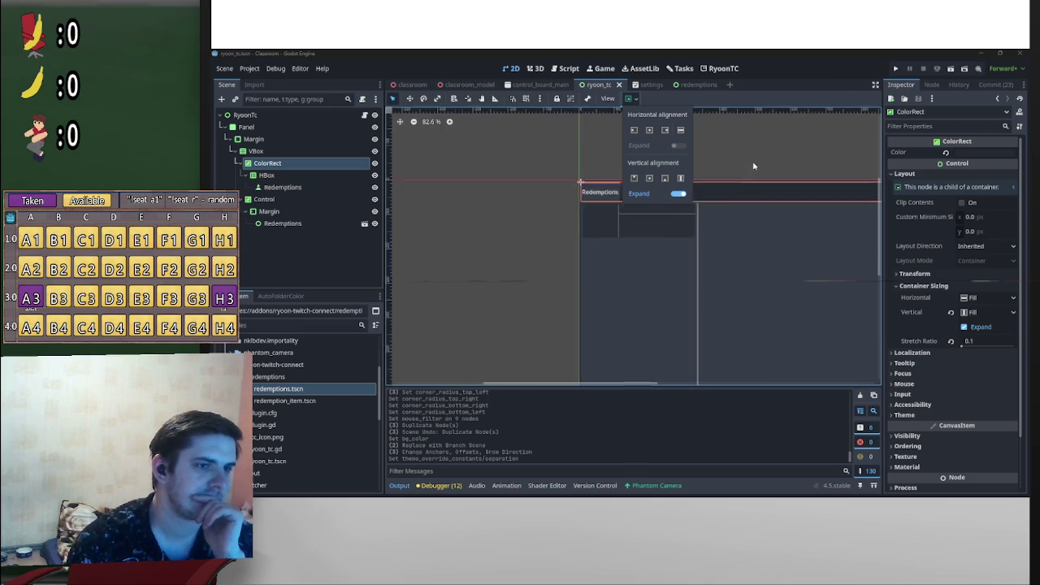
# Step: Toggle the RyoonTC plugin off and on in Project Settings, then bring up the settings scene
pyautogui.scroll(-4, 585, 186)
pyautogui.hscroll(-2, 587, 164)
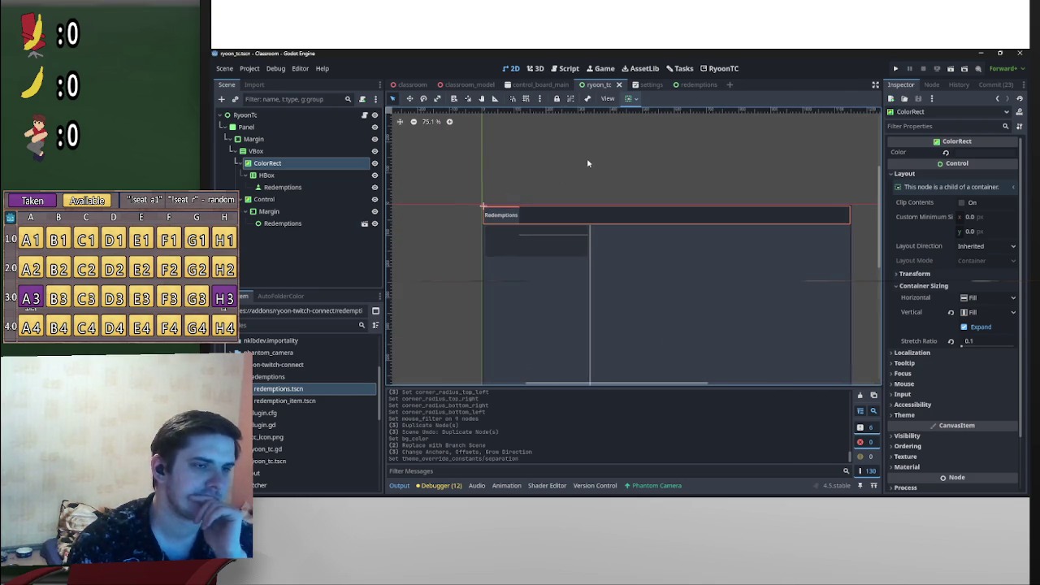
pyautogui.click(225, 68)
pyautogui.click(247, 70)
pyautogui.click(247, 71)
pyautogui.click(261, 82)
pyautogui.click(358, 305)
pyautogui.click(357, 305)
pyautogui.click(604, 443)
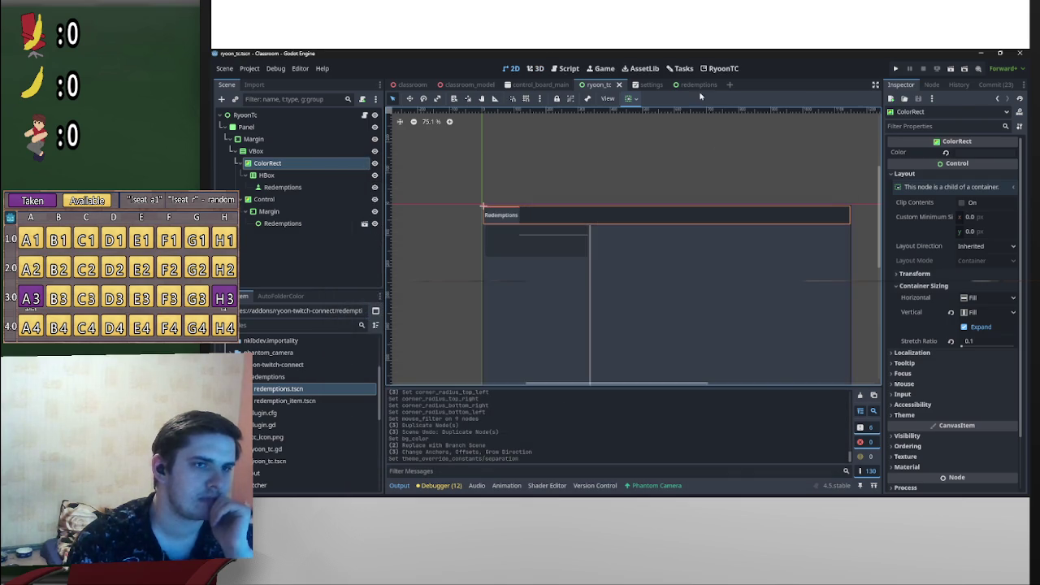
pyautogui.click(697, 83)
pyautogui.click(640, 85)
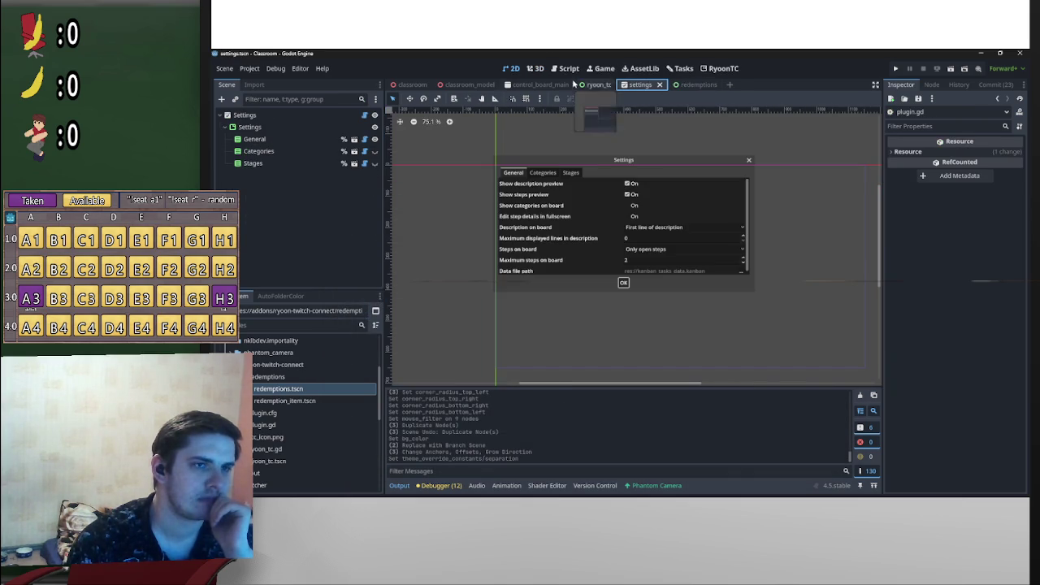
# Step: Switch to the ryoon_tc scene and return to the 2D workspace
pyautogui.click(598, 84)
pyautogui.click(723, 68)
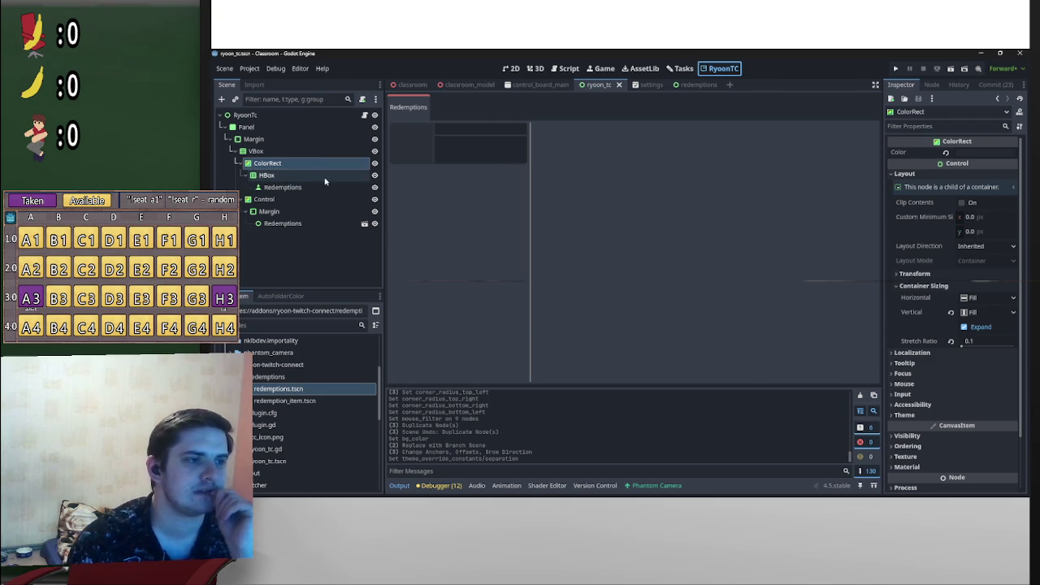
pyautogui.click(510, 68)
# Step: Pan the canvas and select Control, Margin and Redemptions, ending on the HBox node
pyautogui.moveTo(571, 193)
pyautogui.mouseDown()
pyautogui.moveTo(777, 197)
pyautogui.moveTo(641, 171)
pyautogui.moveTo(741, 177)
pyautogui.moveTo(710, 176)
pyautogui.mouseUp()
pyautogui.click(297, 203)
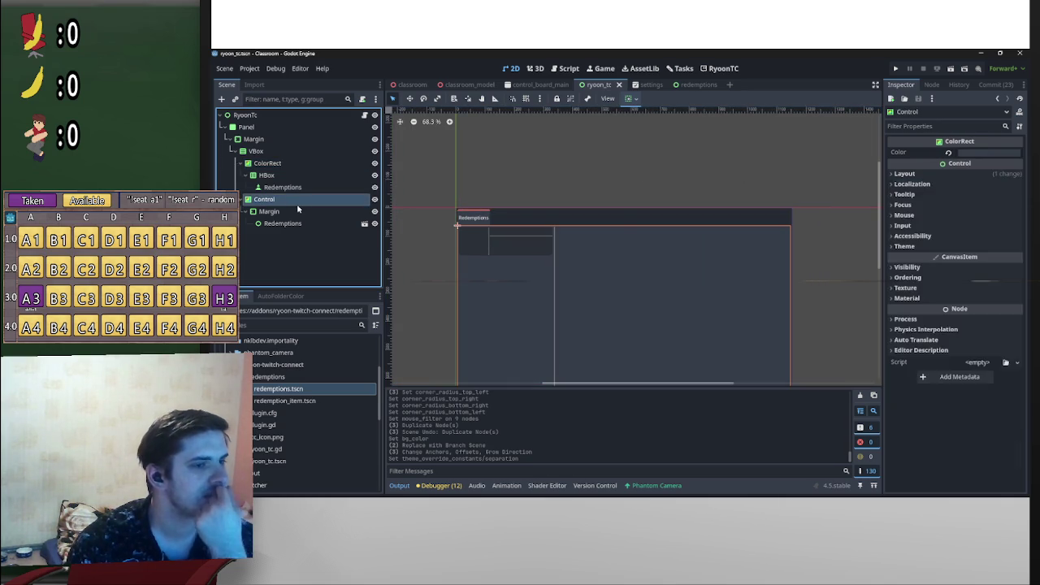
pyautogui.click(297, 211)
pyautogui.click(302, 223)
pyautogui.click(280, 199)
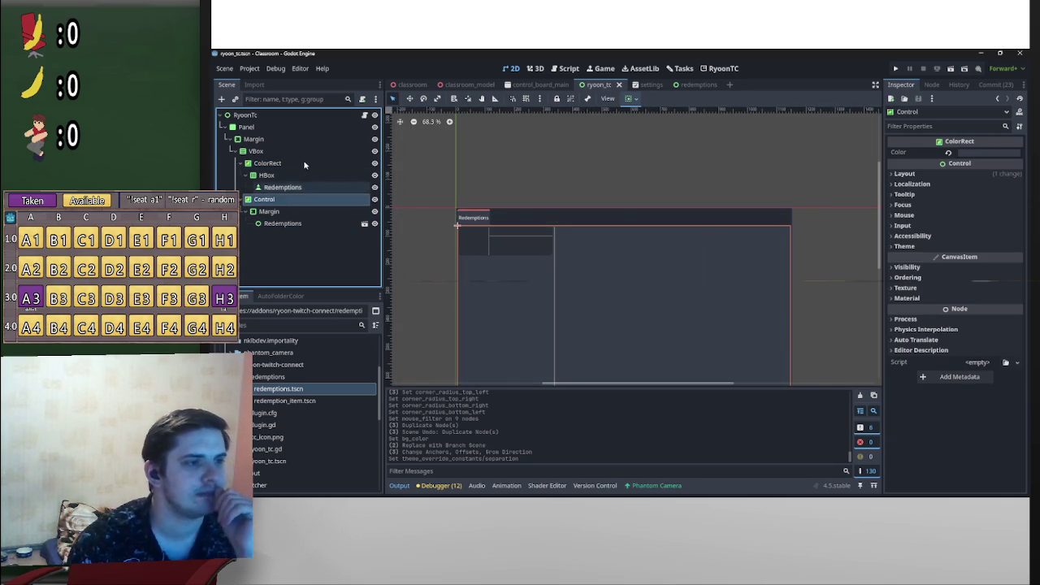
pyautogui.hscroll(2, 699, 199)
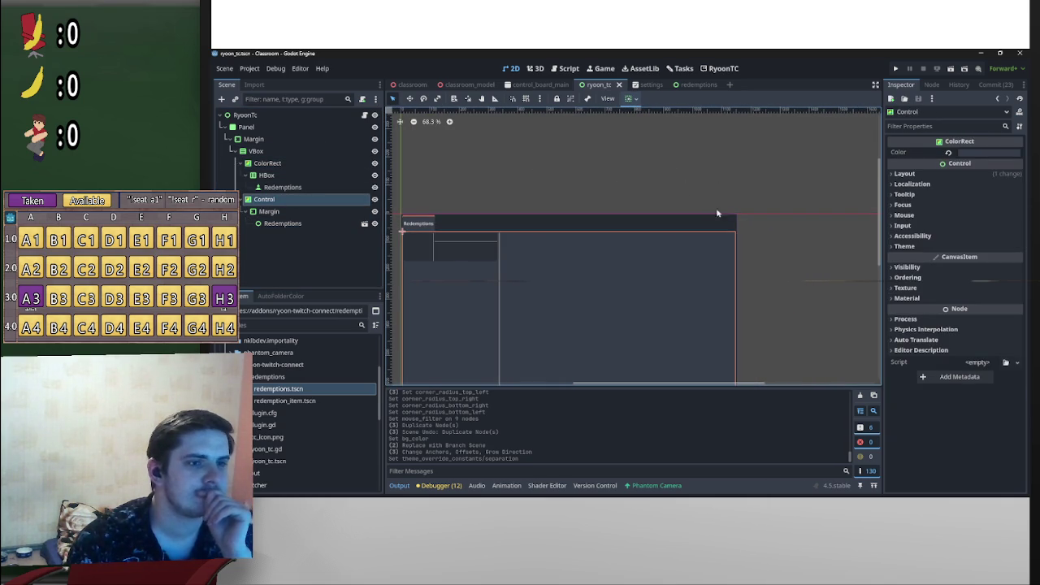
pyautogui.click(284, 179)
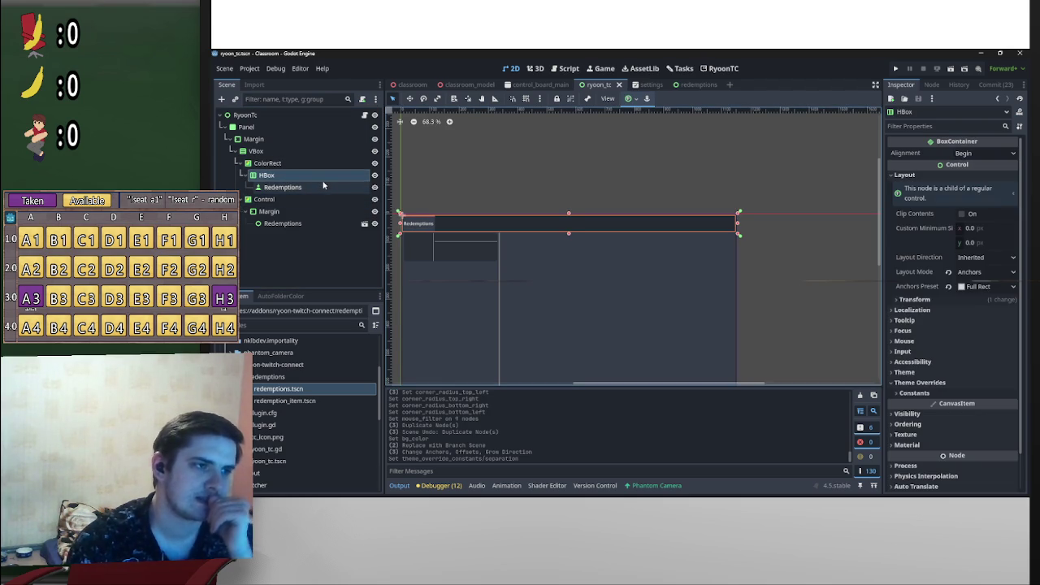
# Step: Check the HBox and Redemptions button context menus, then open VBox's node menu
pyautogui.rightClick(322, 181)
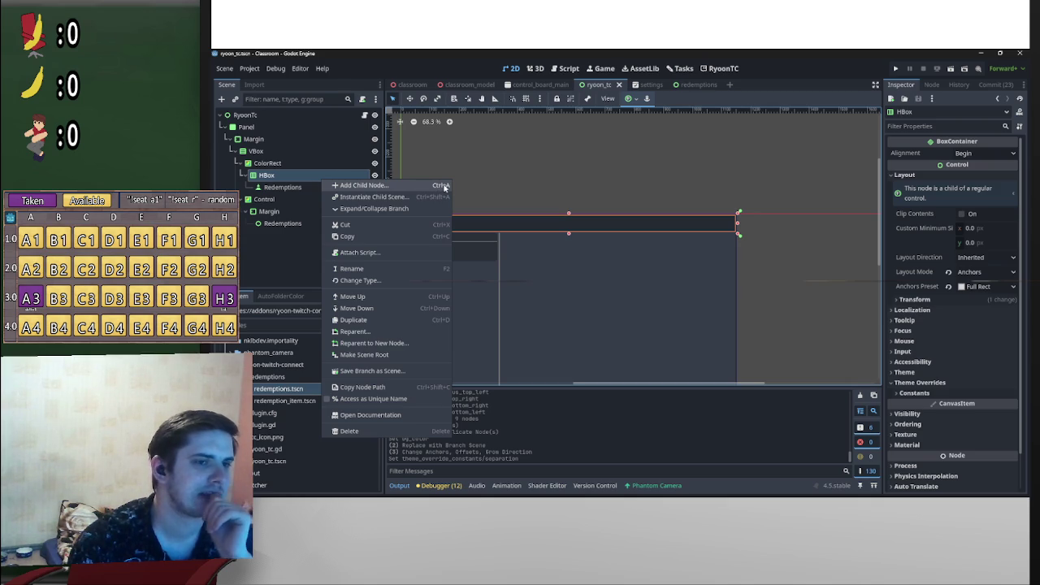
pyautogui.click(485, 157)
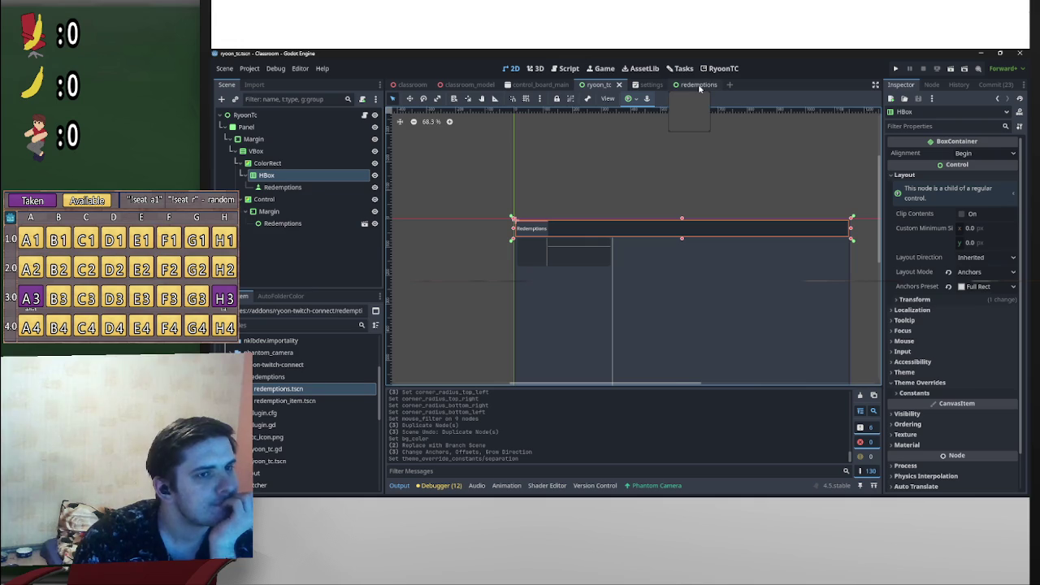
pyautogui.moveTo(723, 175); pyautogui.dragTo(696, 199)
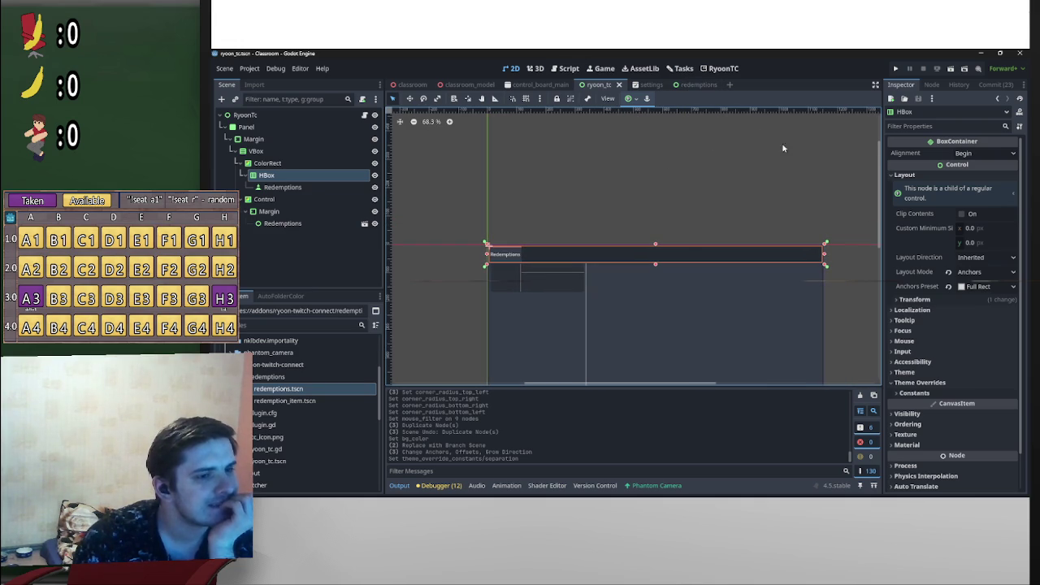
pyautogui.rightClick(316, 192)
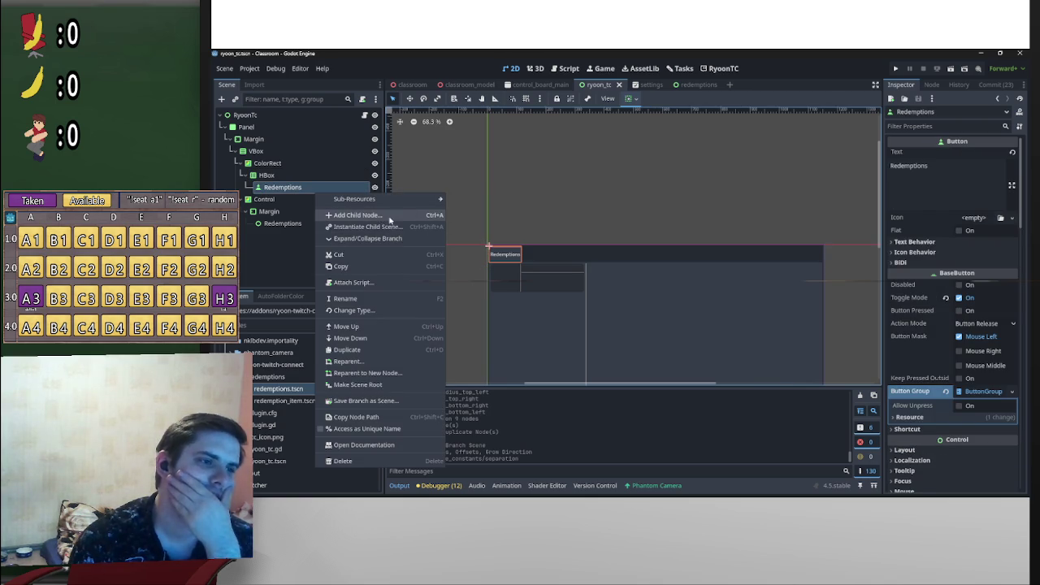
pyautogui.click(312, 175)
pyautogui.click(312, 176)
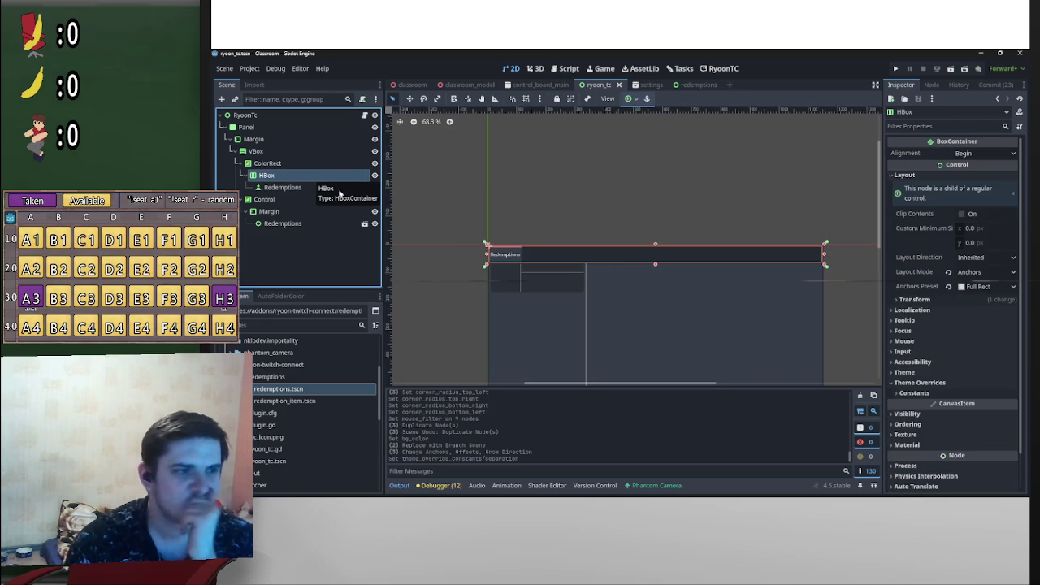
pyautogui.rightClick(315, 176)
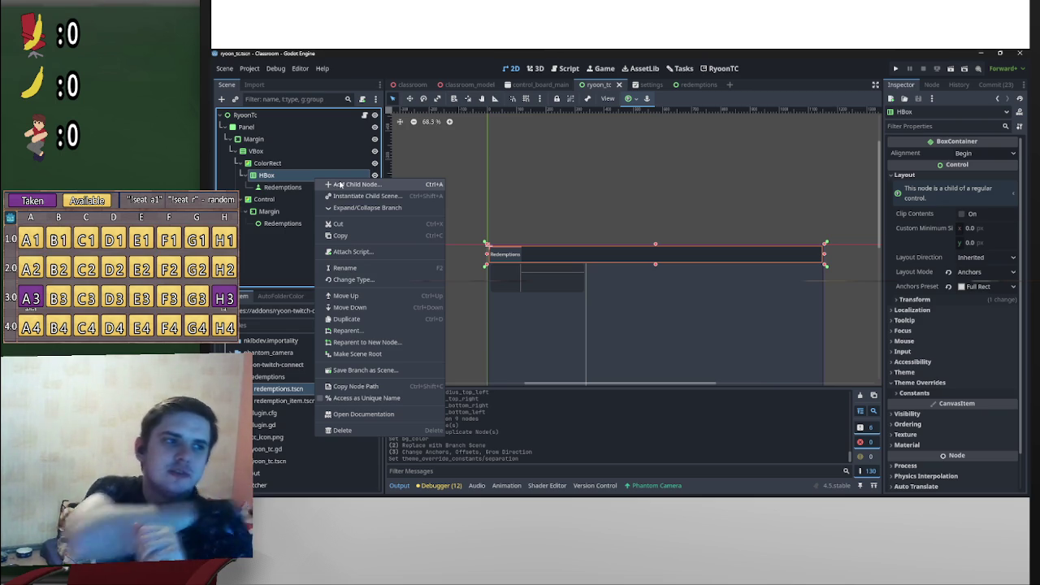
pyautogui.rightClick(274, 152)
pyautogui.rightClick(276, 153)
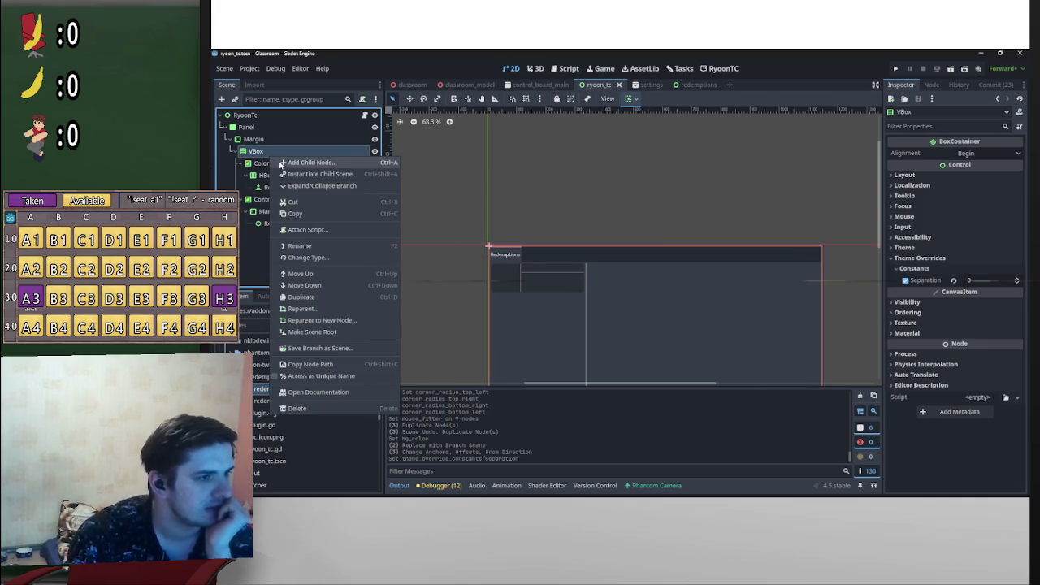
# Step: Add an HBoxContainer under VBox, move ColorRect into it and rename it 'HBox'
pyautogui.click(280, 162)
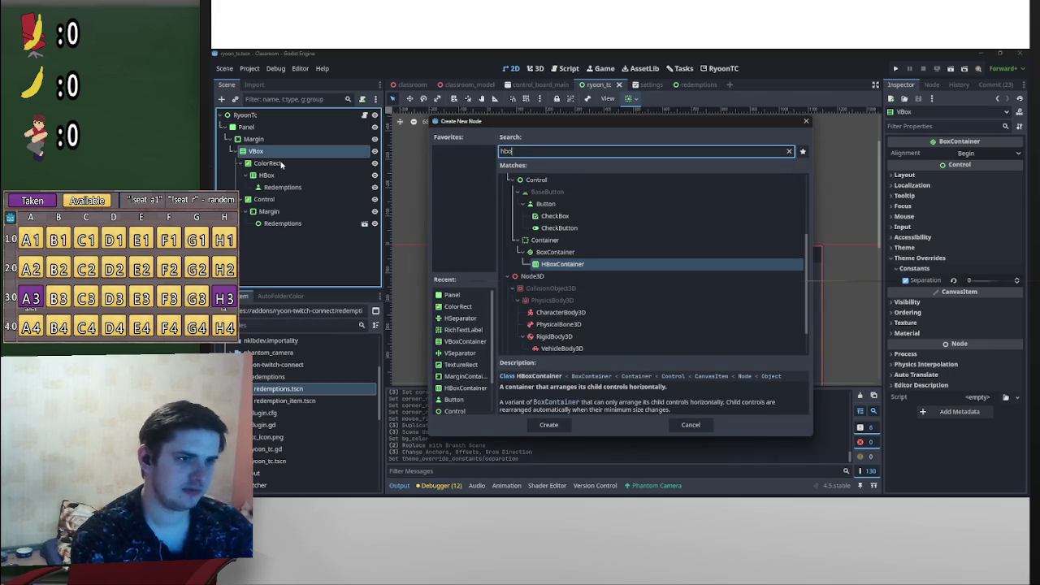
pyautogui.press('Return')
pyautogui.moveTo(279, 236)
pyautogui.mouseDown()
pyautogui.moveTo(276, 159)
pyautogui.moveTo(297, 171)
pyautogui.moveTo(290, 166)
pyautogui.mouseUp()
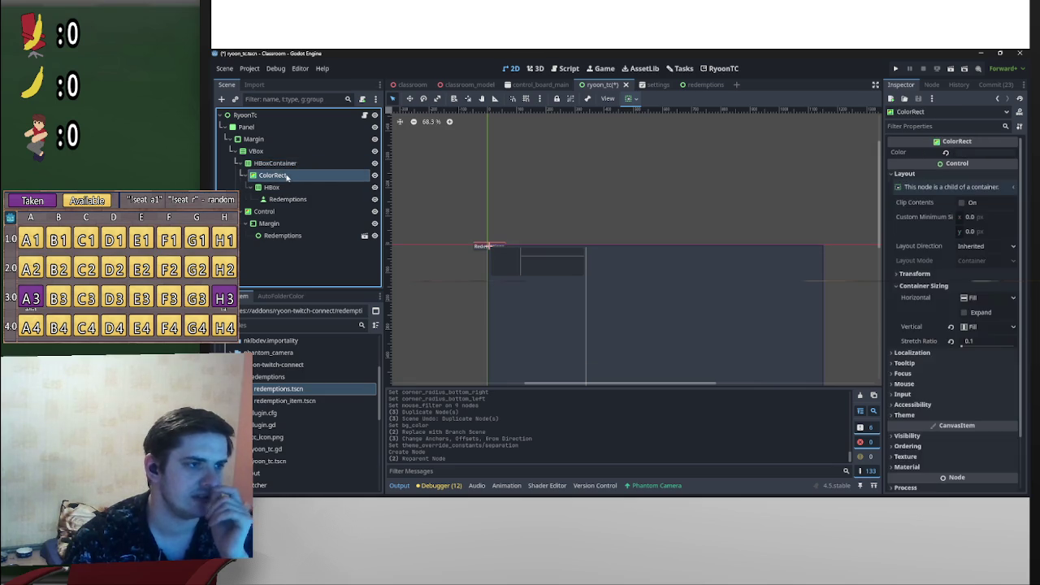
pyautogui.click(273, 163)
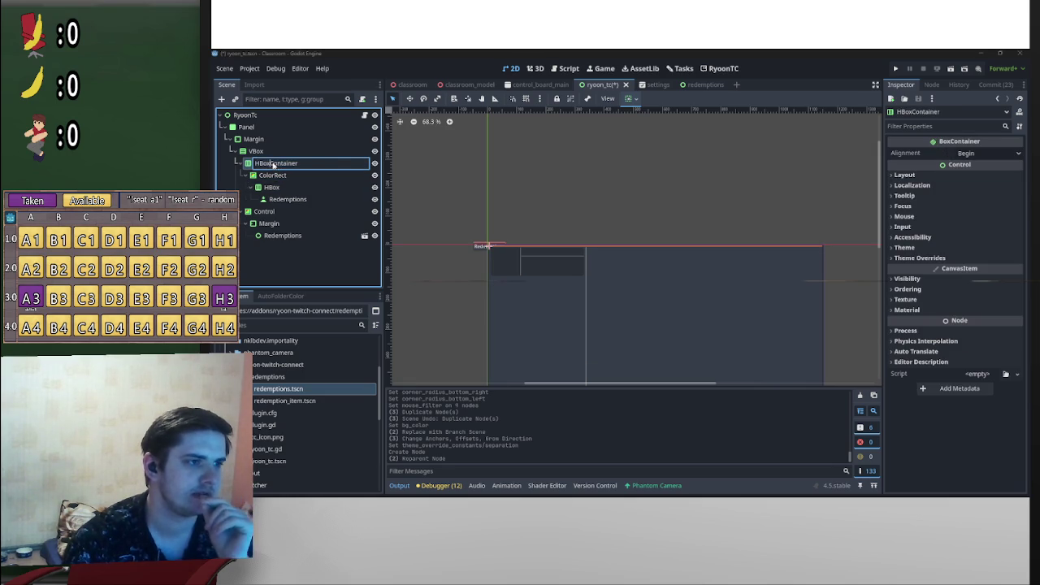
pyautogui.write('HBox')
pyautogui.press('Return')
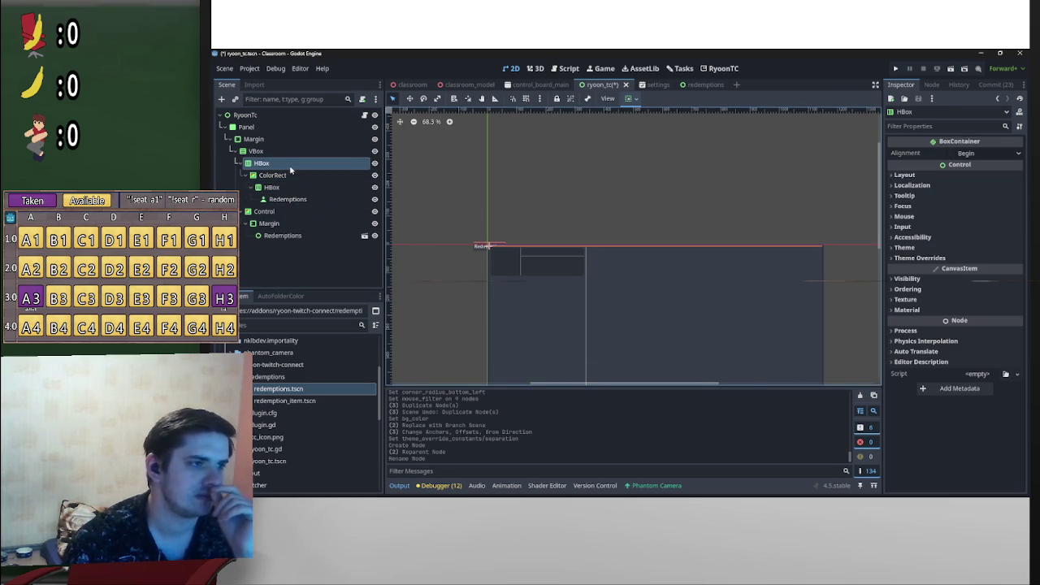
pyautogui.click(629, 99)
# Step: Set the outer HBox to expand vertically and fill in both directions
pyautogui.click(629, 101)
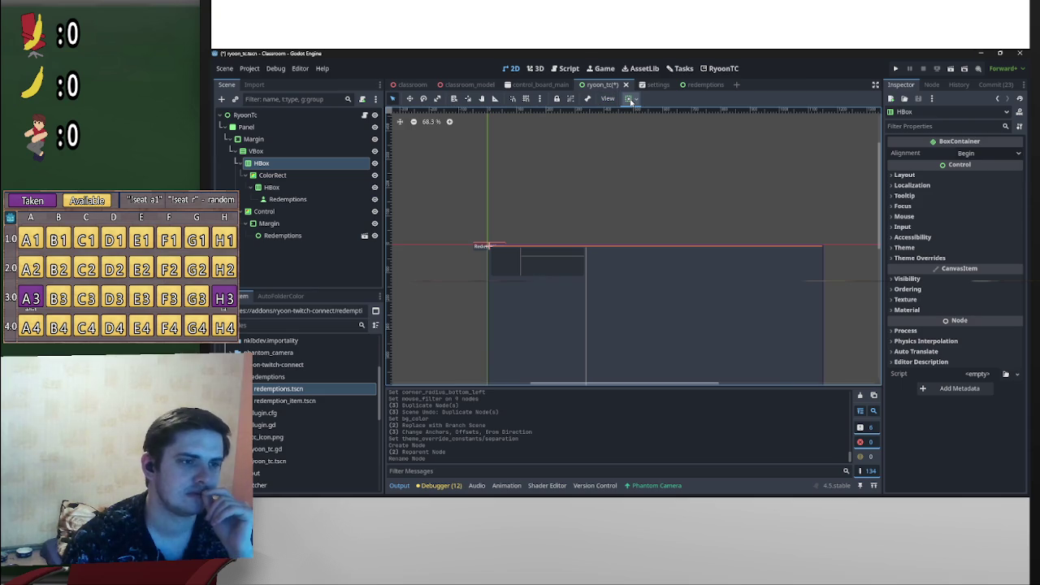
pyautogui.click(634, 100)
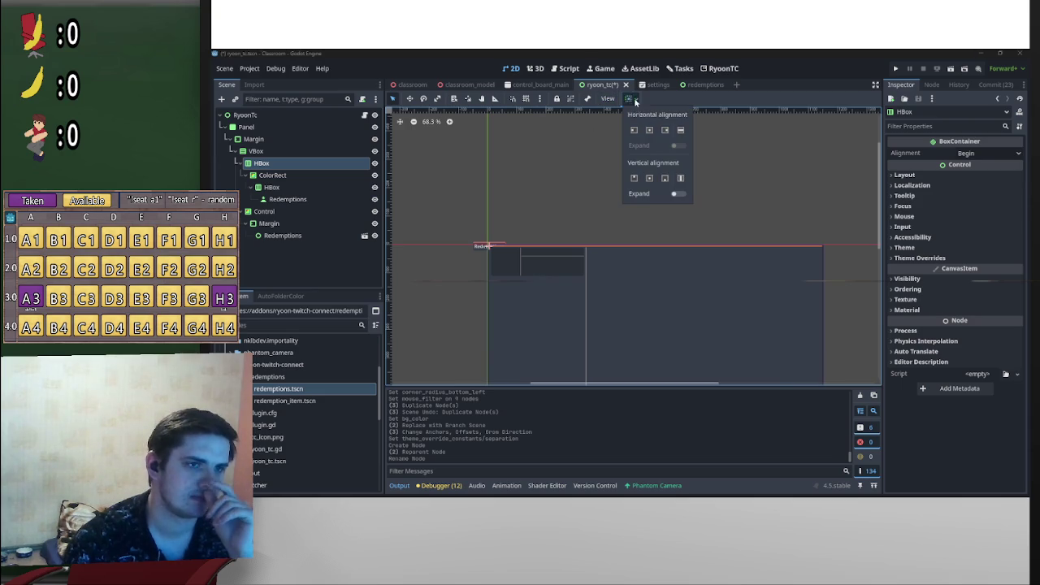
pyautogui.click(676, 193)
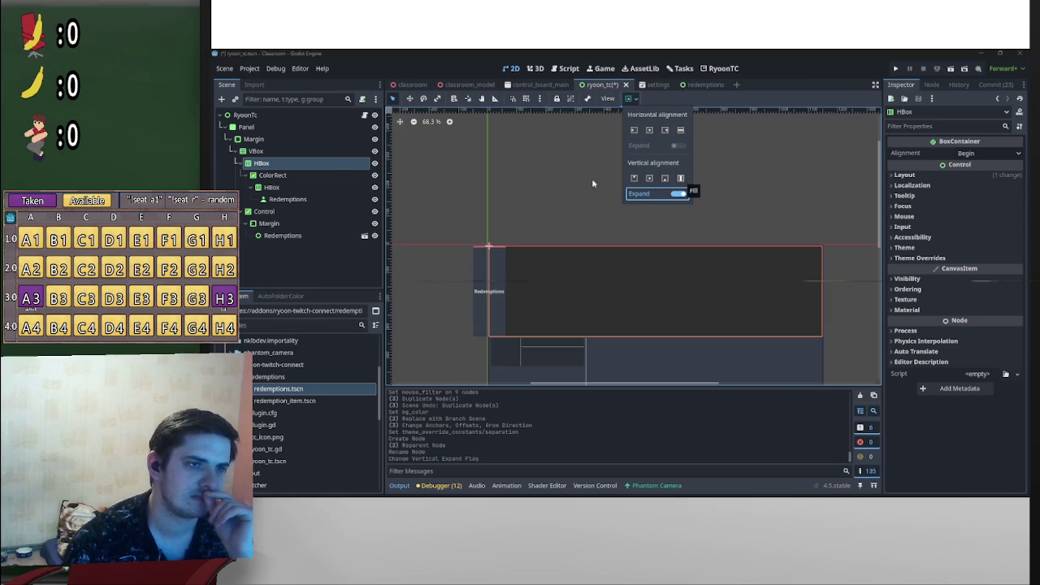
pyautogui.click(649, 178)
pyautogui.click(649, 130)
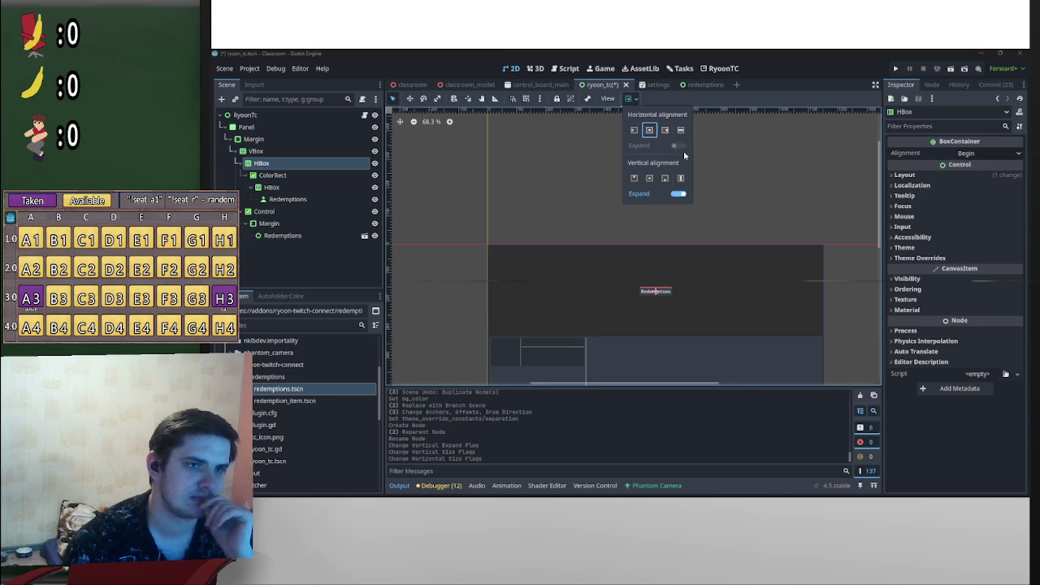
pyautogui.click(680, 131)
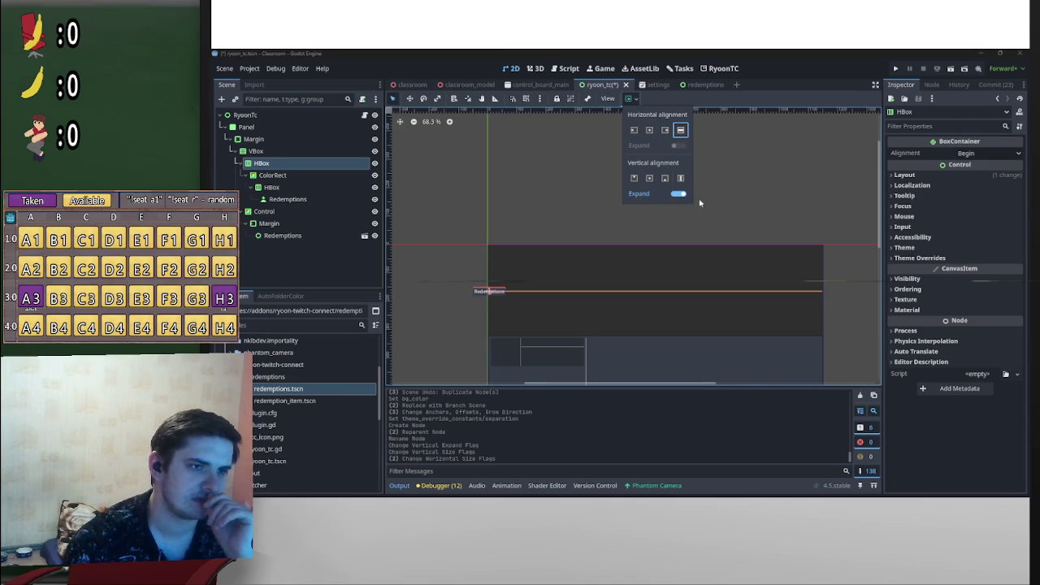
pyautogui.click(681, 180)
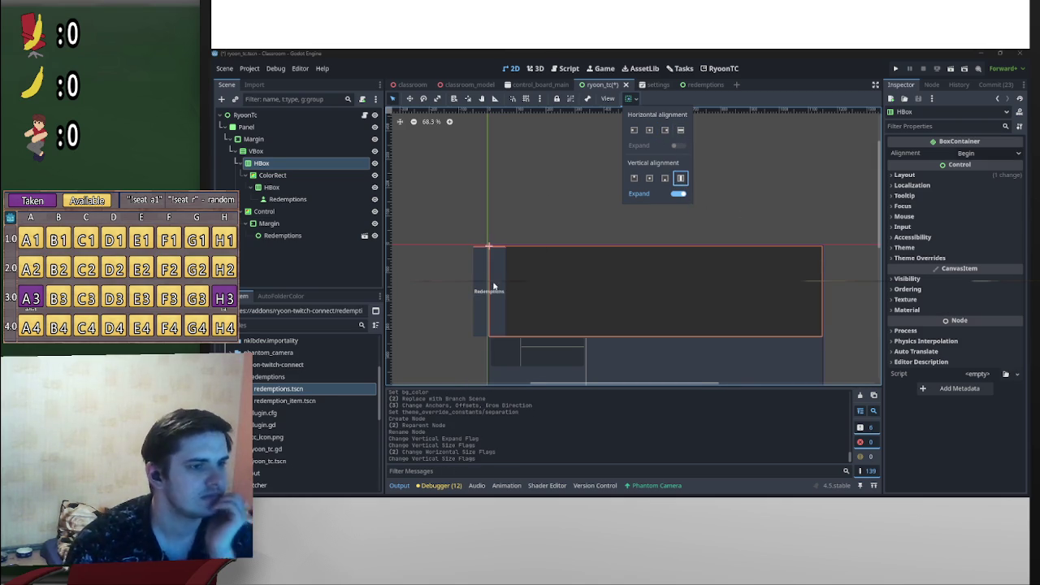
# Step: Give the ColorRect Shrink Begin sizing horizontally and vertically
pyautogui.click(276, 176)
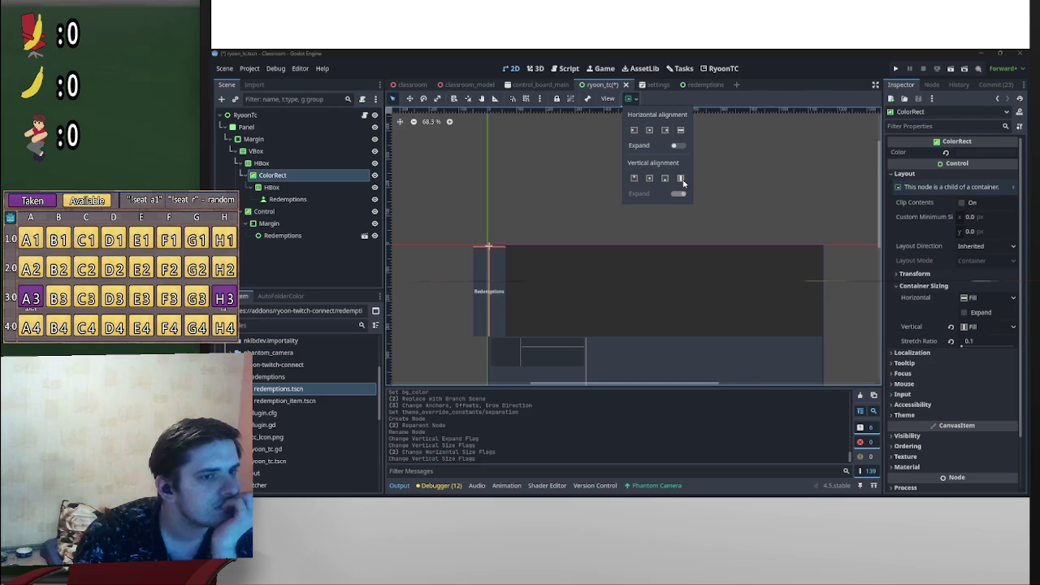
pyautogui.click(649, 178)
pyautogui.click(635, 131)
pyautogui.click(634, 178)
# Step: Apply the VCenter Wide anchor preset to the inner HBox, then reselect the outer HBox
pyautogui.click(311, 186)
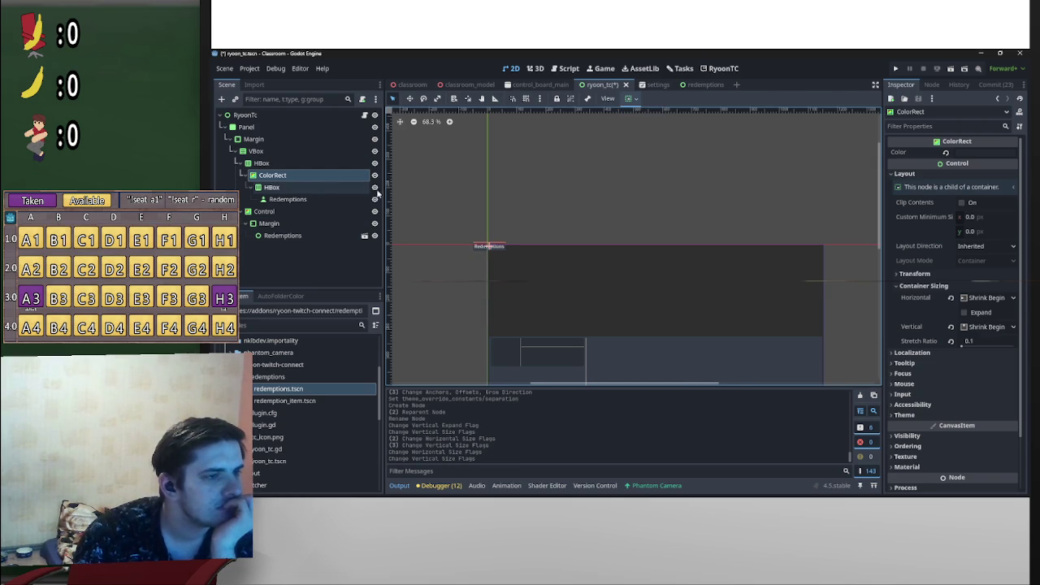
pyautogui.click(311, 186)
pyautogui.click(630, 98)
pyautogui.click(680, 176)
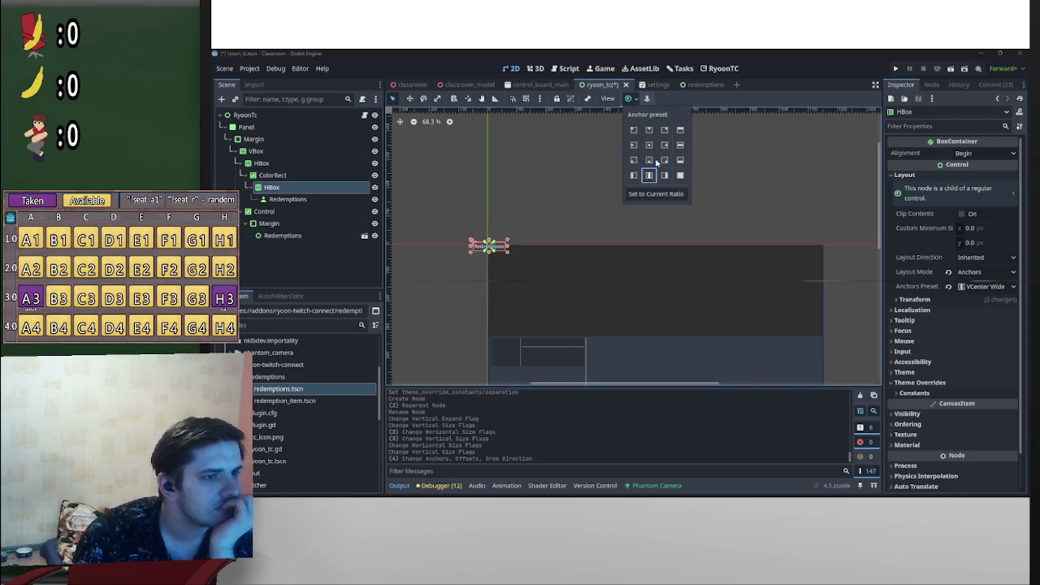
pyautogui.click(648, 160)
pyautogui.click(281, 179)
pyautogui.click(282, 163)
pyautogui.scroll(-3, 534, 246)
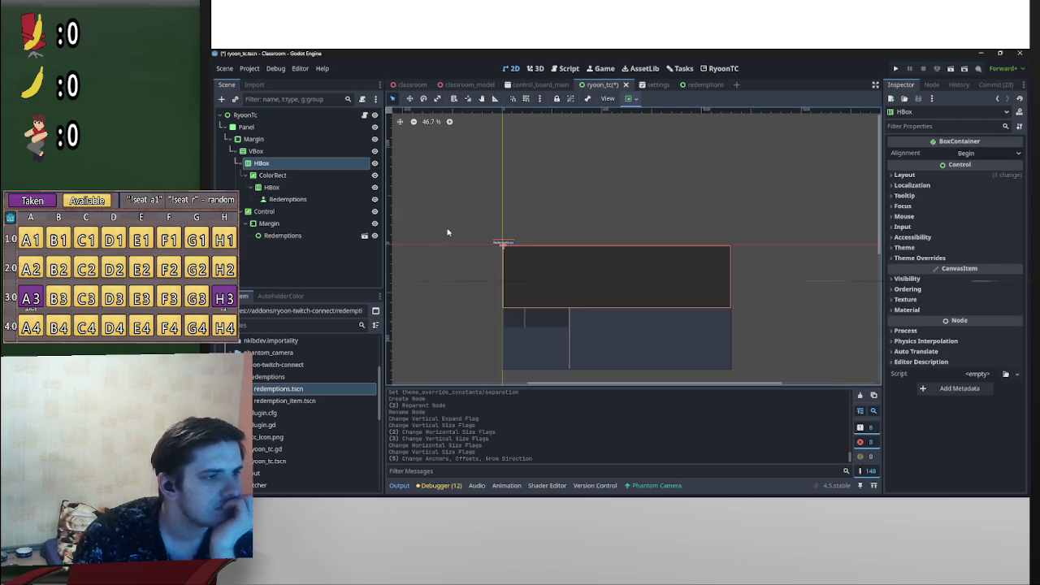
# Step: Set the outer header HBox's container sizing to centre vertically and horizontally
pyautogui.hscroll(-2, 556, 210)
pyautogui.scroll(-1, 556, 210)
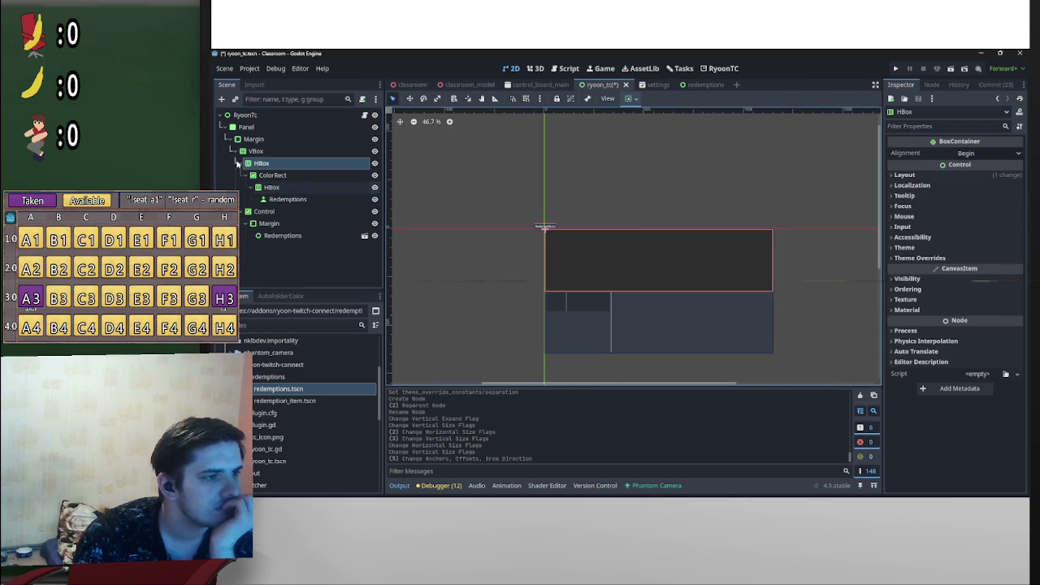
pyautogui.click(632, 99)
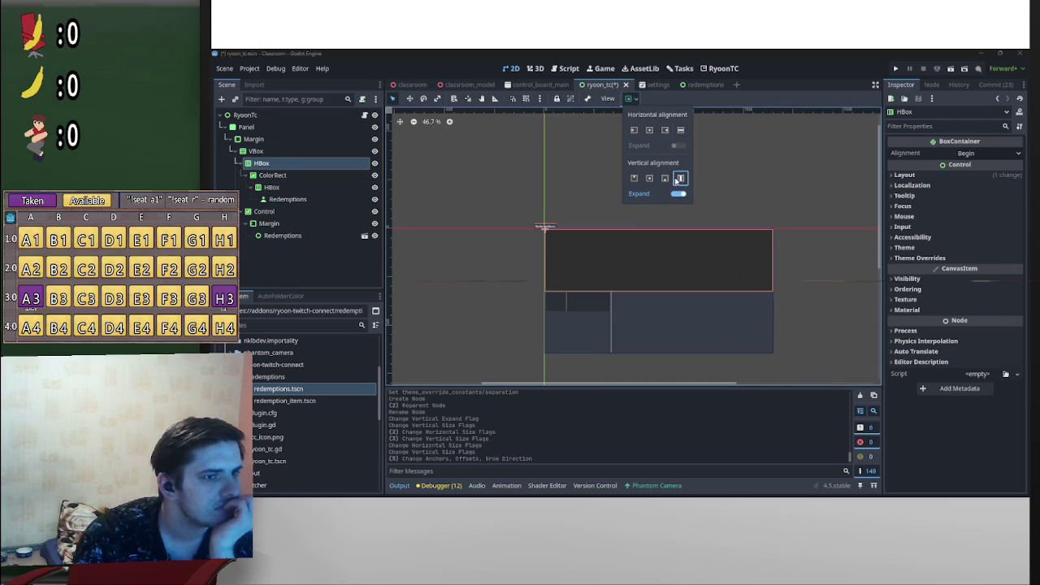
pyautogui.click(649, 178)
pyautogui.click(664, 130)
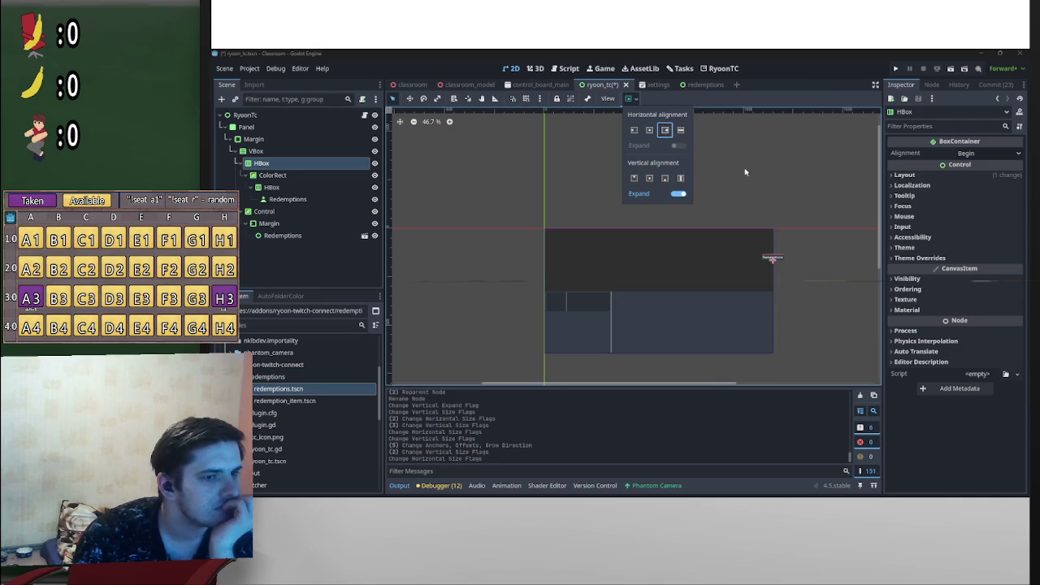
pyautogui.click(649, 130)
pyautogui.scroll(6, 656, 244)
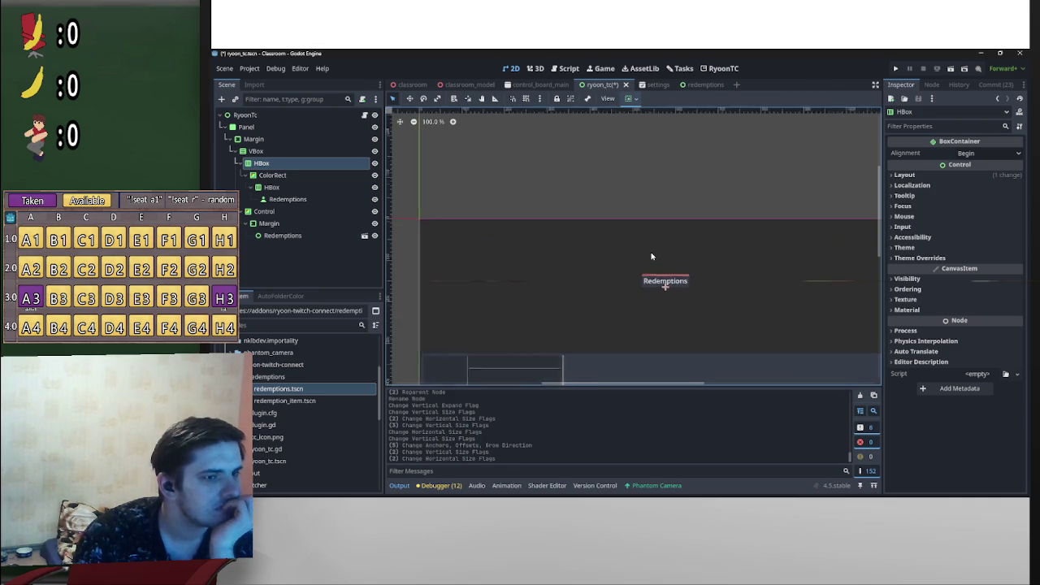
pyautogui.scroll(-3, 657, 256)
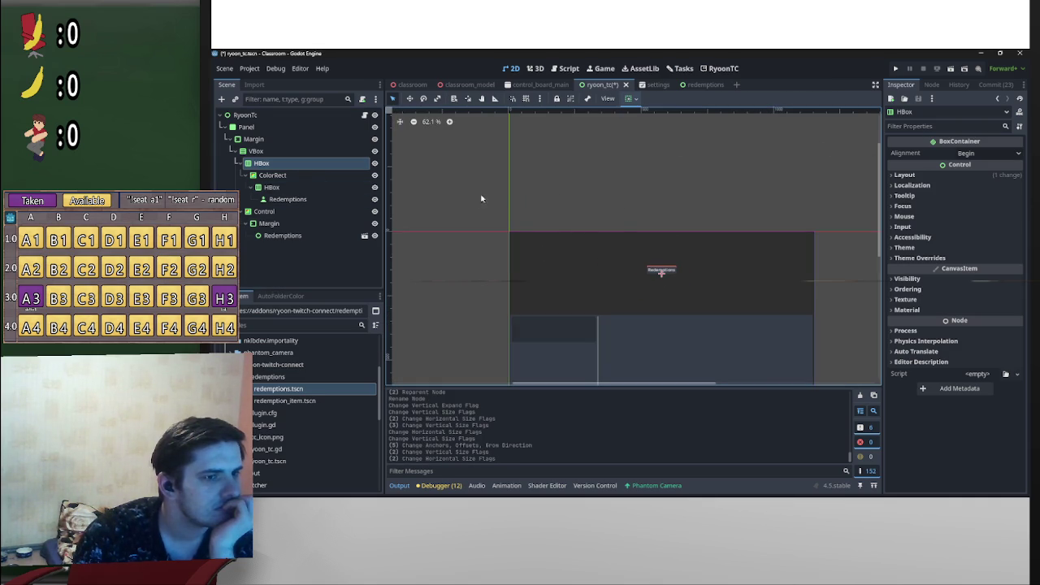
# Step: Make the ColorRect centre vertically and expand horizontally in its container
pyautogui.click(325, 176)
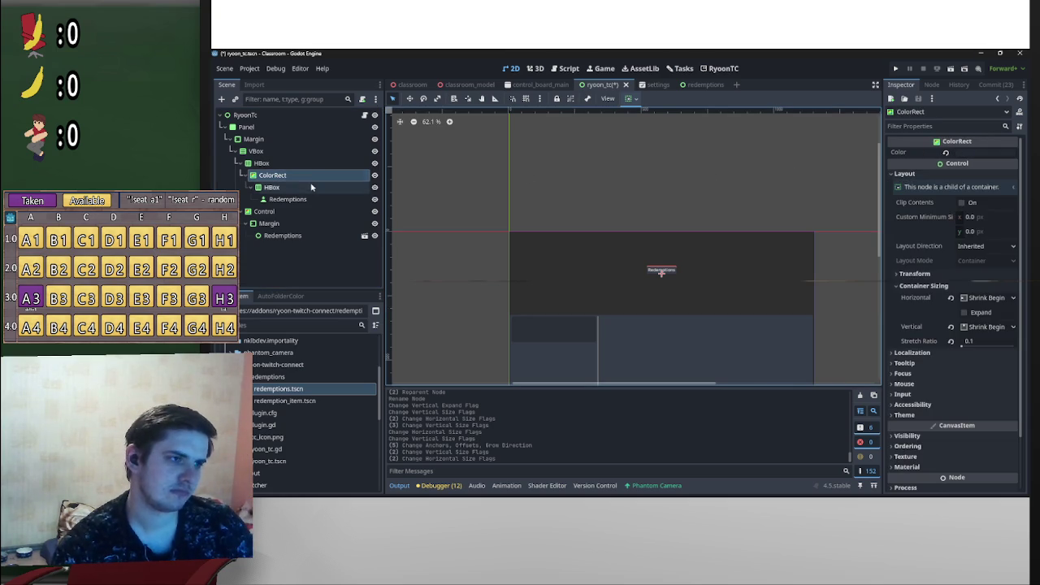
pyautogui.click(632, 98)
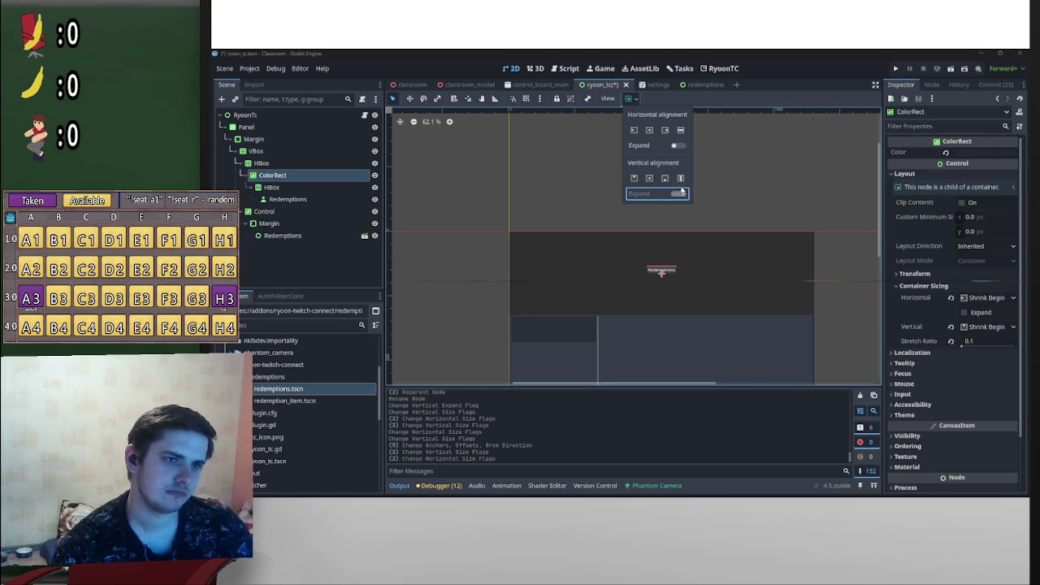
pyautogui.click(649, 178)
pyautogui.click(677, 145)
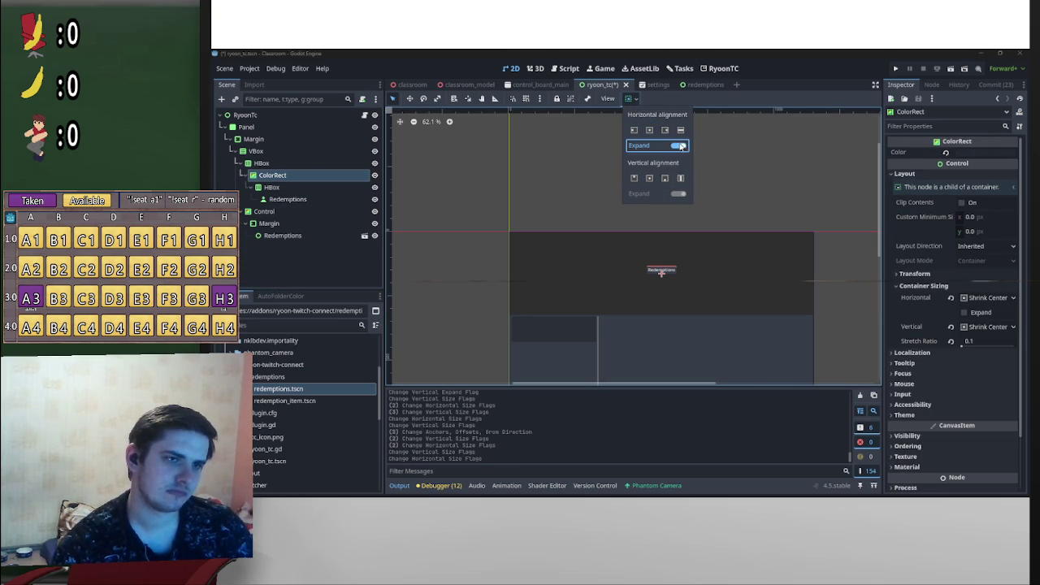
pyautogui.click(309, 193)
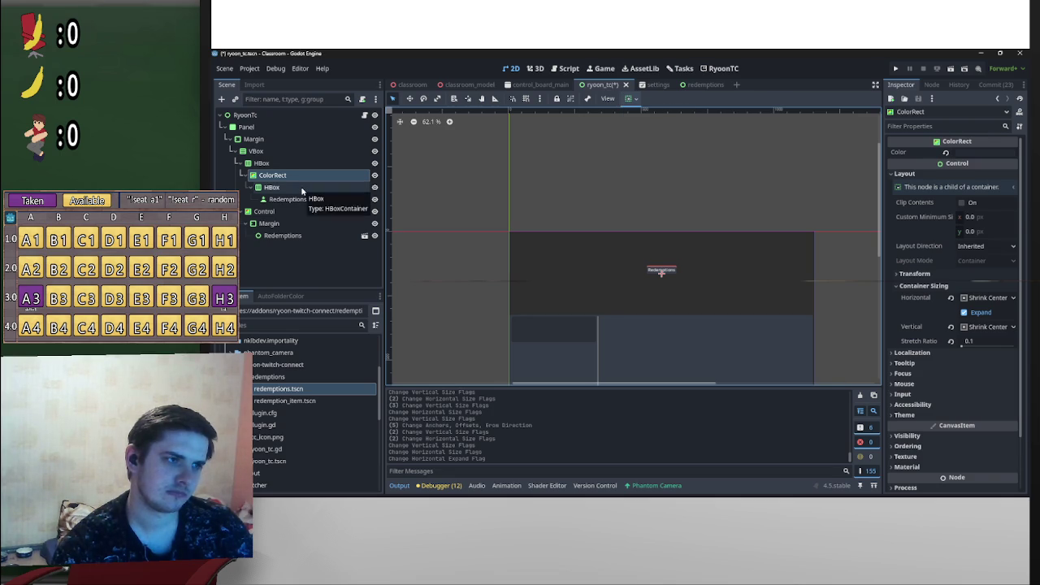
# Step: Apply the VCenter Wide anchor preset to the inner HBox inside ColorRect
pyautogui.click(301, 188)
pyautogui.click(629, 98)
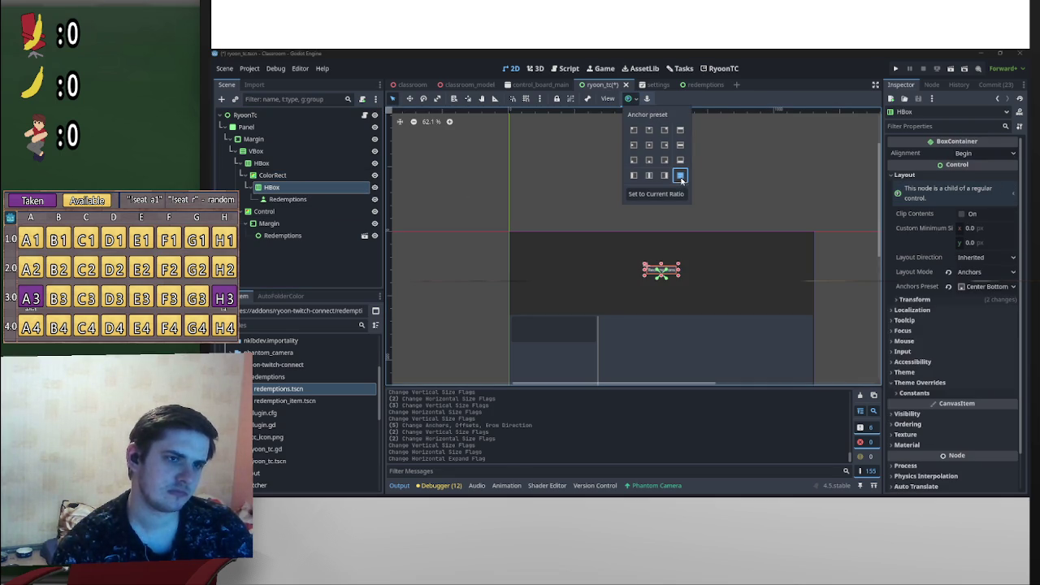
pyautogui.click(681, 178)
pyautogui.click(681, 177)
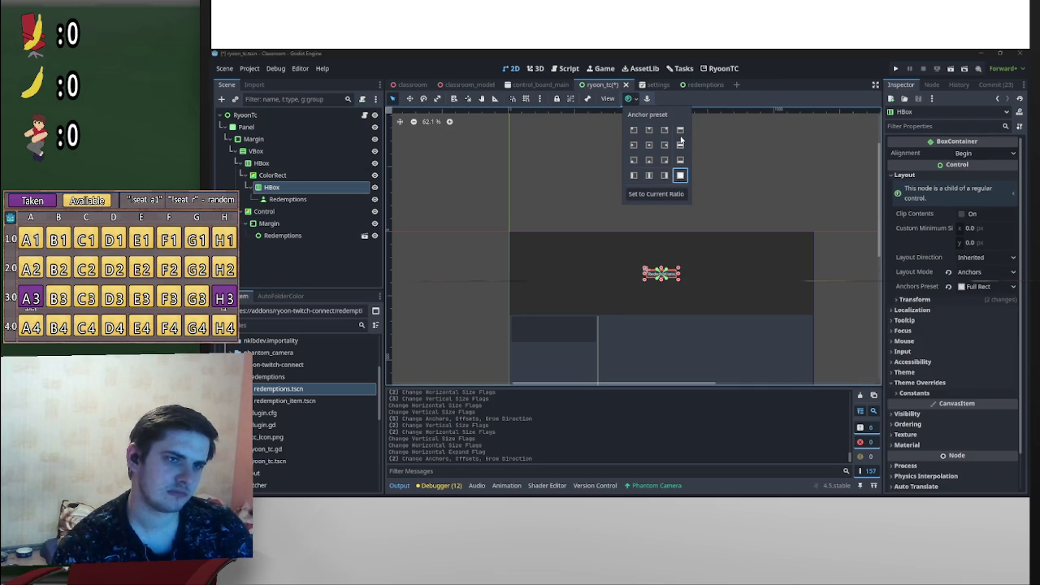
pyautogui.click(681, 135)
pyautogui.click(680, 145)
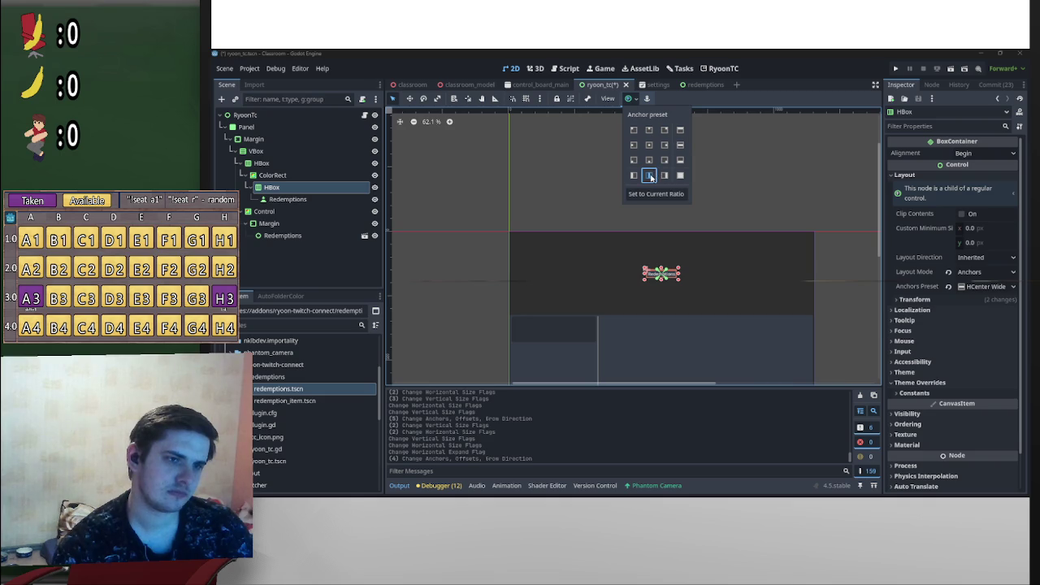
# Step: Set the ColorRect to Fill both horizontally and vertically
pyautogui.click(291, 176)
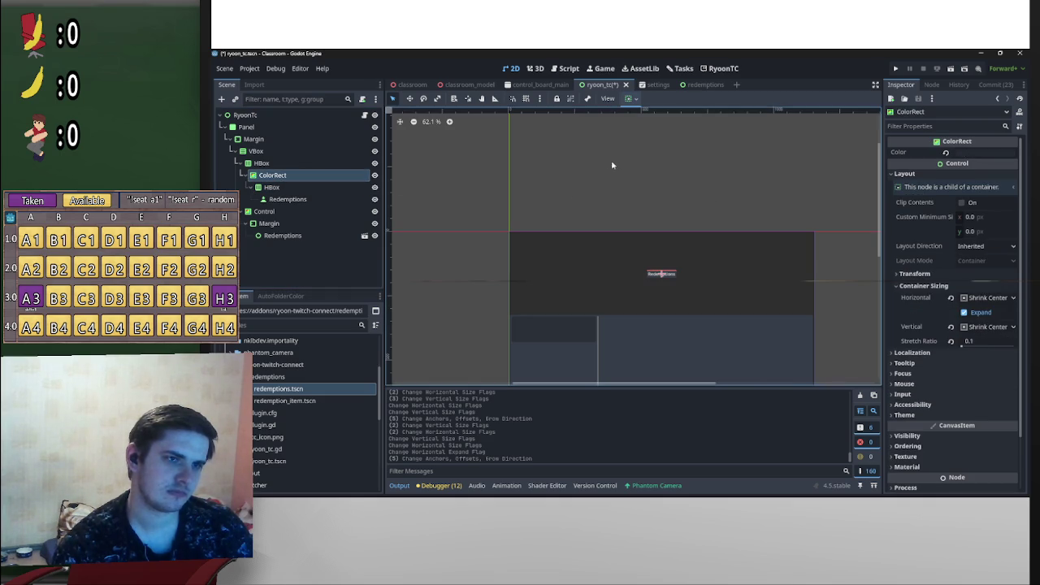
pyautogui.click(628, 100)
pyautogui.click(681, 131)
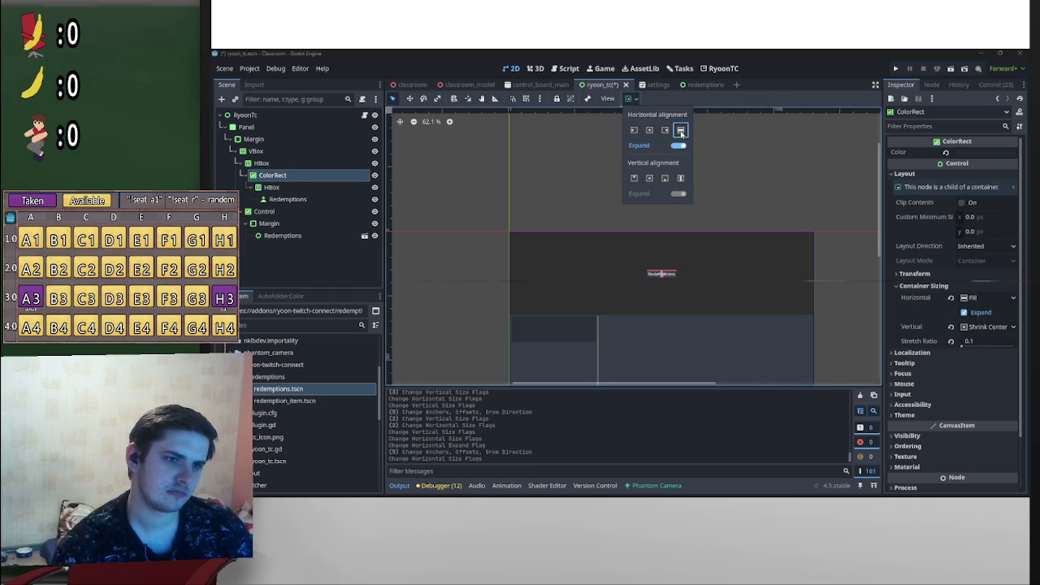
pyautogui.click(681, 178)
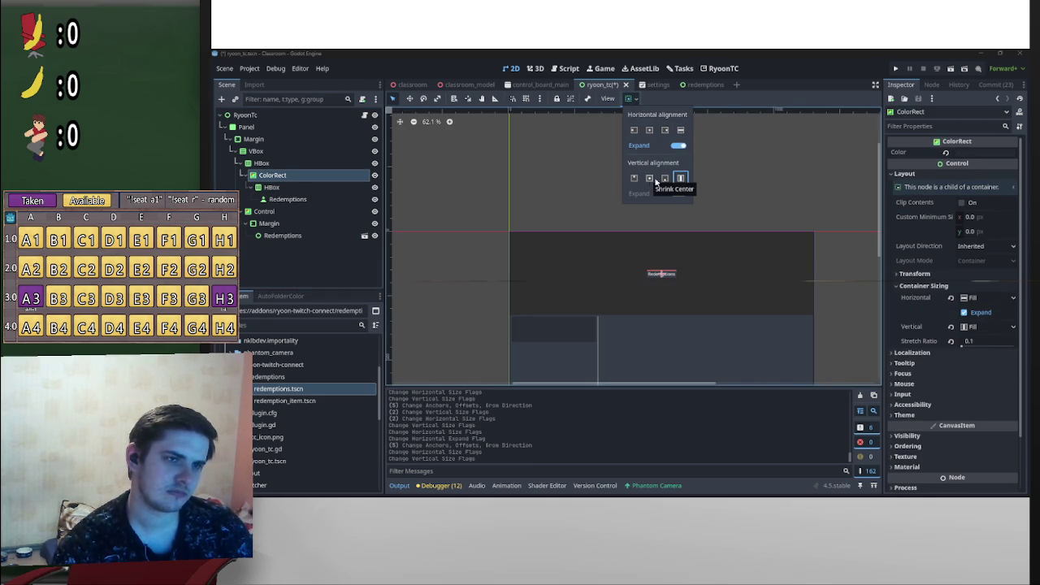
# Step: Set the outer header HBox to Fill both horizontally and vertically
pyautogui.click(318, 162)
pyautogui.click(631, 98)
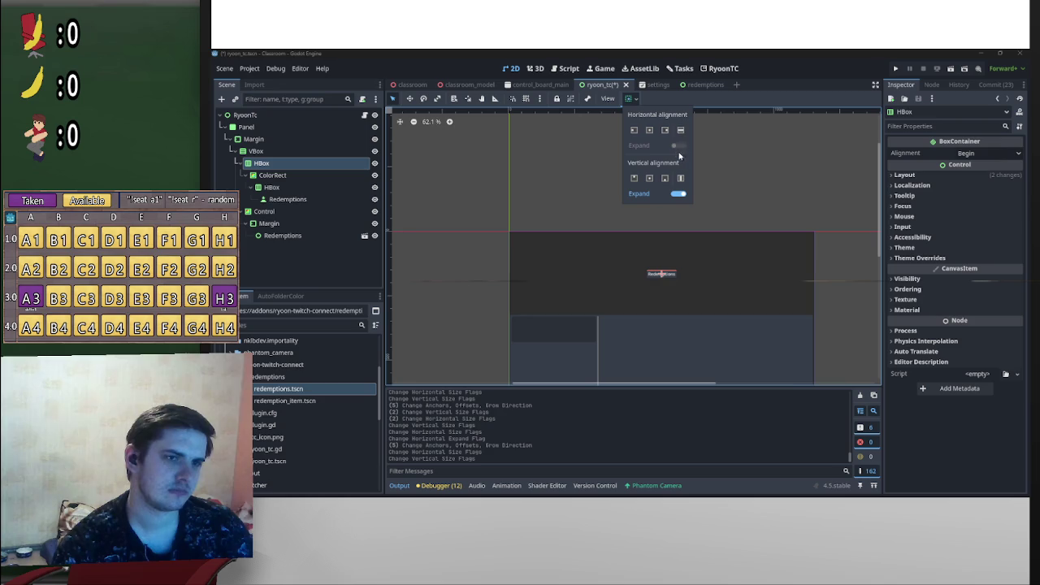
pyautogui.click(681, 131)
pyautogui.click(681, 179)
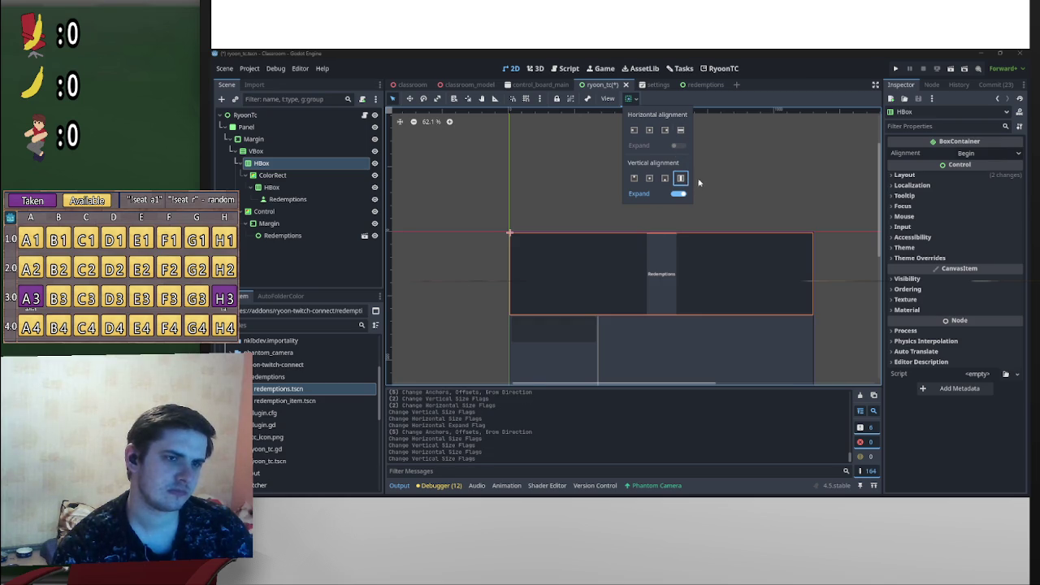
pyautogui.click(312, 191)
# Step: Briefly try left alignment on the header HBox, then restore horizontal Fill
pyautogui.click(313, 189)
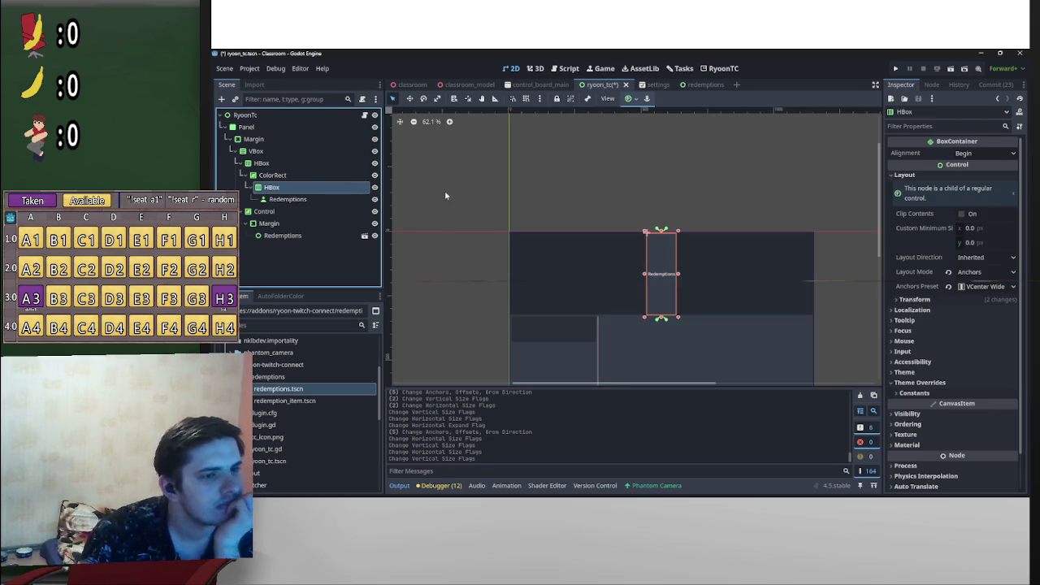
pyautogui.click(317, 175)
pyautogui.click(309, 164)
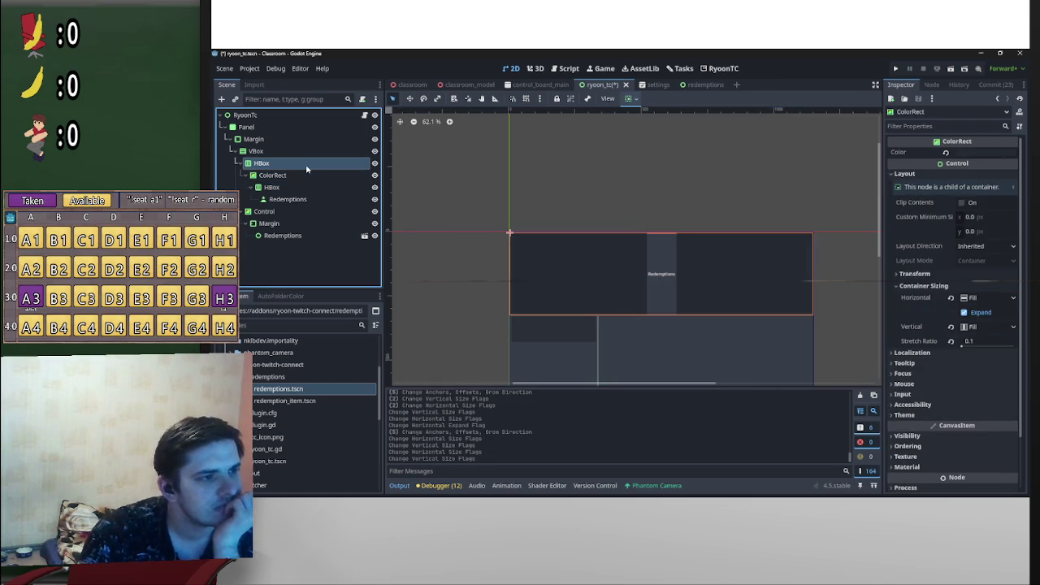
pyautogui.click(630, 101)
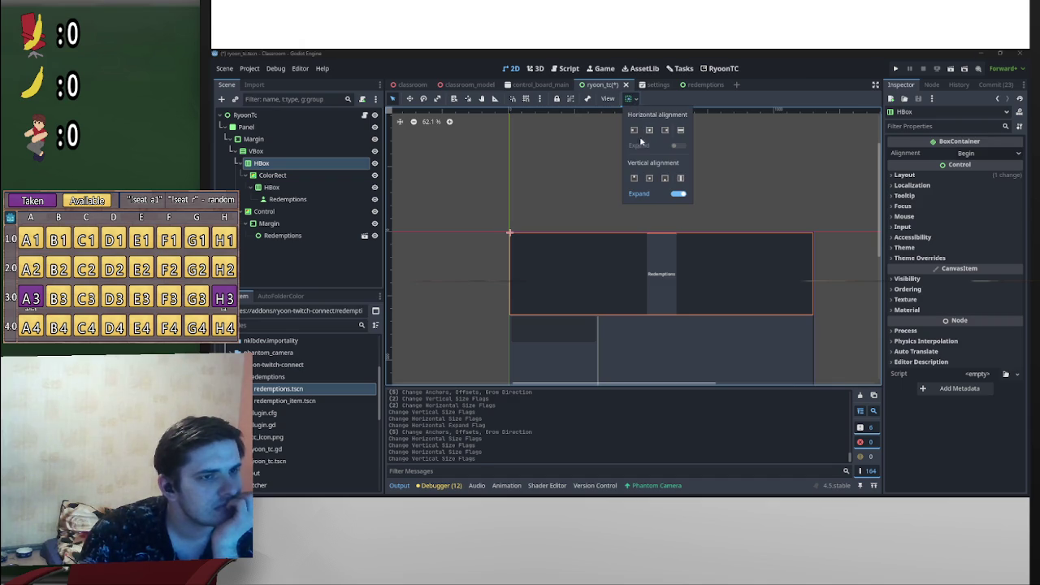
pyautogui.click(635, 131)
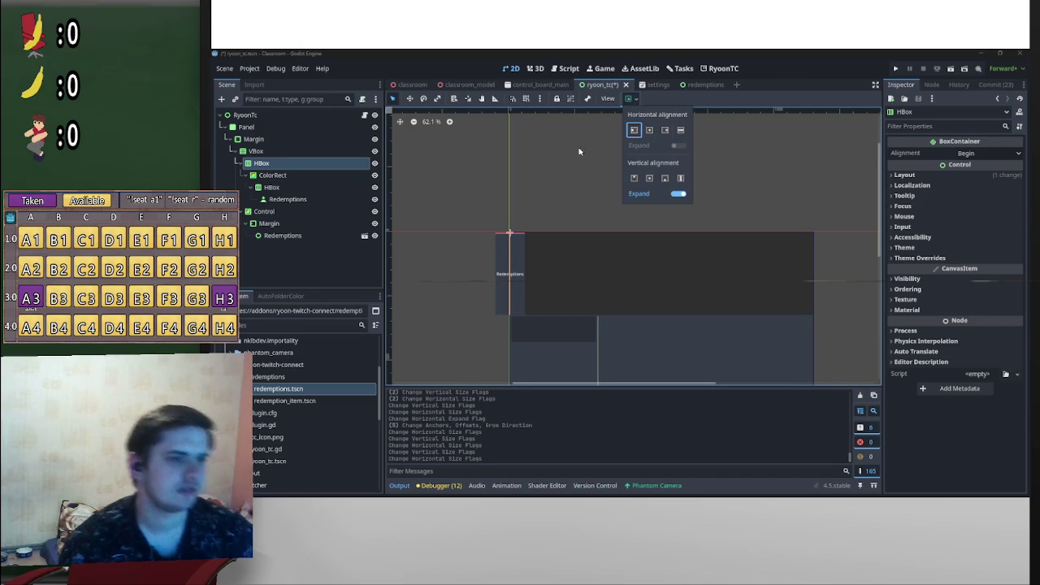
pyautogui.click(681, 131)
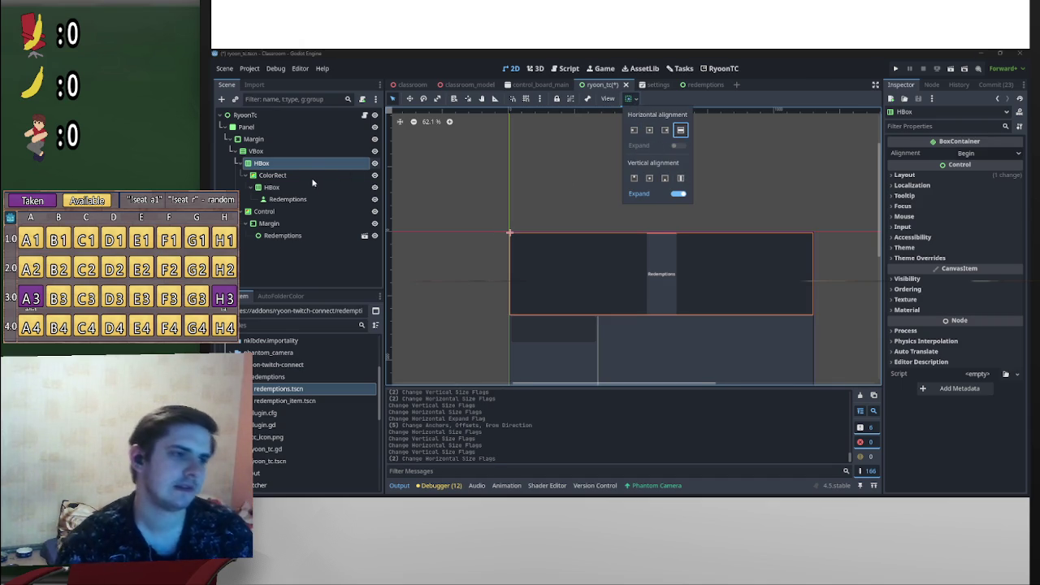
pyautogui.click(313, 182)
pyautogui.click(313, 187)
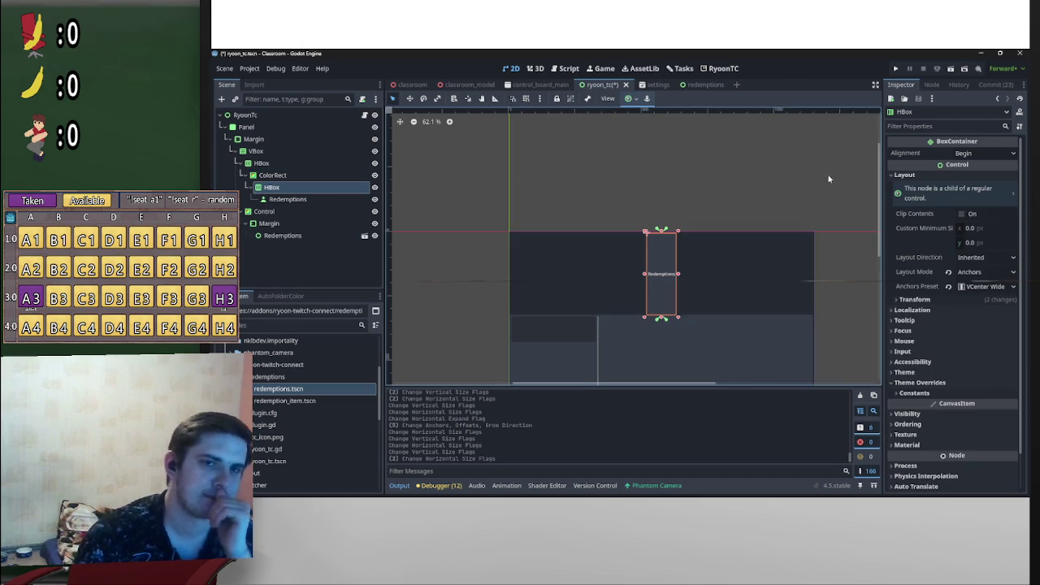
pyautogui.click(315, 162)
pyautogui.click(979, 153)
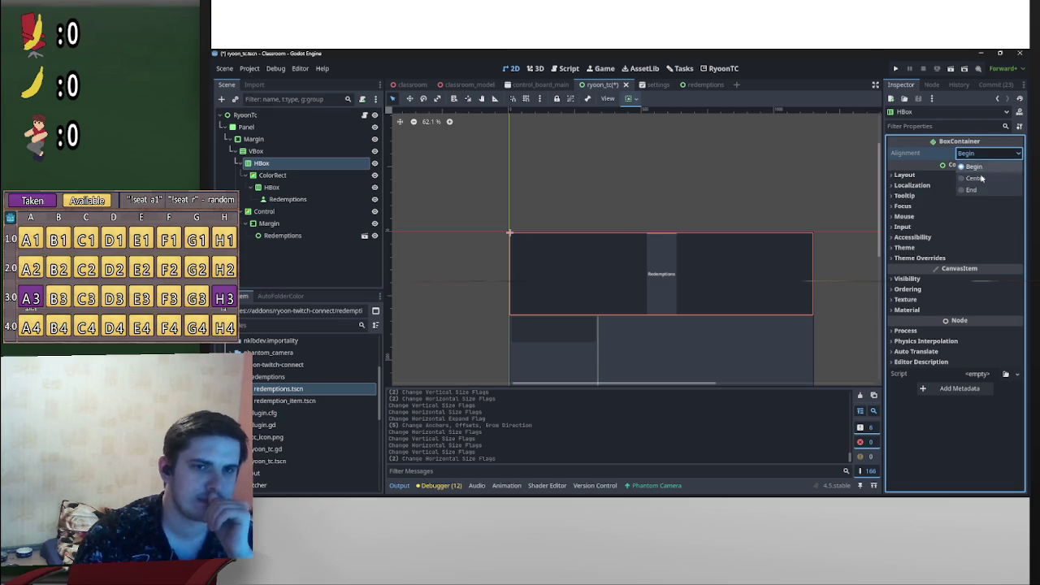
# Step: Try Center child alignment on the header HBox, then revert it to Begin
pyautogui.click(981, 177)
pyautogui.click(983, 154)
pyautogui.click(979, 177)
pyautogui.click(983, 154)
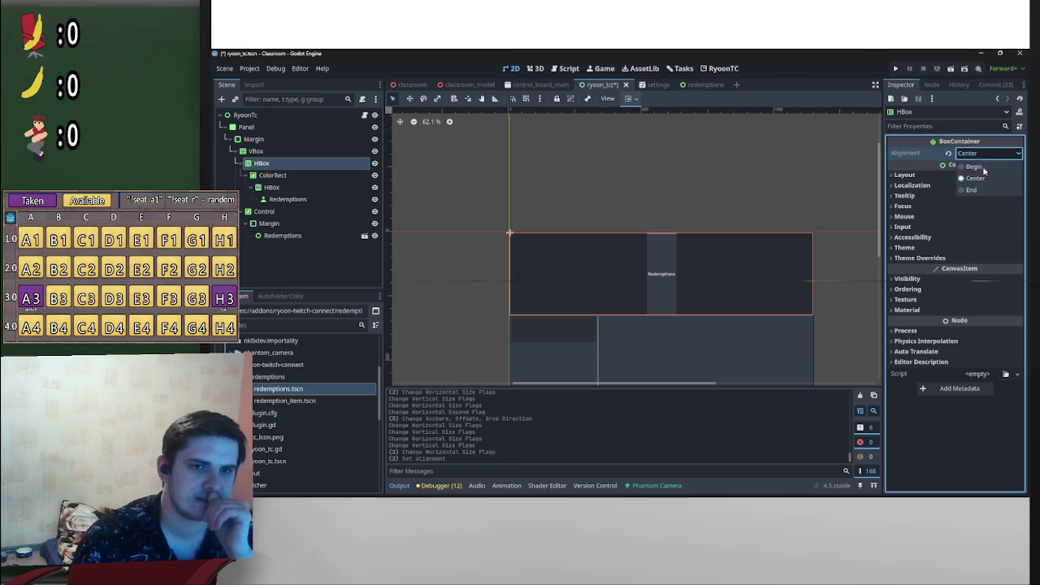
pyautogui.click(979, 167)
pyautogui.scroll(1, 568, 201)
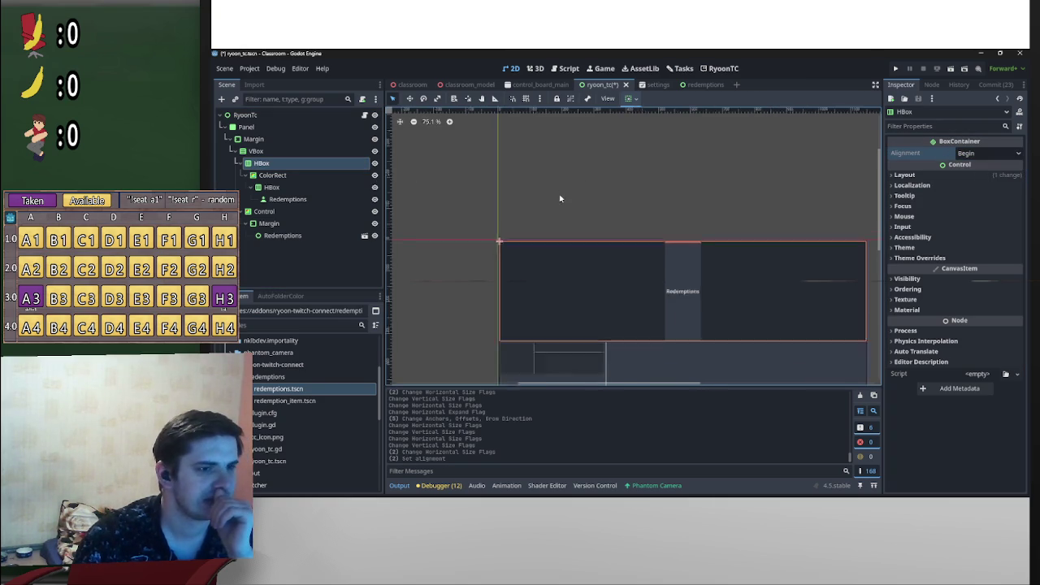
pyautogui.hscroll(2, 519, 212)
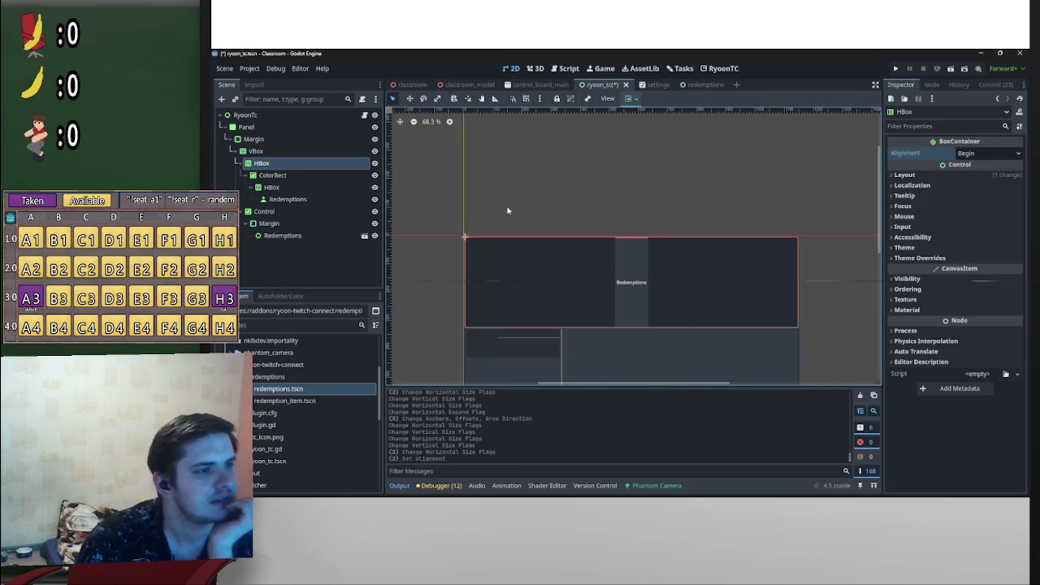
pyautogui.click(309, 164)
pyautogui.click(312, 190)
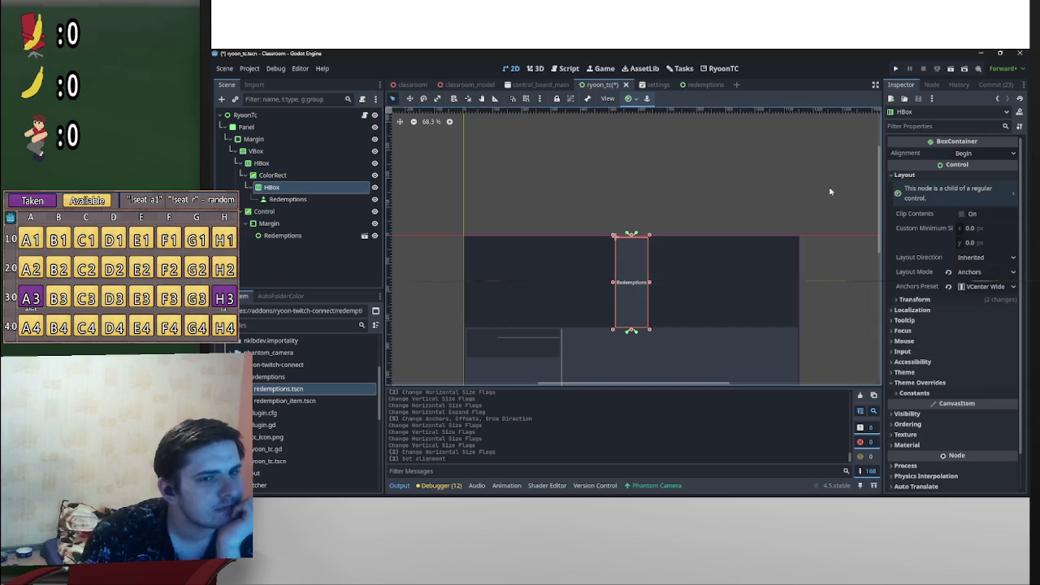
# Step: Set the outer header HBox's Stretch Ratio to 0.1
pyautogui.scroll(8, 690, 275)
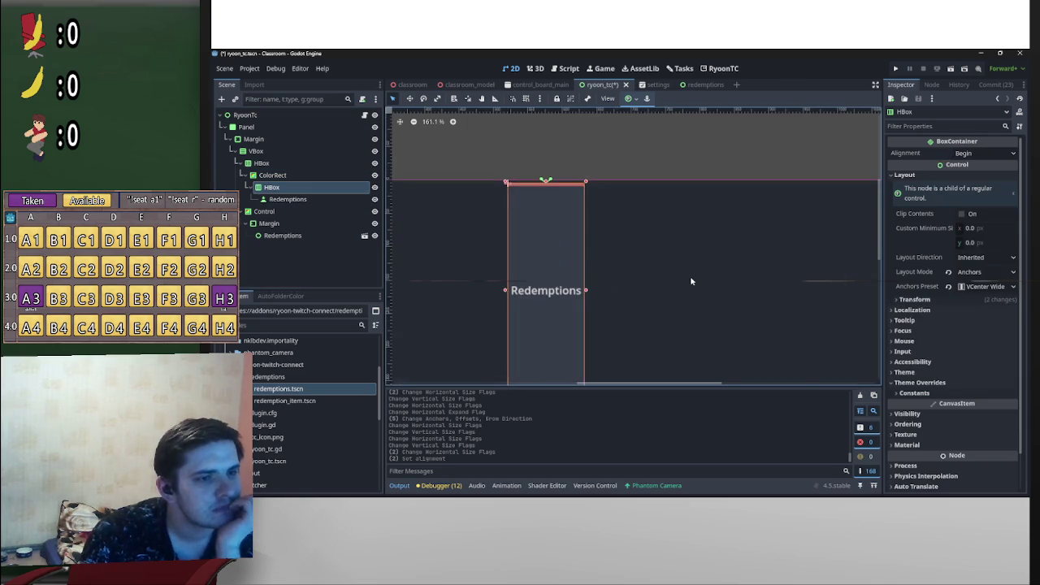
pyautogui.scroll(-4, 689, 276)
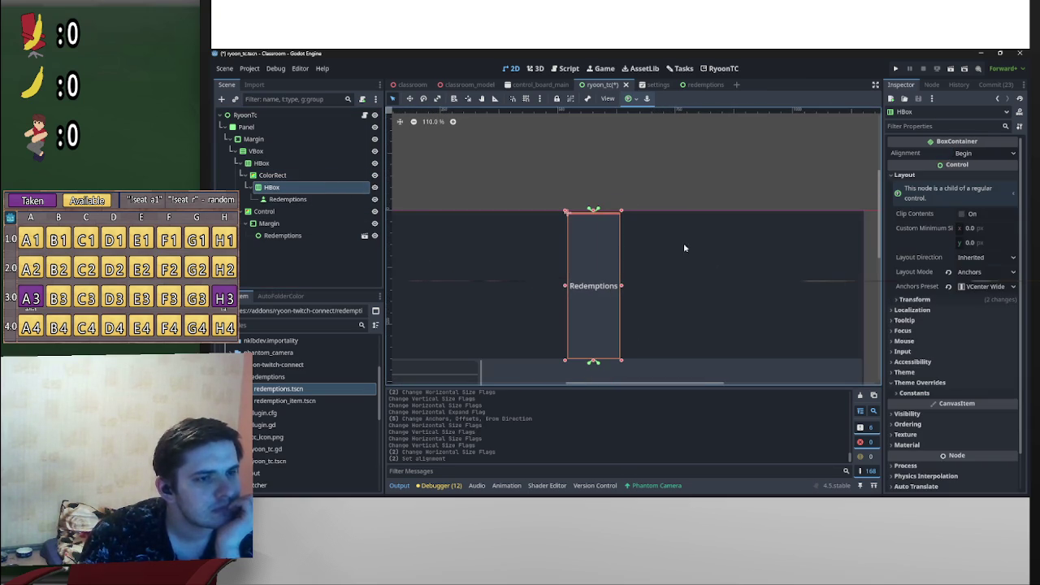
pyautogui.hscroll(-5, 664, 251)
pyautogui.scroll(-4, 541, 266)
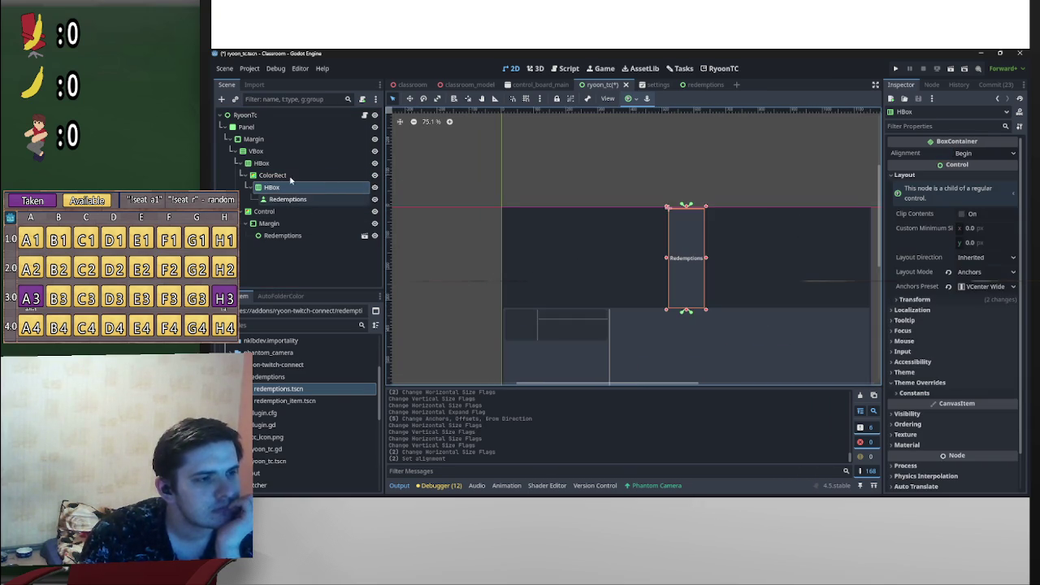
pyautogui.click(280, 163)
pyautogui.click(962, 175)
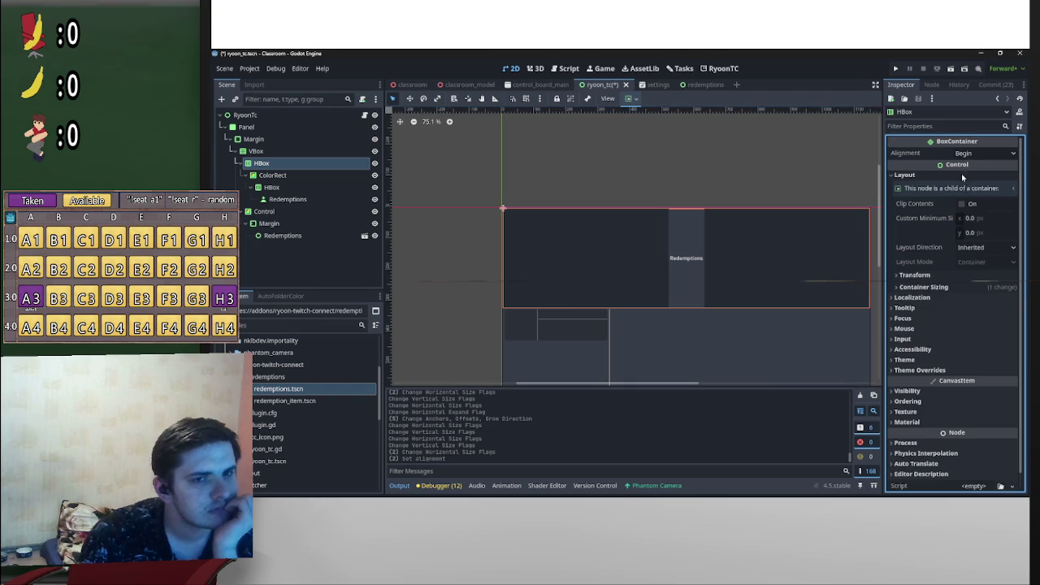
pyautogui.click(949, 288)
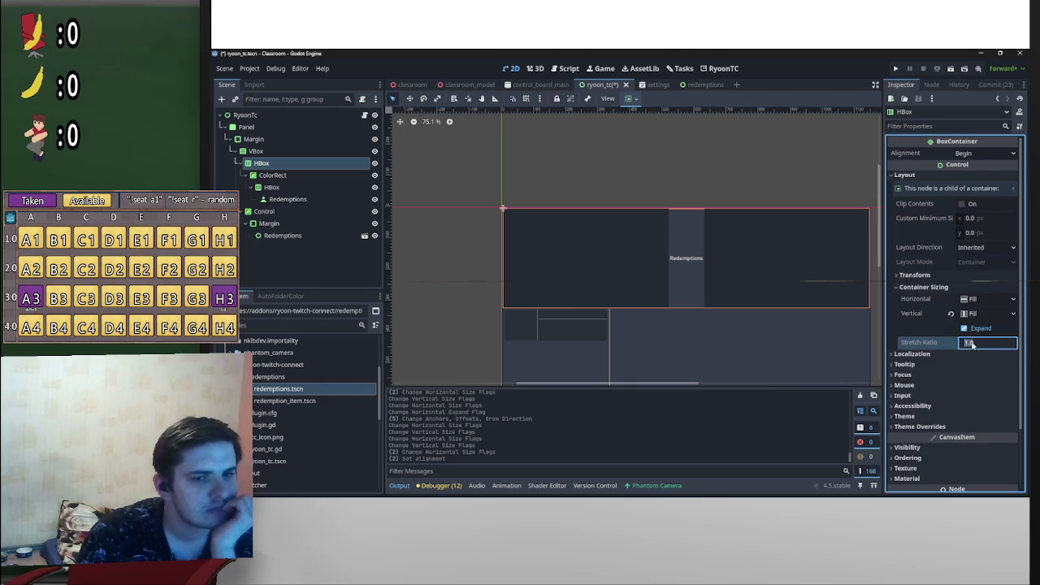
pyautogui.click(970, 342)
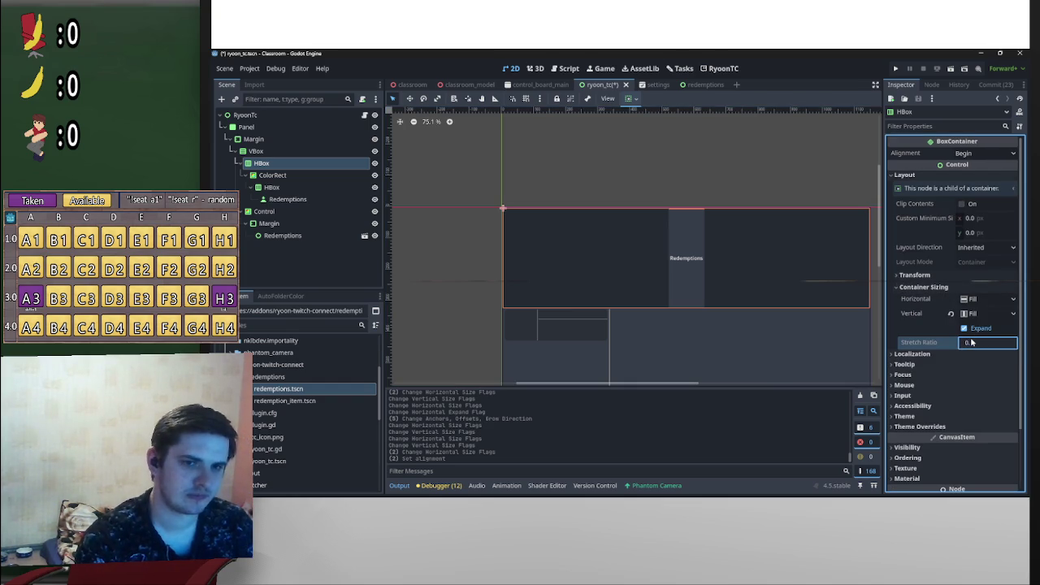
pyautogui.press('Return')
pyautogui.scroll(2, 658, 190)
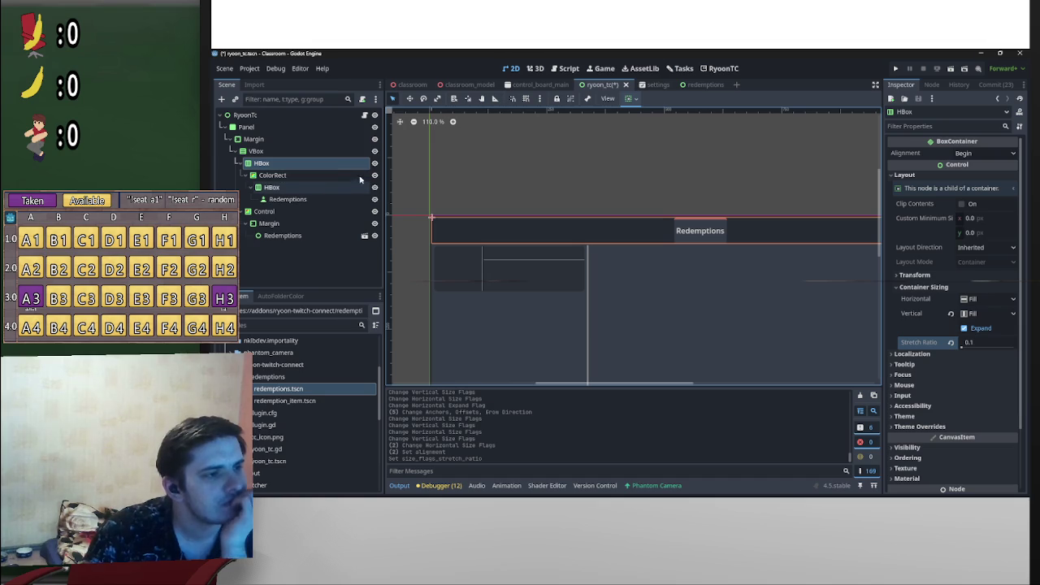
# Step: Turn off horizontal Expand on the ColorRect and hide it from the scene
pyautogui.click(313, 176)
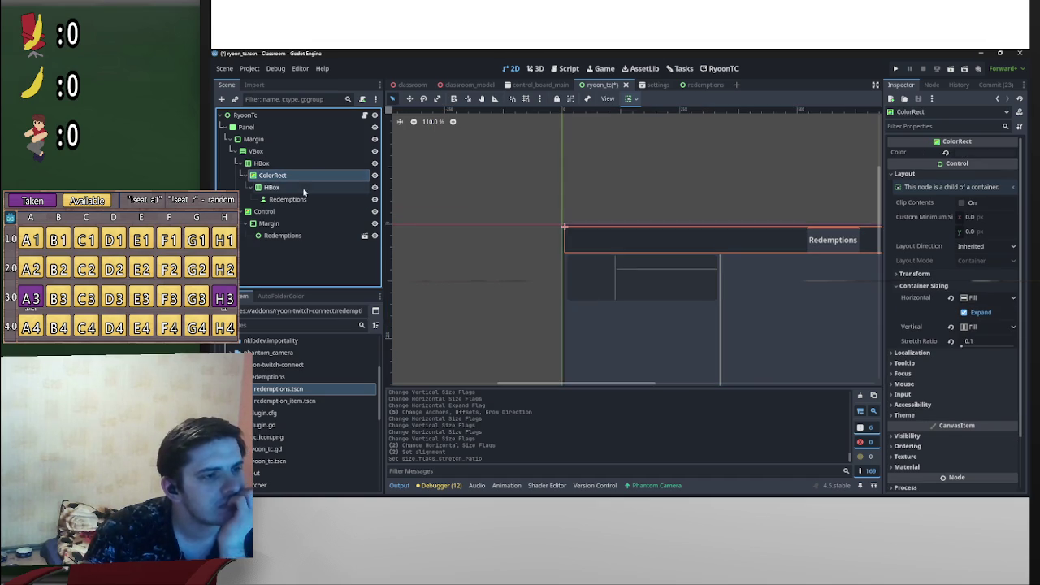
pyautogui.click(630, 98)
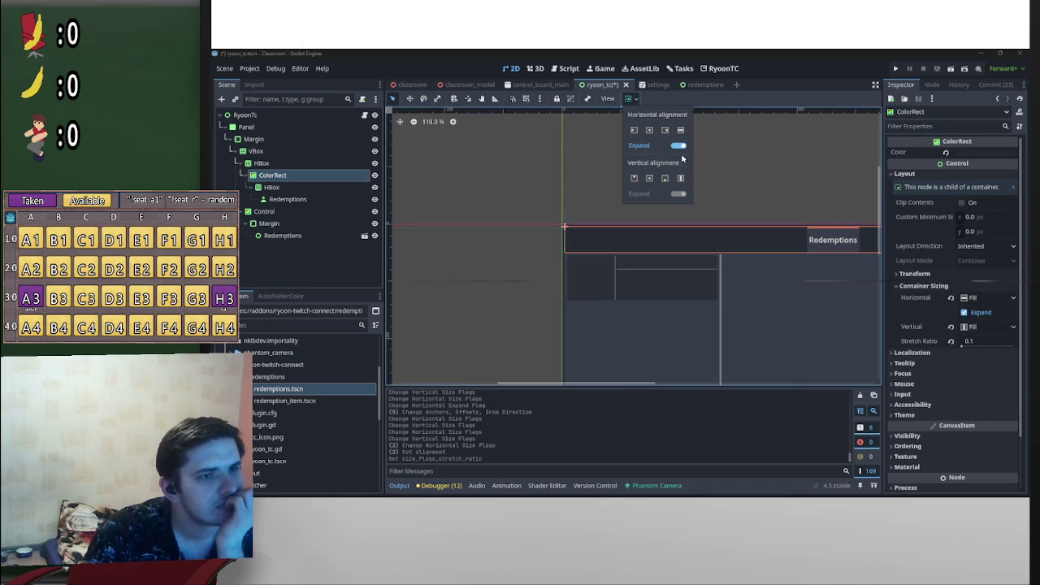
pyautogui.click(681, 147)
pyautogui.click(649, 130)
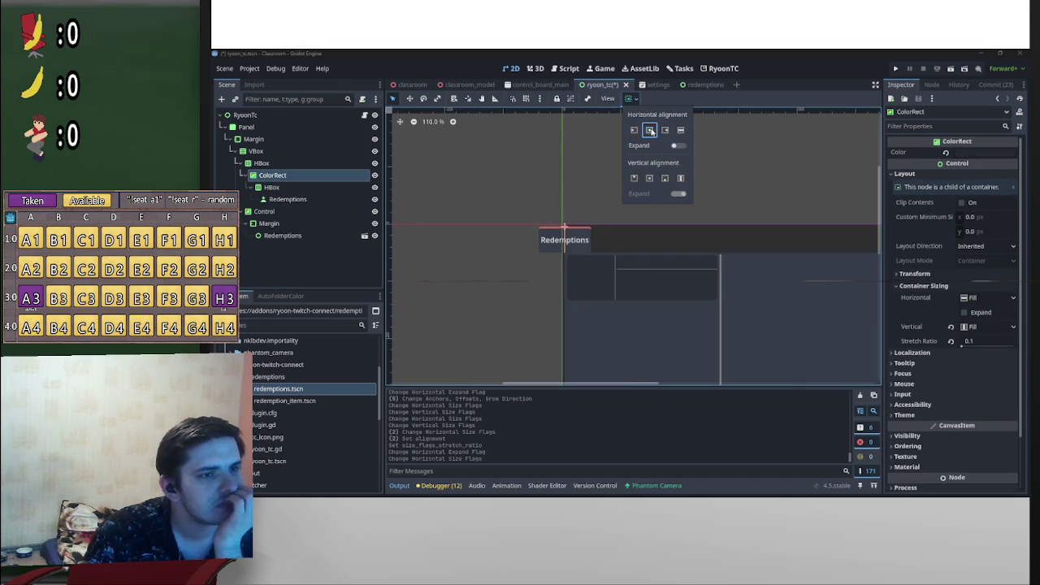
pyautogui.click(681, 130)
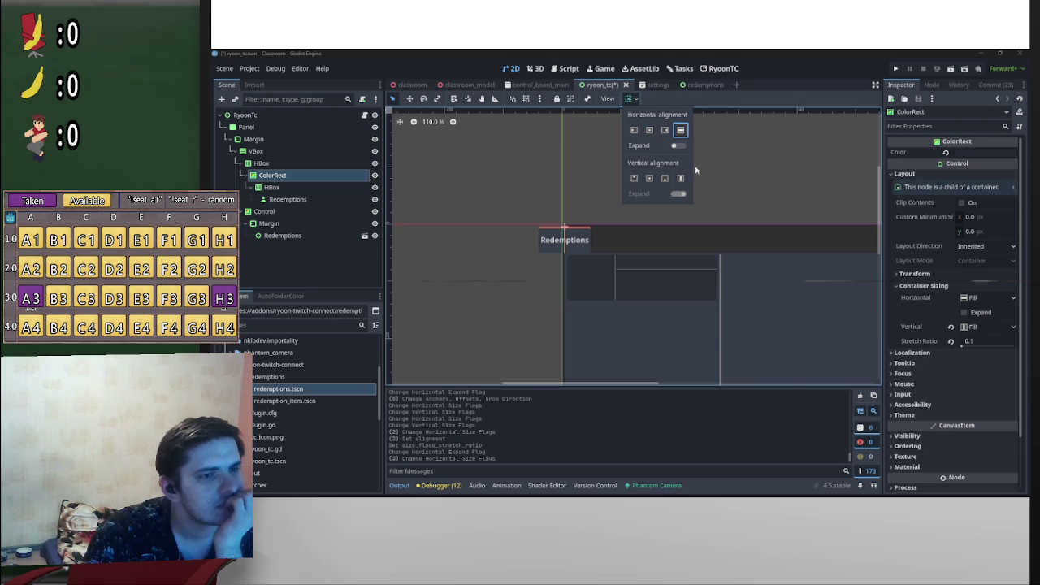
pyautogui.click(686, 194)
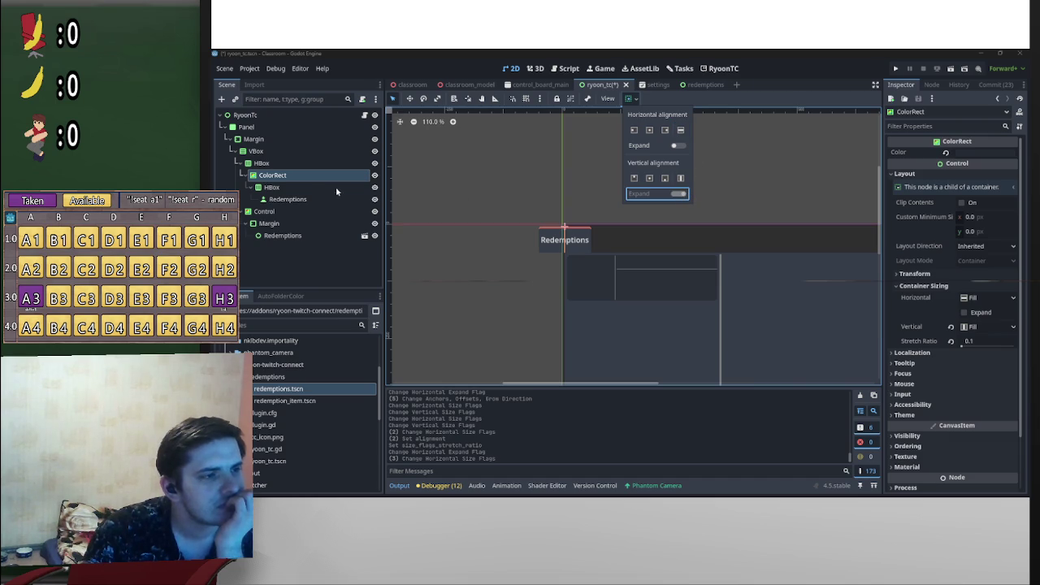
pyautogui.click(272, 178)
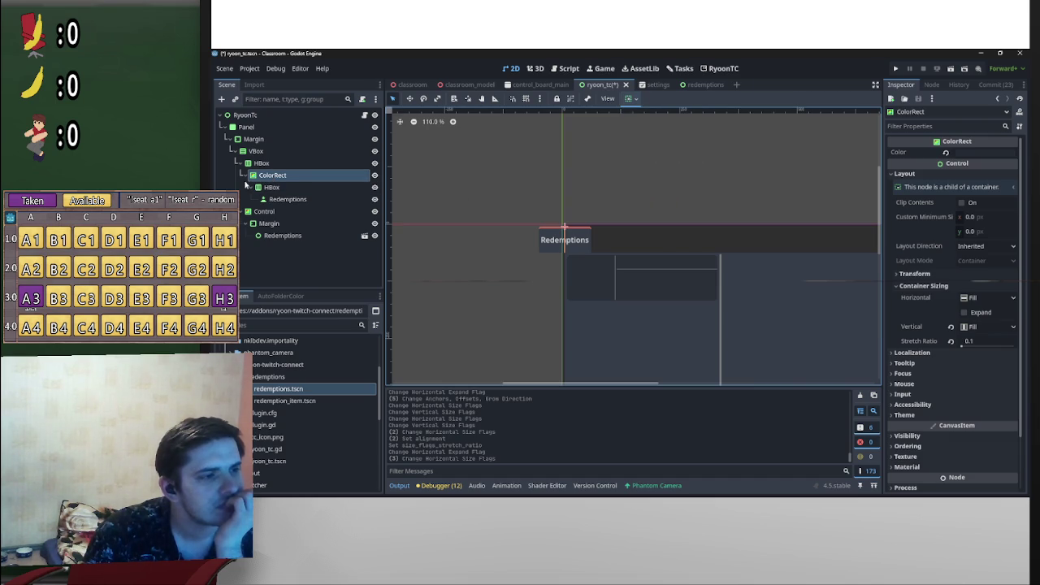
pyautogui.click(374, 174)
pyautogui.click(273, 165)
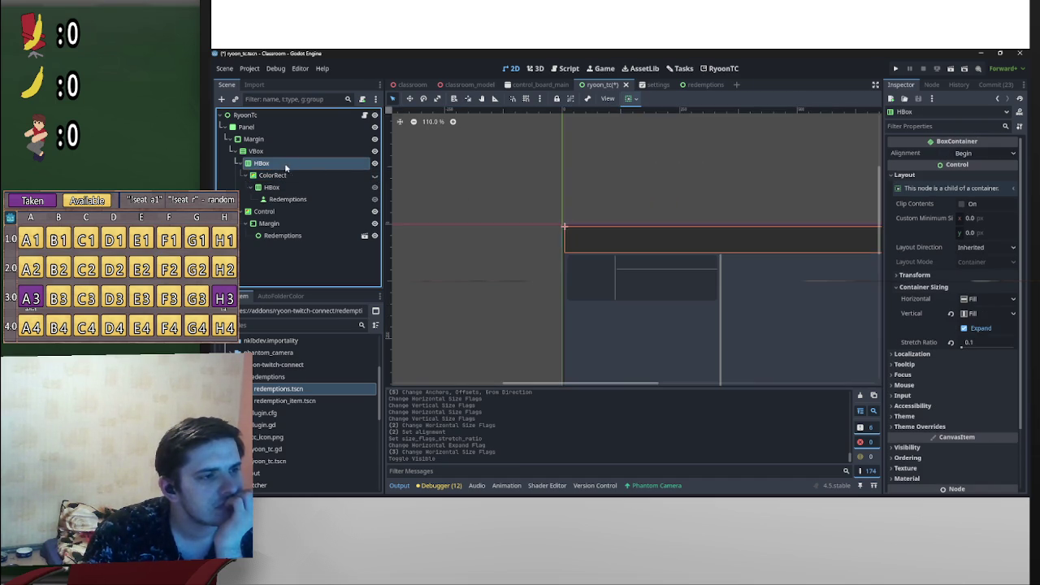
# Step: Add a new ColorRect2 as HBox's first child, set to expand horizontally
pyautogui.rightClick(278, 165)
pyautogui.click(306, 172)
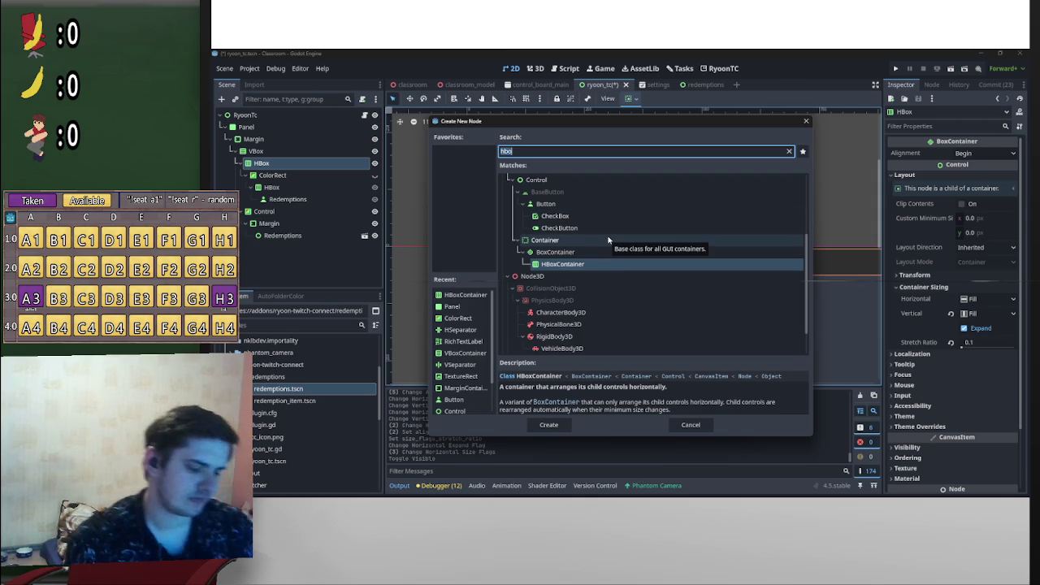
pyautogui.write('colo')
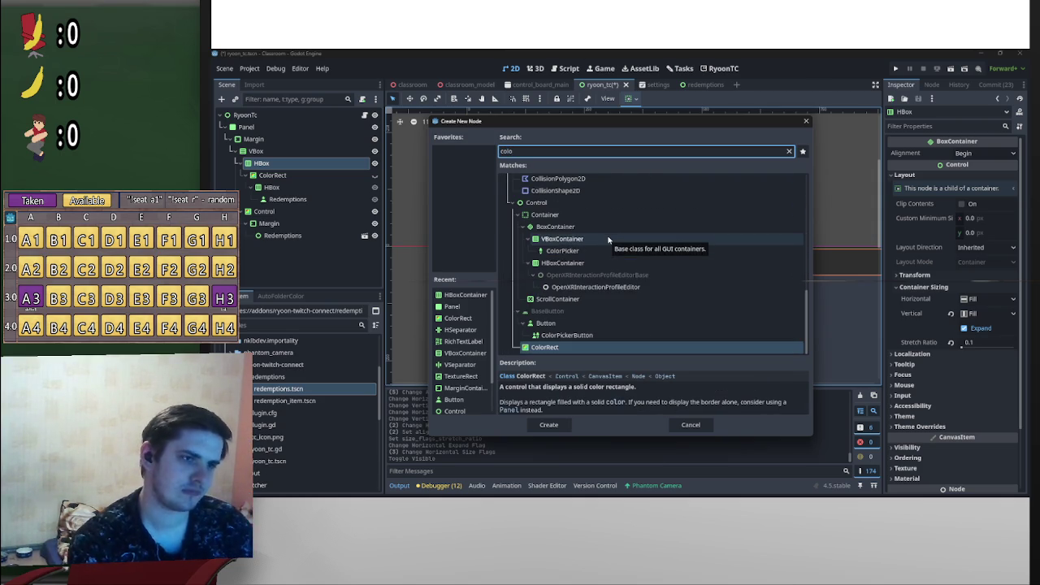
pyautogui.write('r')
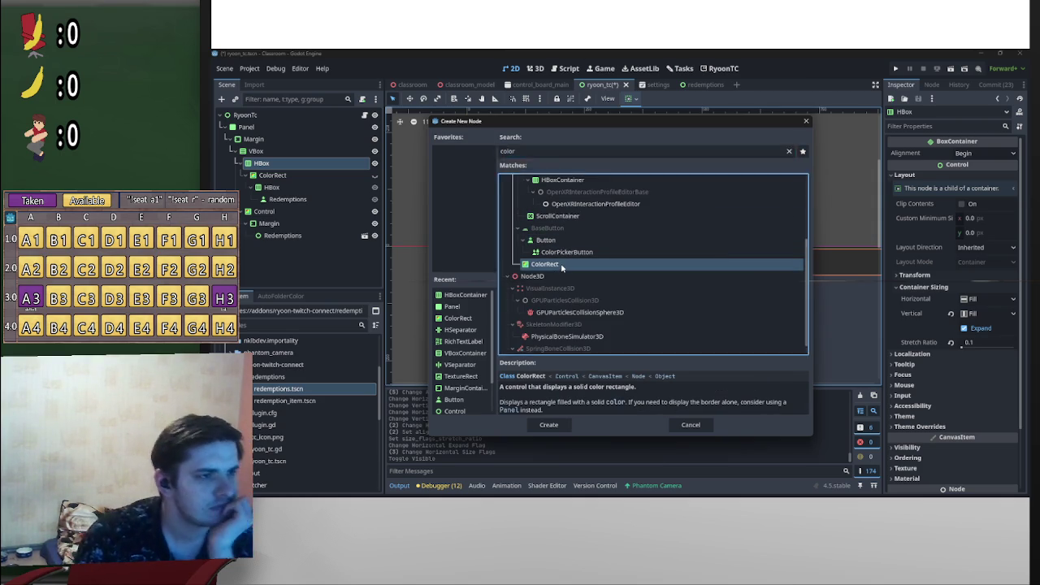
pyautogui.doubleClick(560, 265)
pyautogui.moveTo(281, 215)
pyautogui.mouseDown()
pyautogui.moveTo(284, 168)
pyautogui.moveTo(285, 176)
pyautogui.mouseUp()
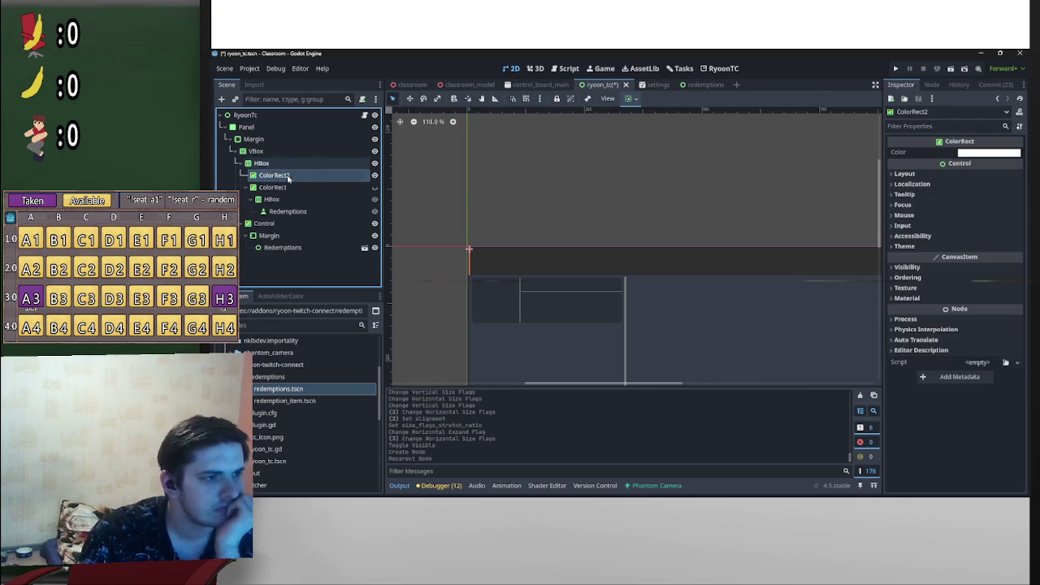
pyautogui.click(628, 98)
pyautogui.click(676, 145)
pyautogui.scroll(-3, 520, 214)
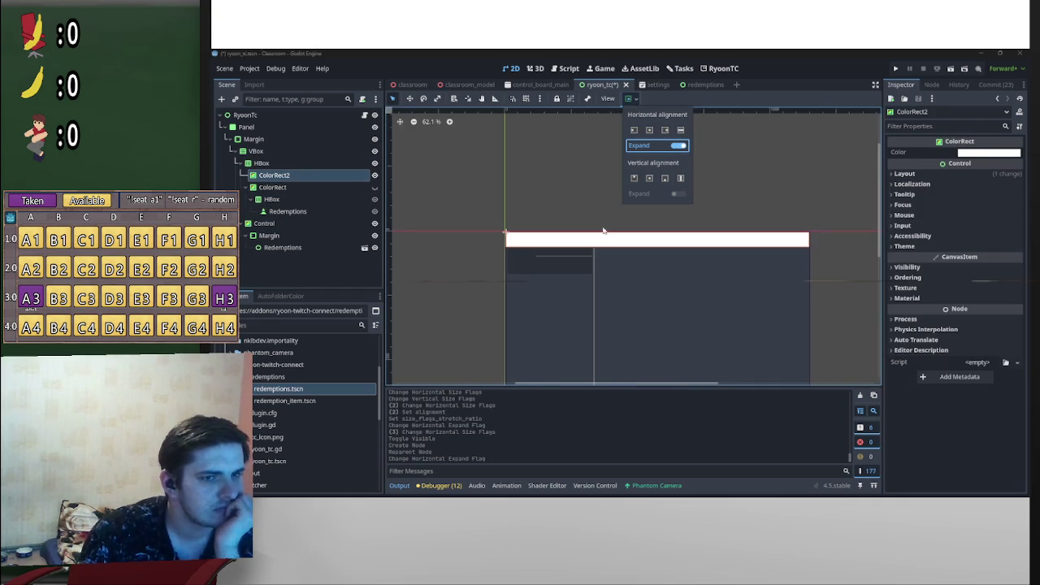
pyautogui.click(313, 186)
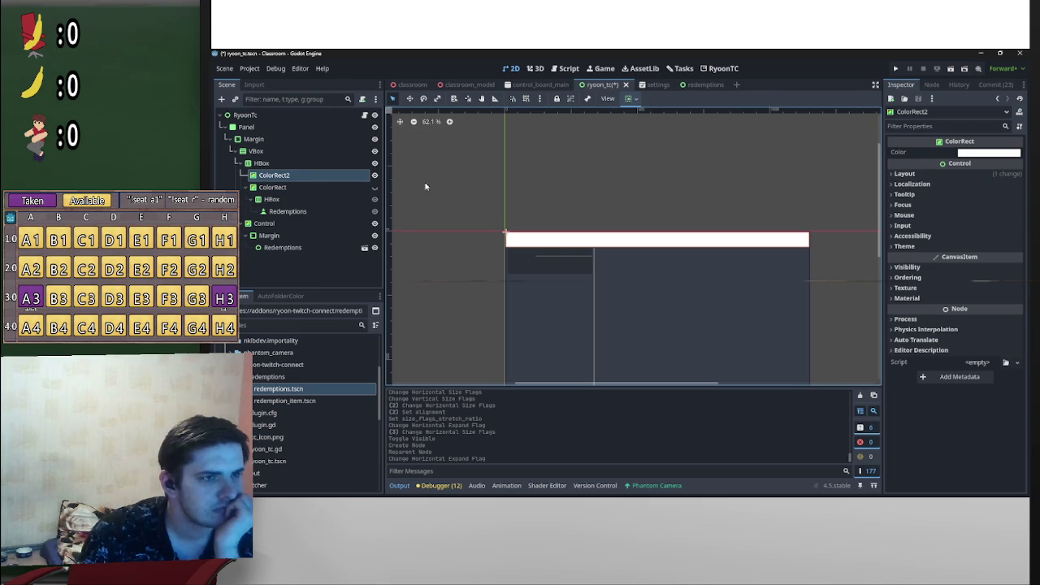
# Step: Change ColorRect2's colour from white, after checking the old ColorRect's colour
pyautogui.click(348, 187)
pyautogui.click(989, 154)
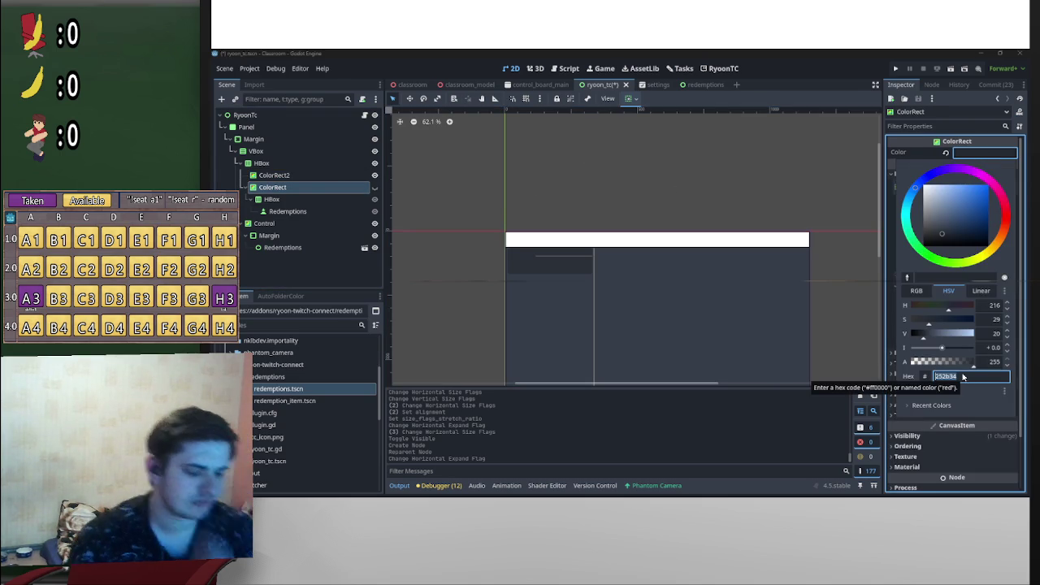
pyautogui.click(305, 175)
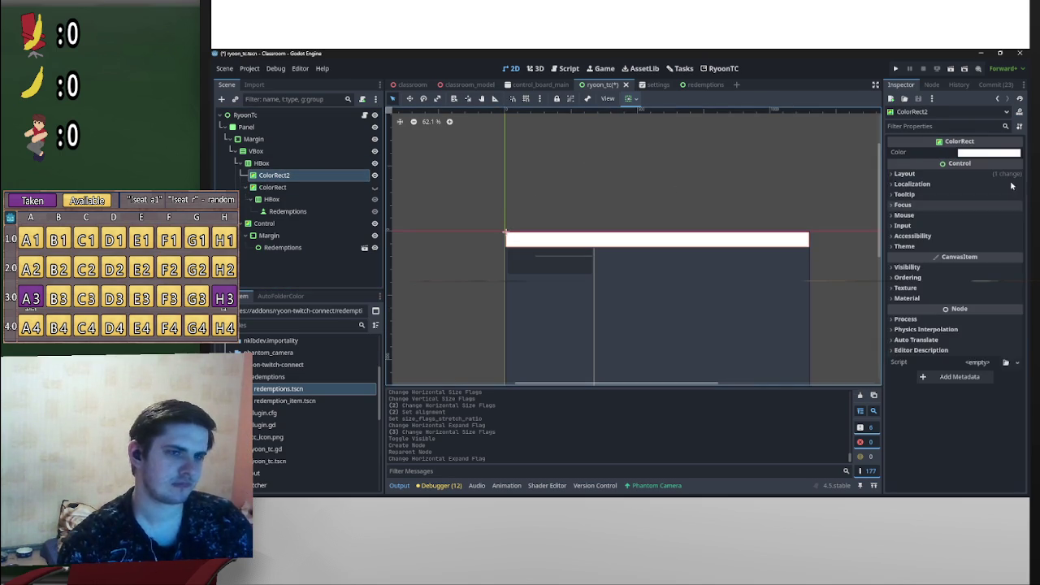
pyautogui.click(990, 153)
pyautogui.click(947, 377)
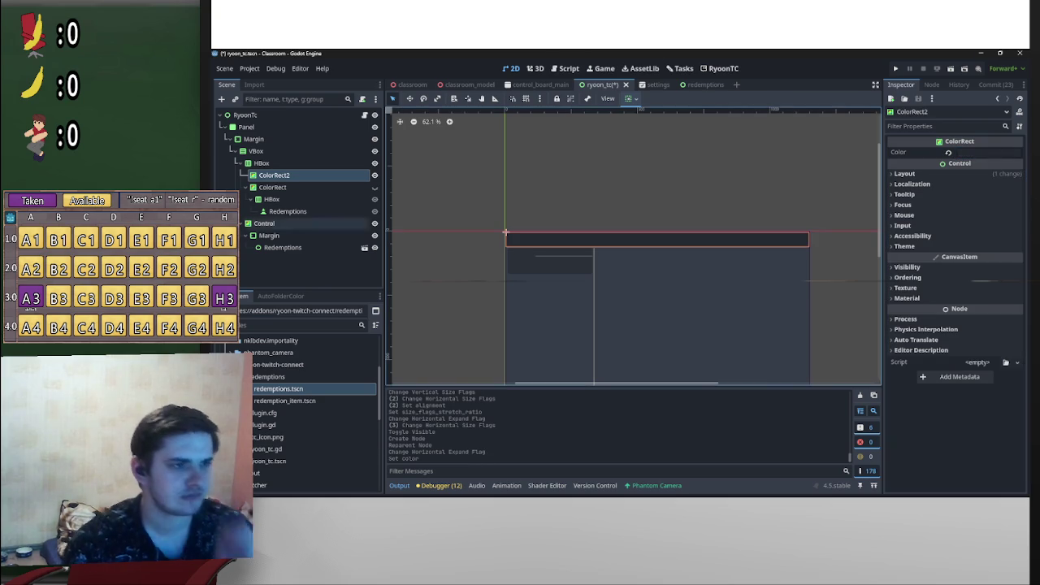
# Step: Move the Redemptions HBox into ColorRect2 and give it Full Rect anchors
pyautogui.moveTo(276, 199); pyautogui.dragTo(311, 178)
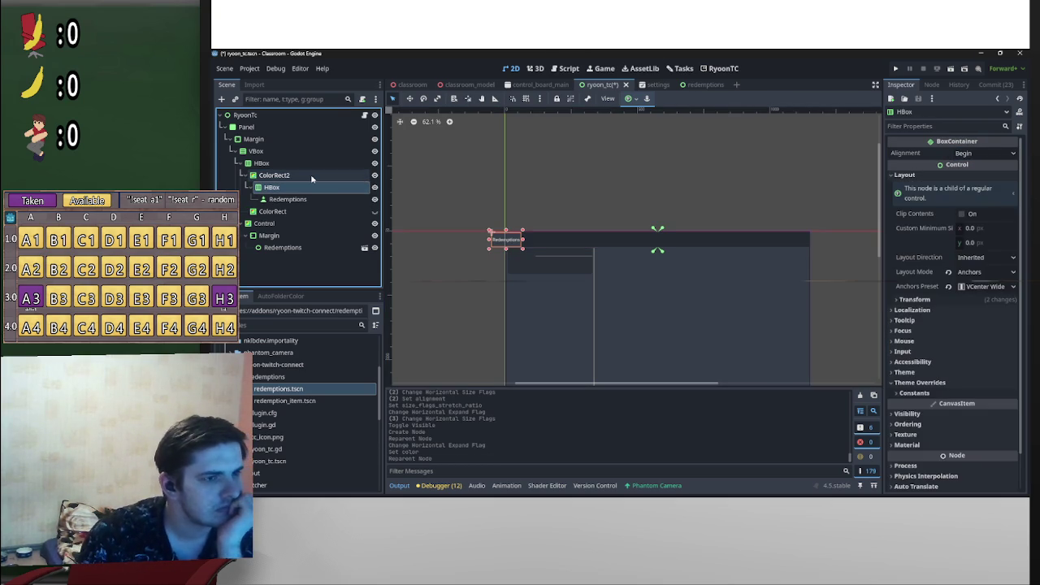
pyautogui.click(646, 99)
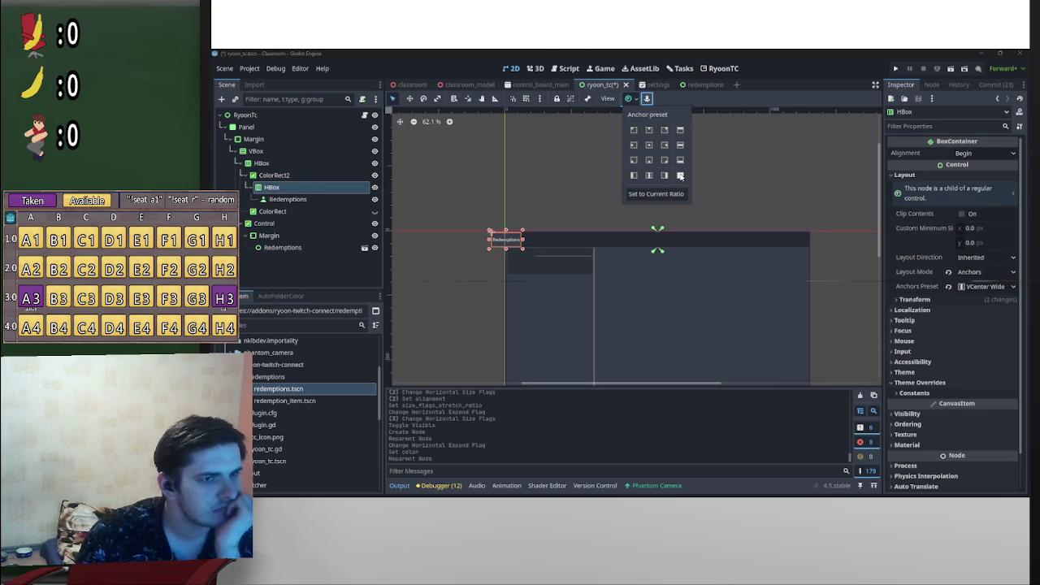
pyautogui.click(681, 175)
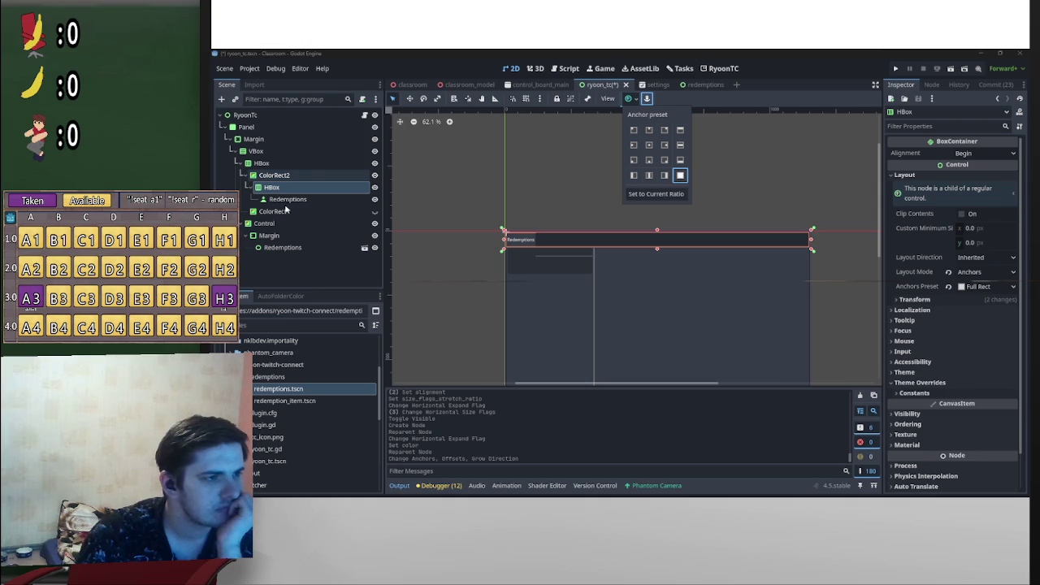
pyautogui.click(283, 211)
# Step: Delete the old ColorRect node
pyautogui.click(283, 211)
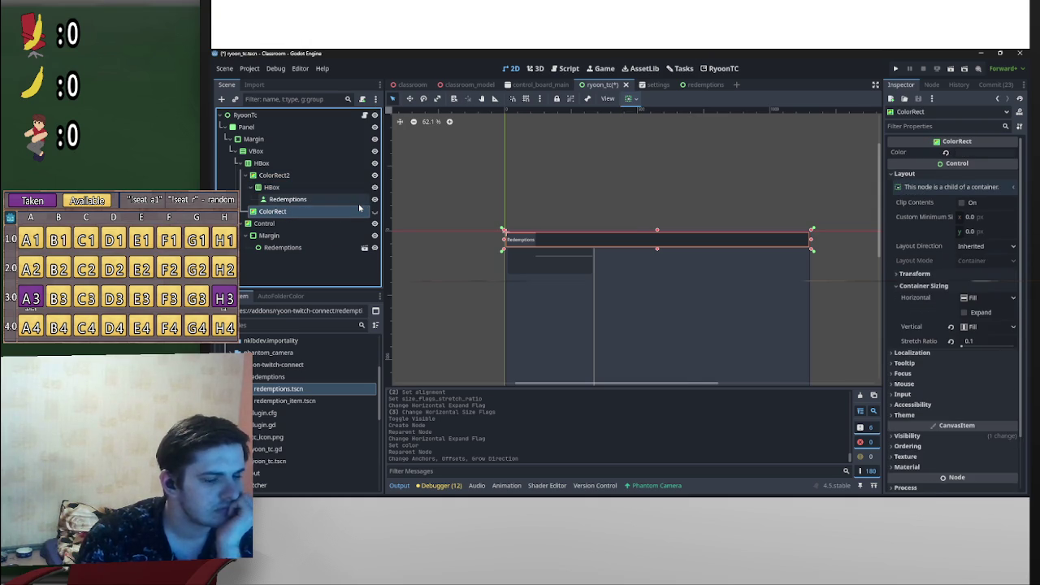
pyautogui.press('Delete')
pyautogui.press('Return')
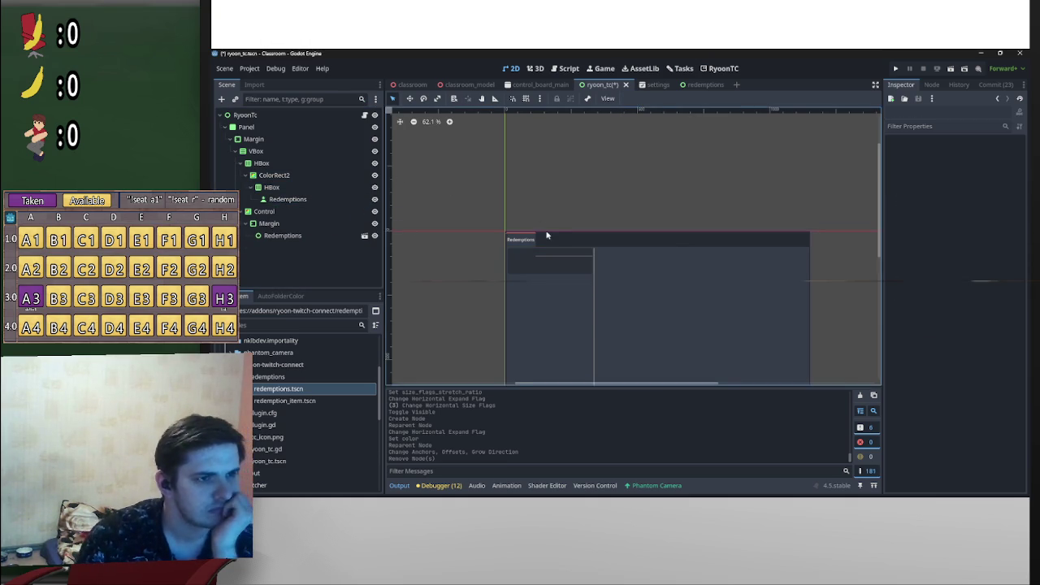
pyautogui.scroll(5, 548, 231)
pyautogui.scroll(-5, 500, 218)
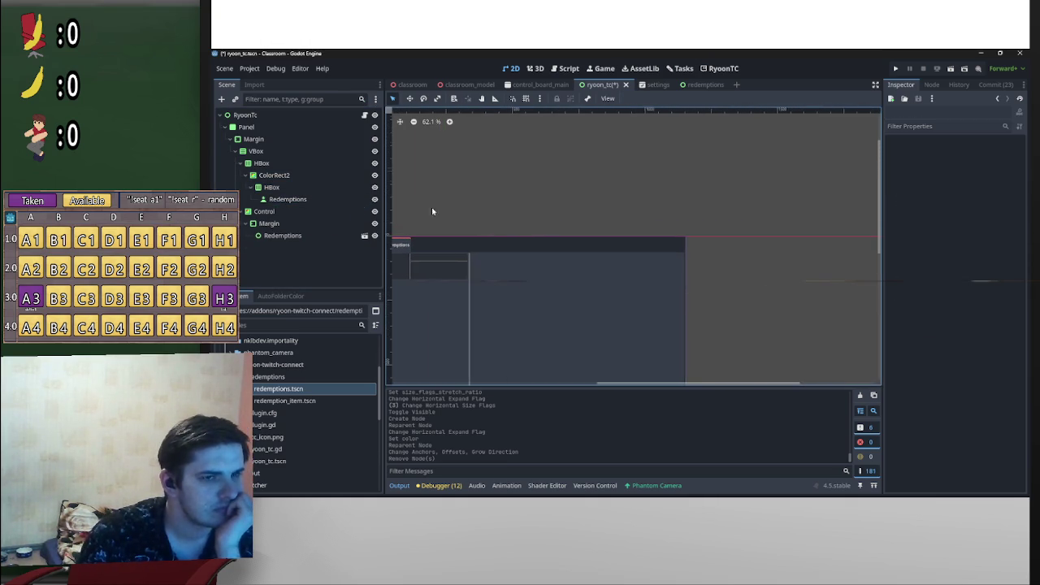
# Step: Review ColorRect2's container sizing settings
pyautogui.click(288, 163)
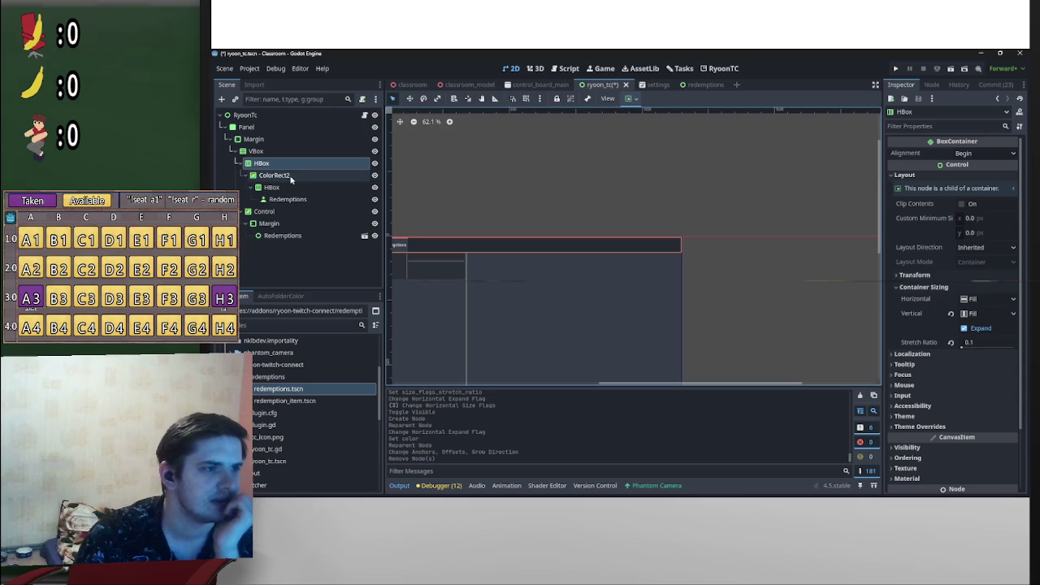
pyautogui.click(258, 176)
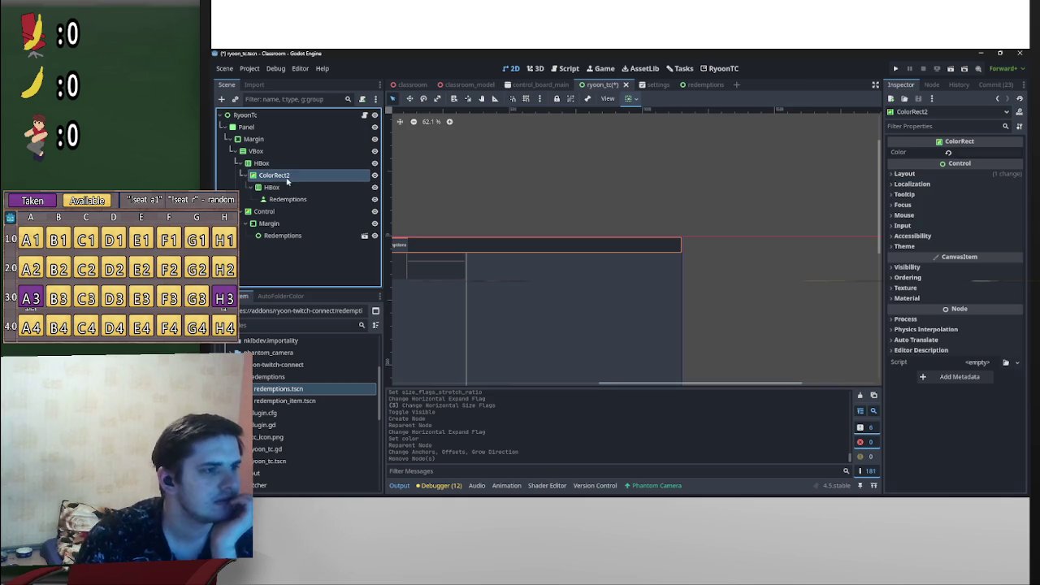
pyautogui.click(631, 98)
pyautogui.click(653, 216)
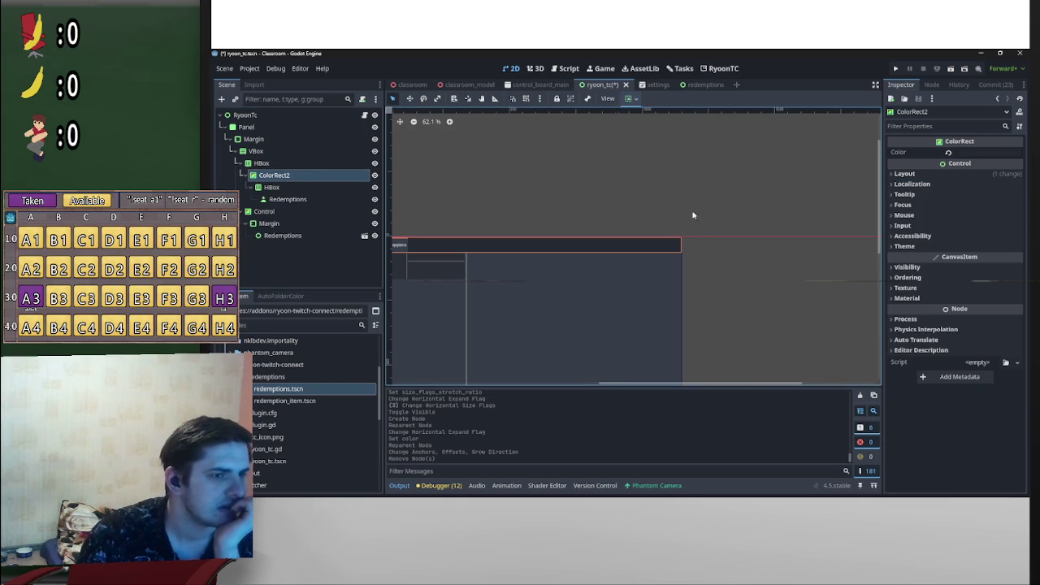
pyautogui.hscroll(-3, 652, 216)
pyautogui.hscroll(2, 412, 207)
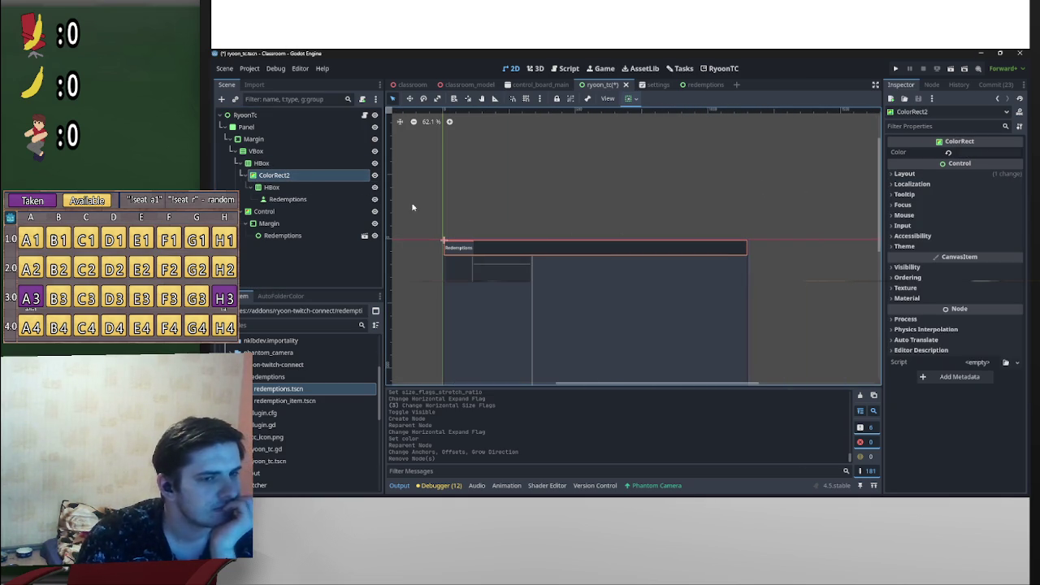
pyautogui.rightClick(296, 166)
# Step: Add a VBoxContainer under HBox via 'vb' search and rename it VBox
pyautogui.rightClick(250, 167)
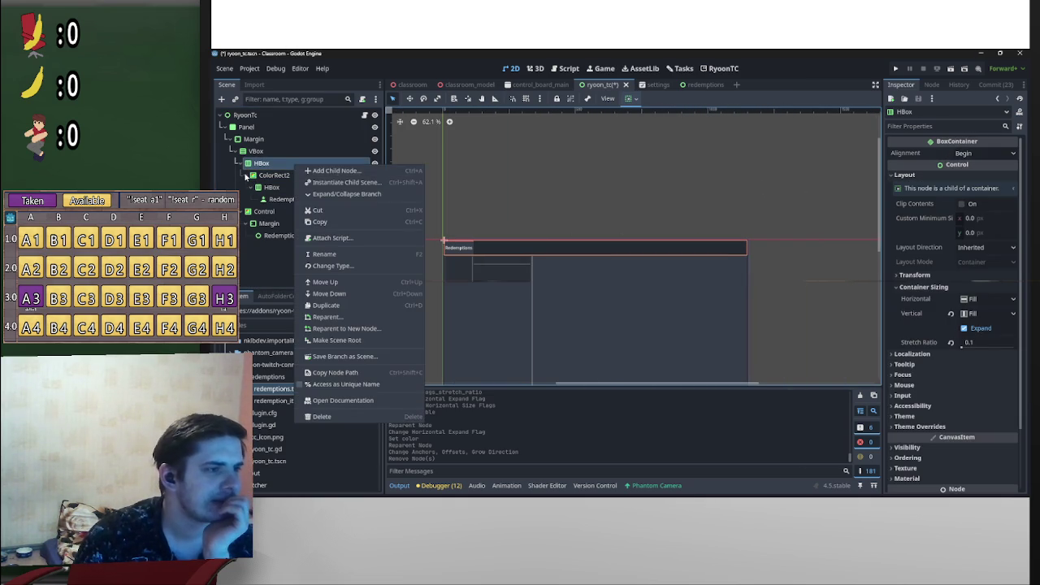
pyautogui.rightClick(263, 167)
pyautogui.click(292, 172)
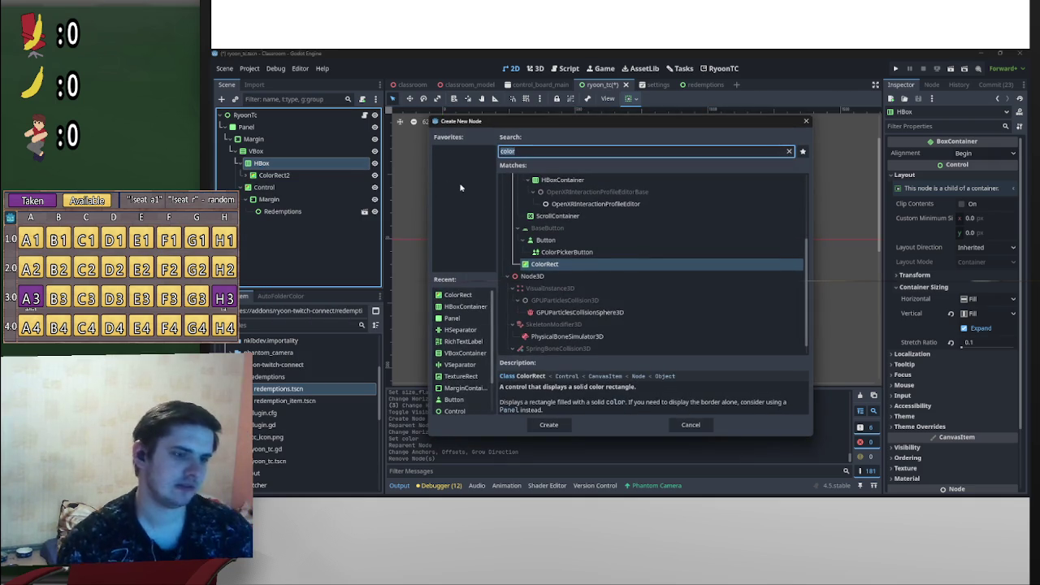
pyautogui.write('vbo')
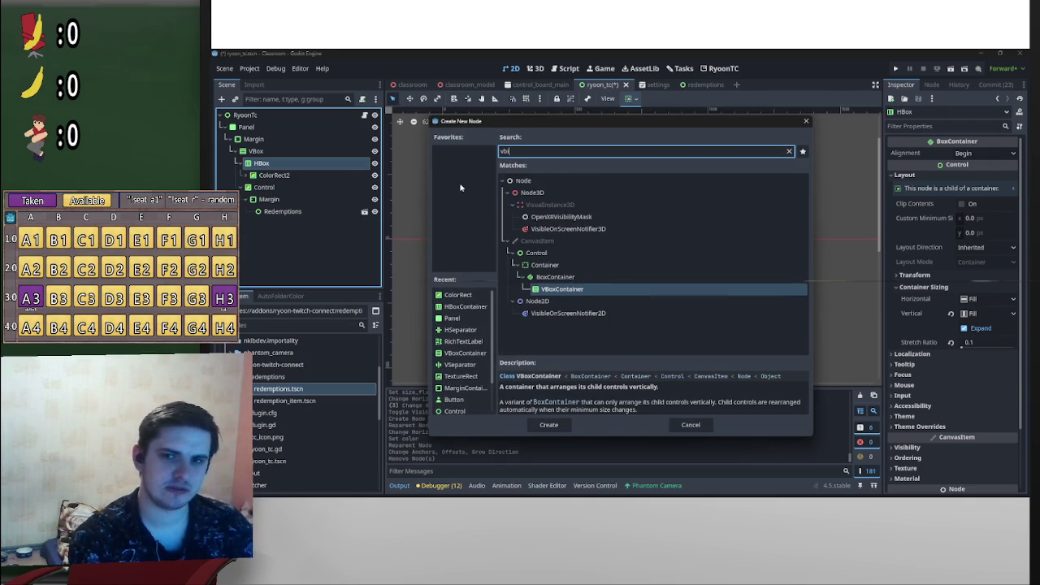
pyautogui.press('Return')
pyautogui.click(289, 189)
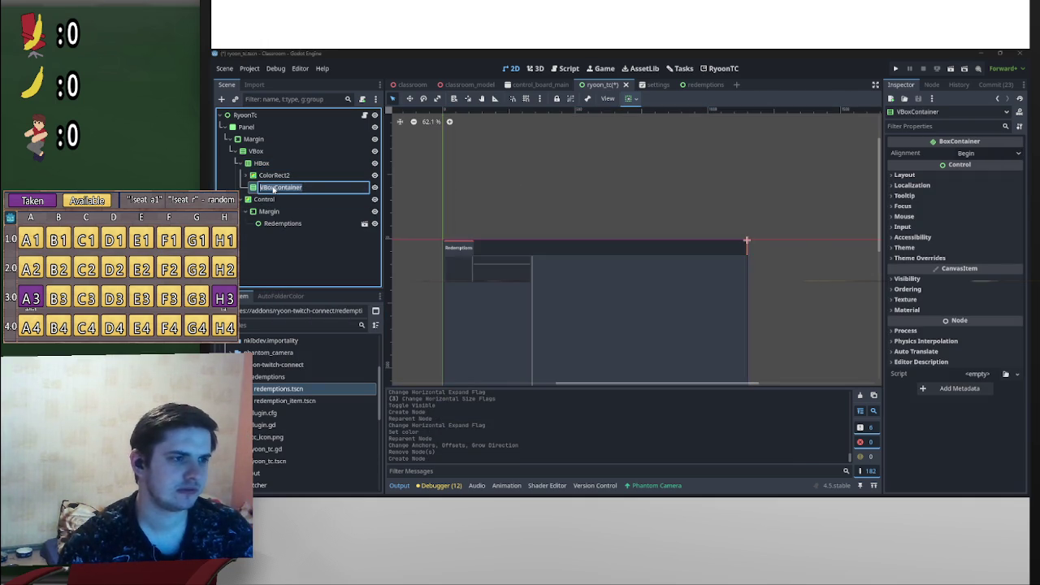
pyautogui.press('BackSpace')
pyautogui.write('VBox')
pyautogui.press('Return')
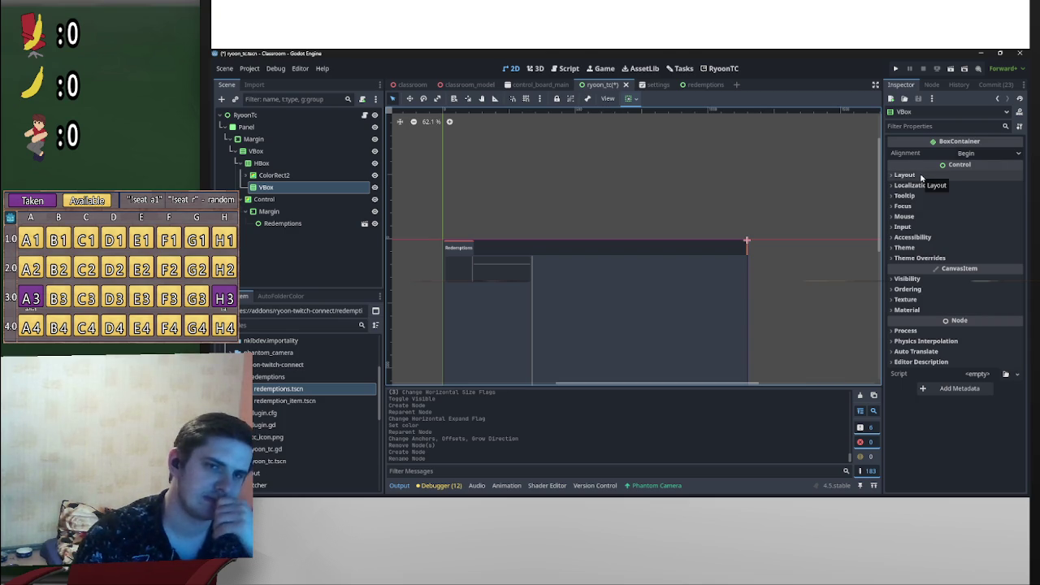
# Step: Set VBox's Custom Minimum Size x to 25 and save the scene
pyautogui.click(904, 175)
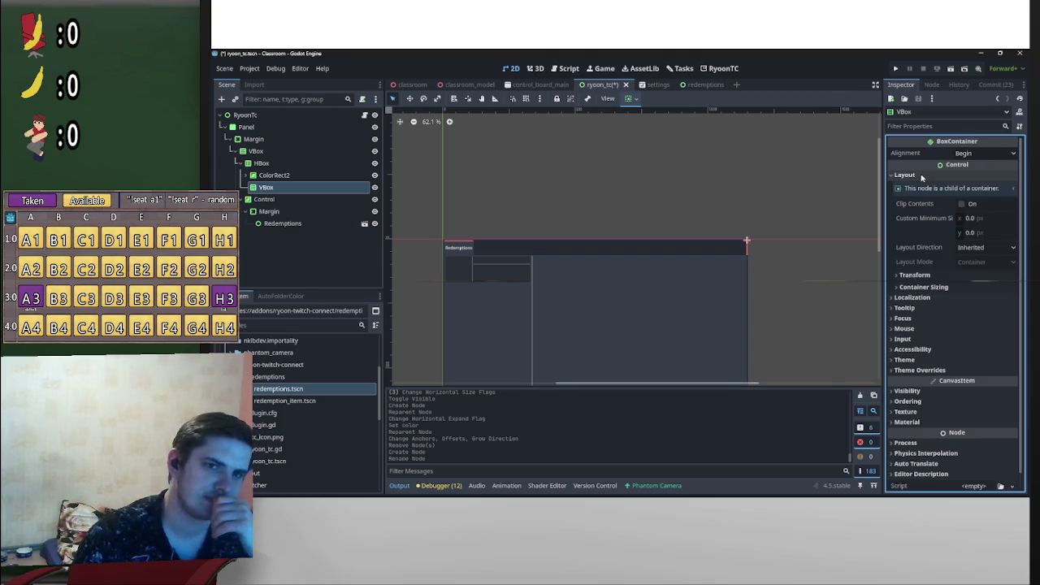
pyautogui.click(972, 220)
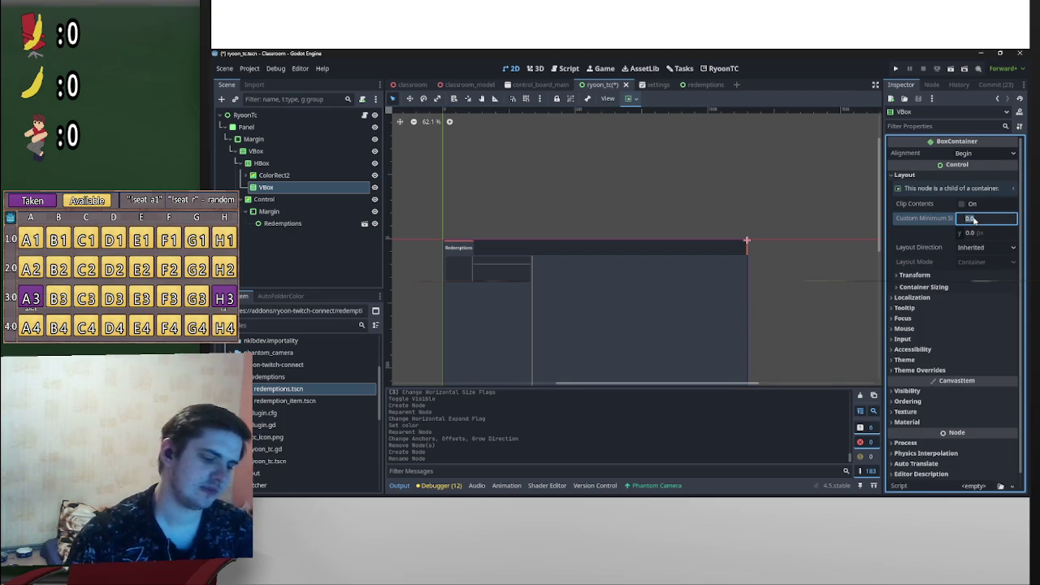
pyautogui.write('150')
pyautogui.press('Return')
pyautogui.write('25')
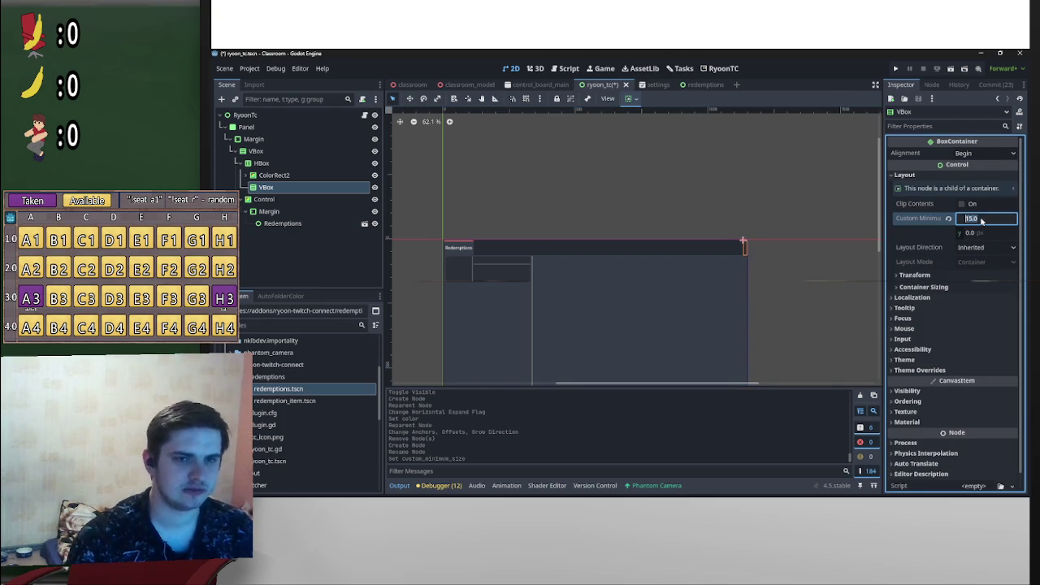
pyautogui.press('Return')
pyautogui.hotkey('ctrl', 's')
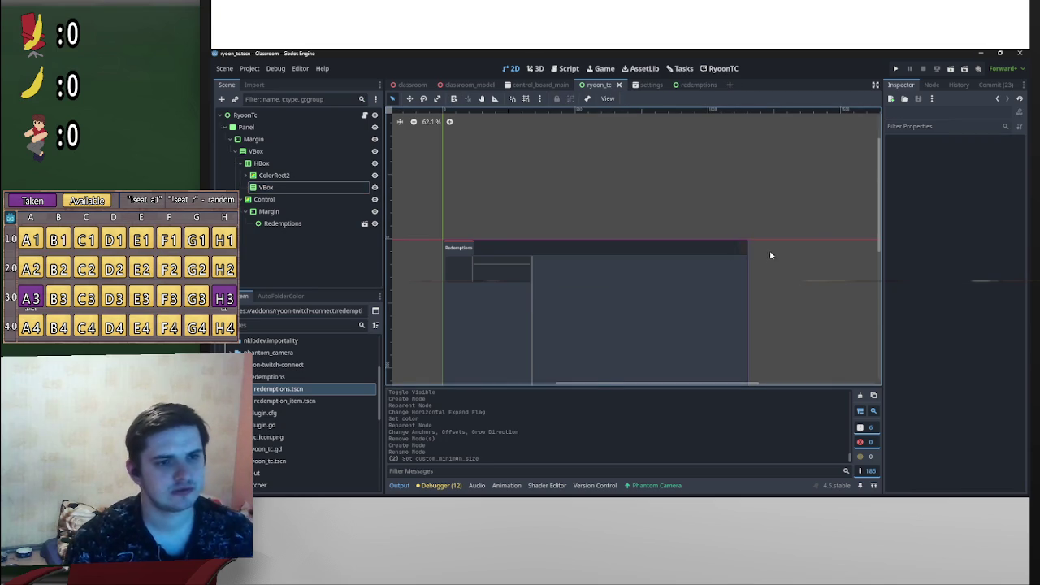
pyautogui.scroll(6, 763, 252)
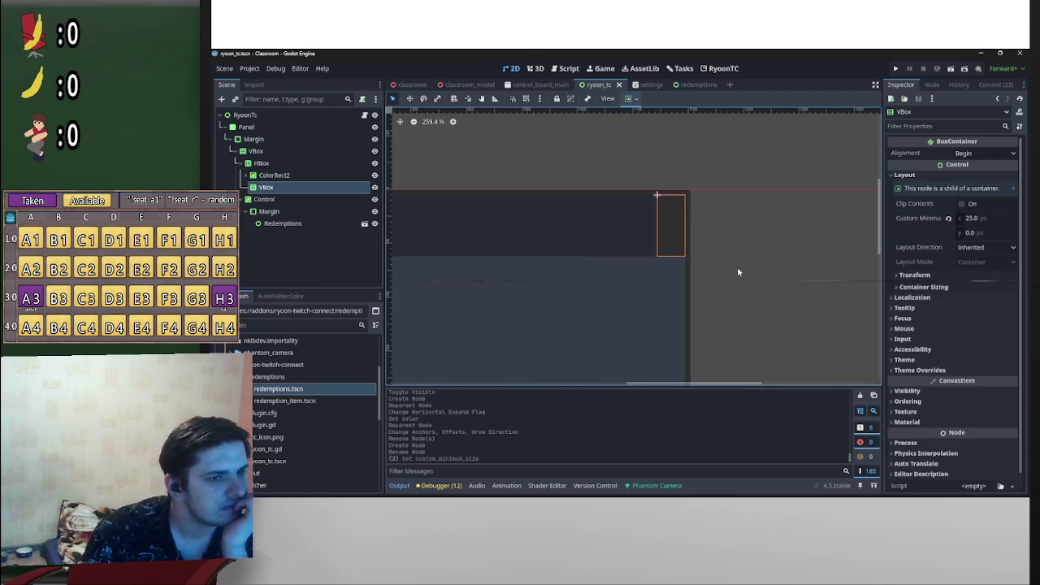
pyautogui.scroll(2, 734, 271)
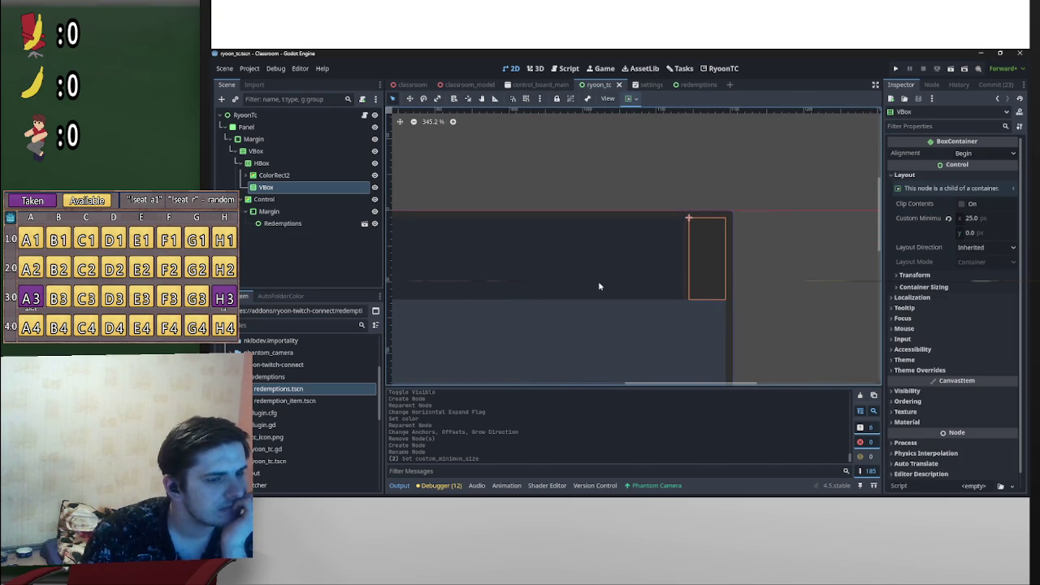
pyautogui.rightClick(265, 178)
# Step: Add a MarginContainer child node and rename it Margin
pyautogui.click(290, 187)
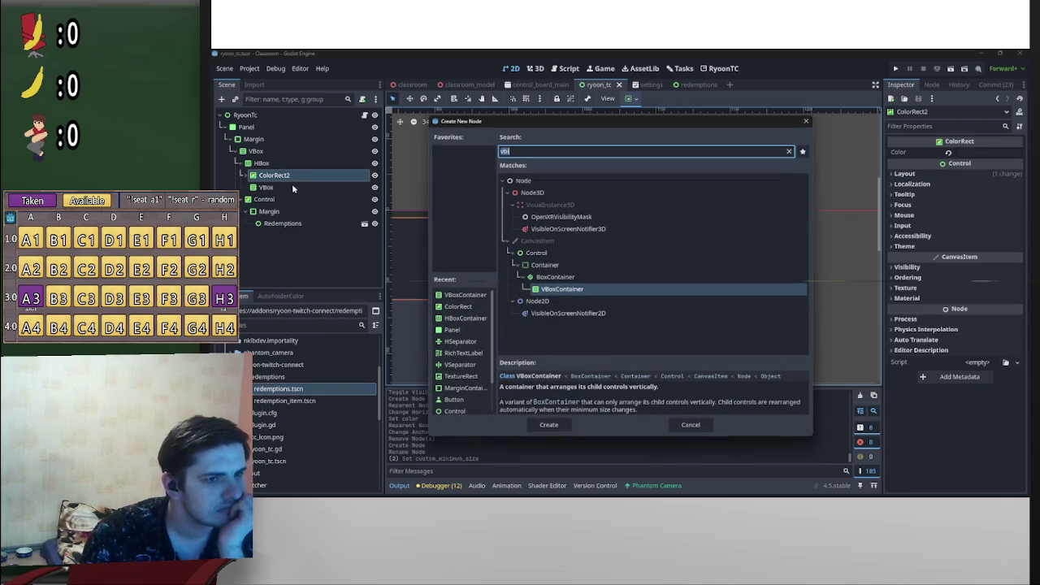
pyautogui.press('BackSpace')
pyautogui.press('BackSpace')
pyautogui.write('margin')
pyautogui.press('Return')
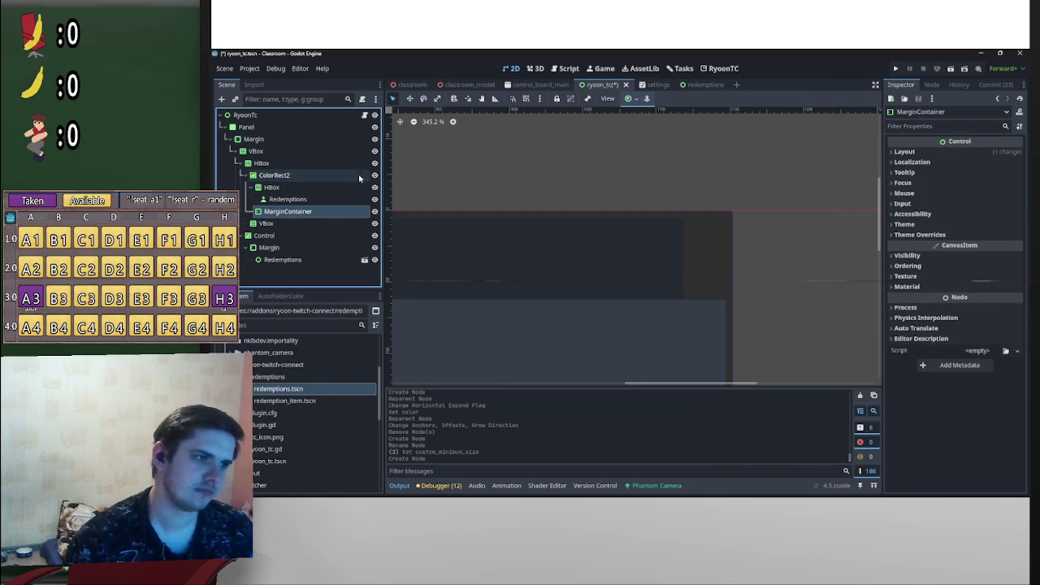
pyautogui.doubleClick(285, 212)
pyautogui.write('MarginContainer')
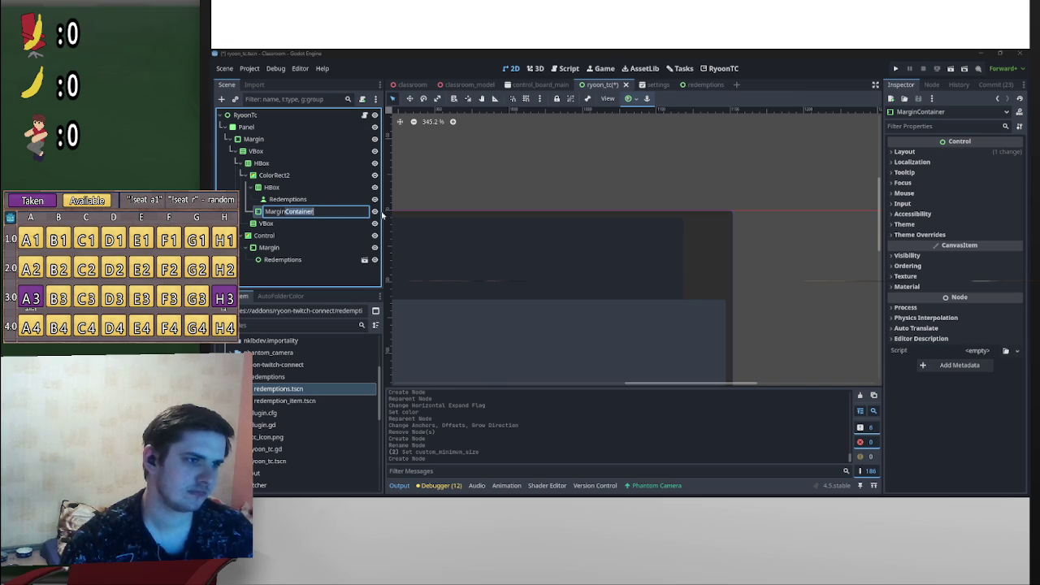
pyautogui.press('Return')
# Step: Reparent the VBox node so it sits inside the Margin container
pyautogui.moveTo(292, 222)
pyautogui.mouseDown()
pyautogui.moveTo(309, 221)
pyautogui.moveTo(286, 216)
pyautogui.moveTo(268, 167)
pyautogui.moveTo(262, 185)
pyautogui.moveTo(275, 188)
pyautogui.mouseUp()
pyautogui.click(243, 176)
pyautogui.doubleClick(275, 200)
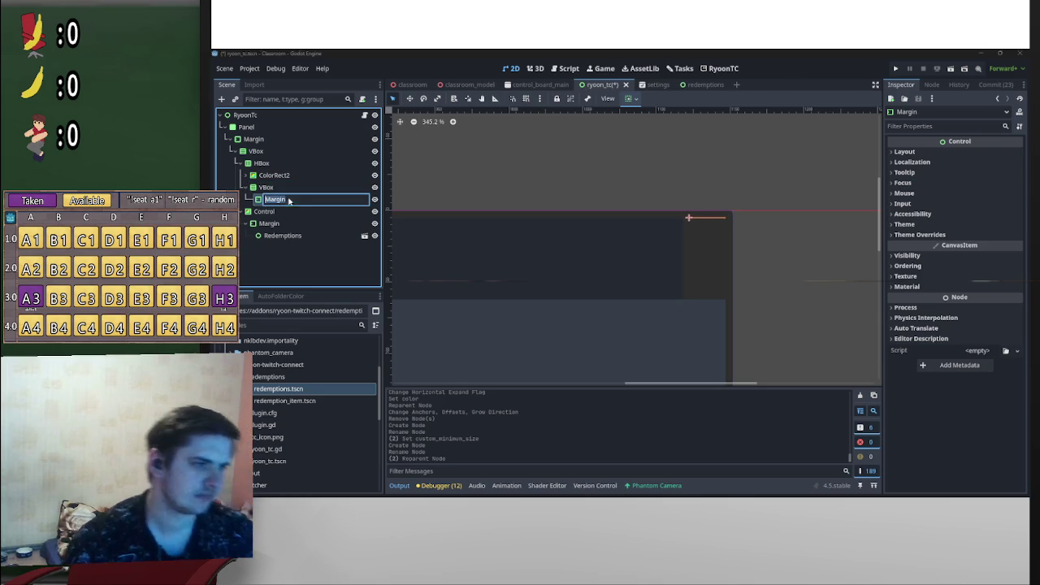
pyautogui.press('BackSpace')
pyautogui.press('Return')
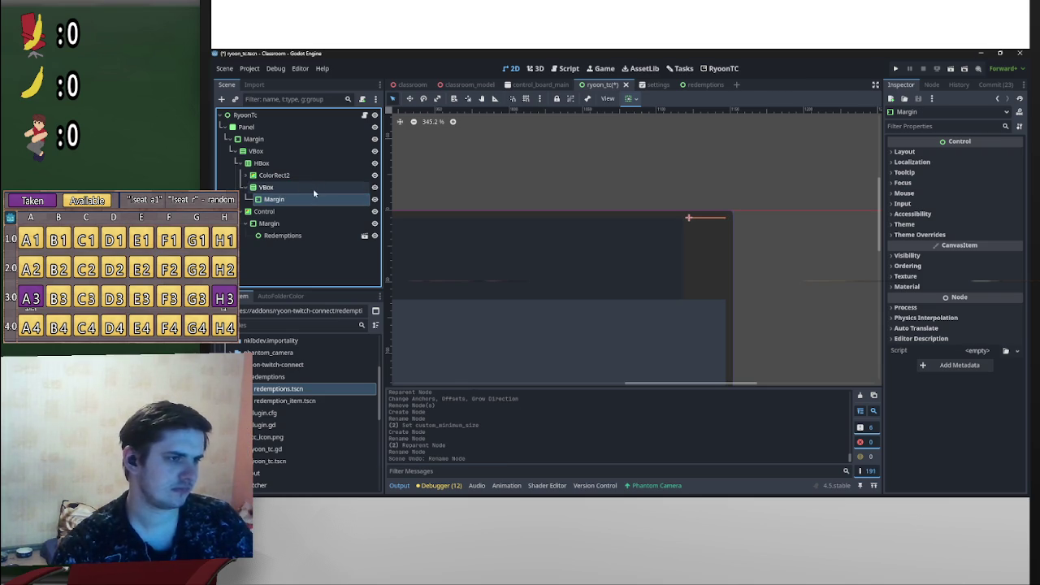
pyautogui.hotkey('ctrl', 'z')
pyautogui.moveTo(294, 188); pyautogui.dragTo(299, 203)
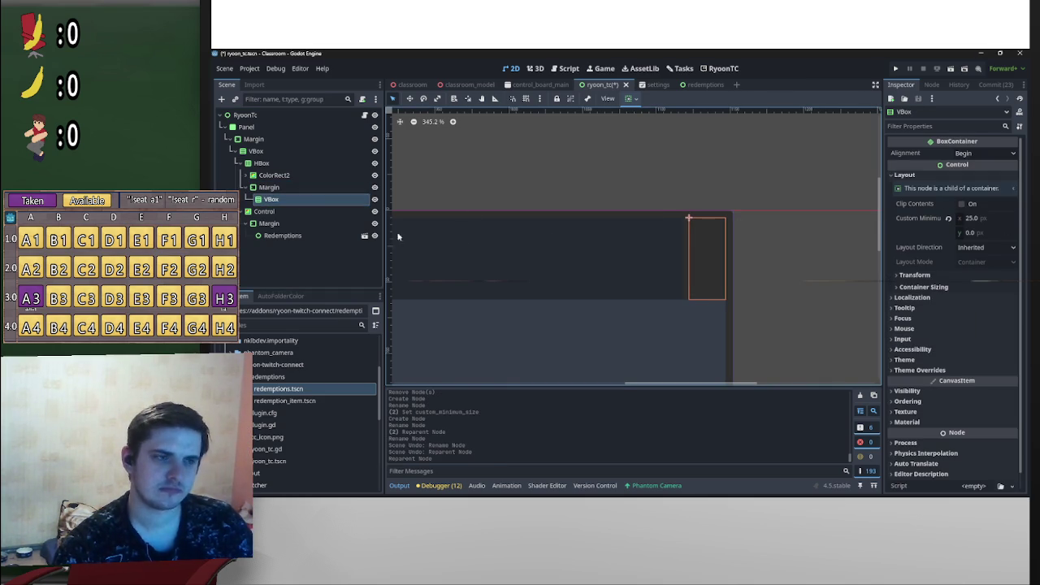
# Step: Set Margin's Margin Bottom theme override constant to 5
pyautogui.click(309, 188)
pyautogui.click(947, 235)
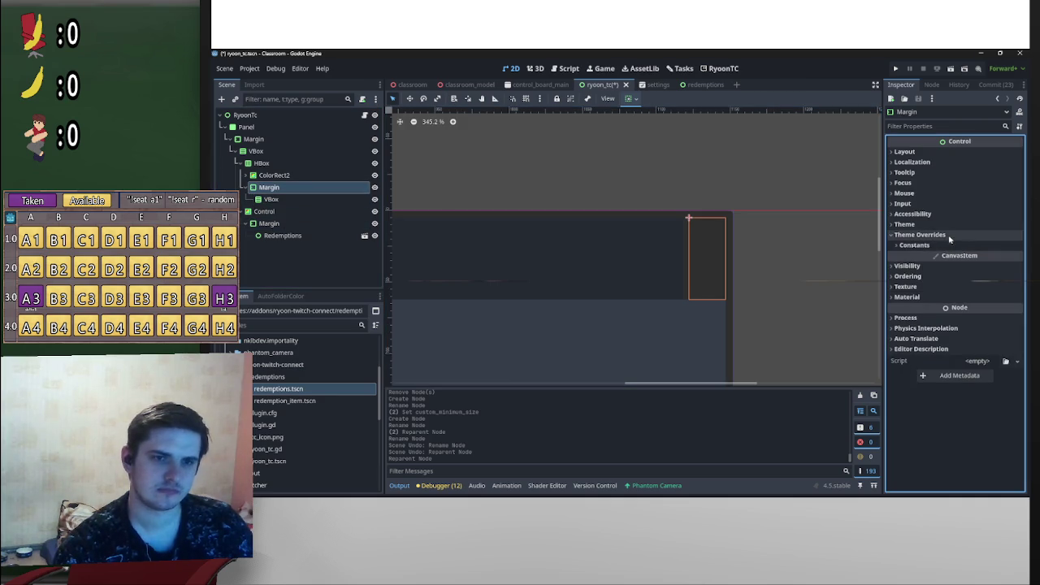
pyautogui.click(952, 245)
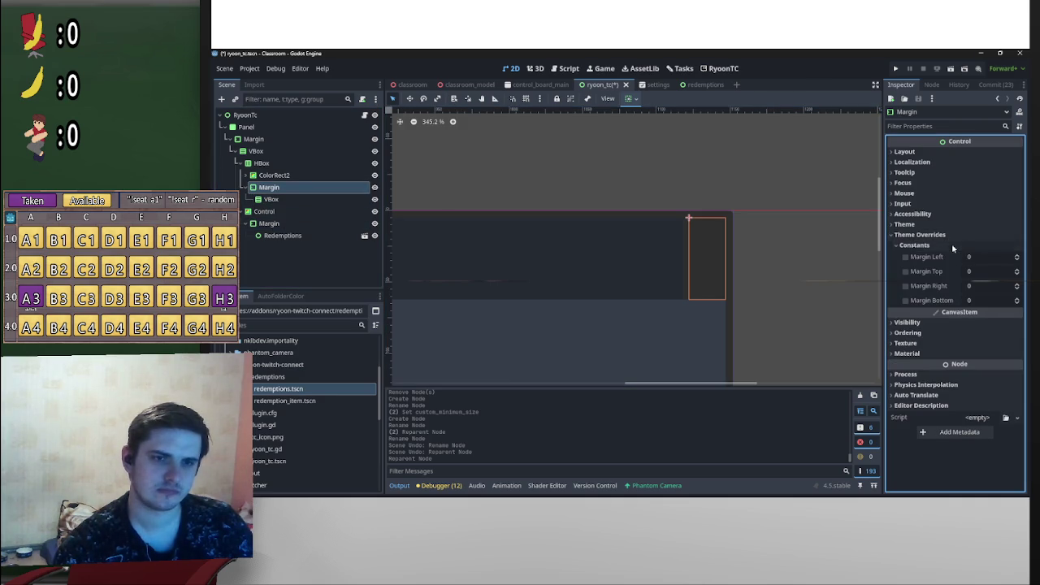
pyautogui.click(979, 302)
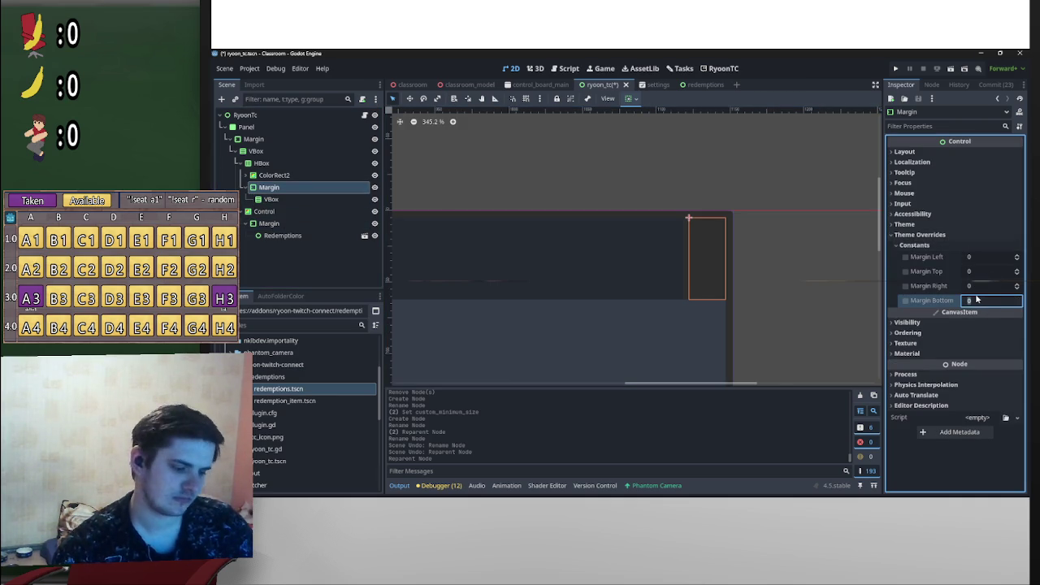
pyautogui.write('5')
pyautogui.press('Return')
pyautogui.click(300, 200)
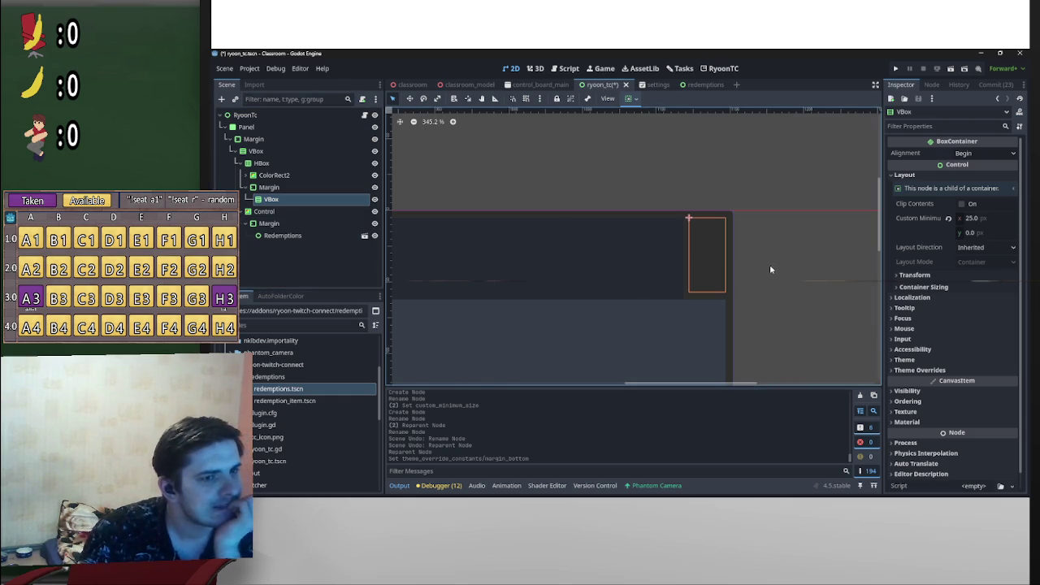
# Step: Try a top margin of 5, reset it to 0, then edit Margin's custom minimum width
pyautogui.click(280, 189)
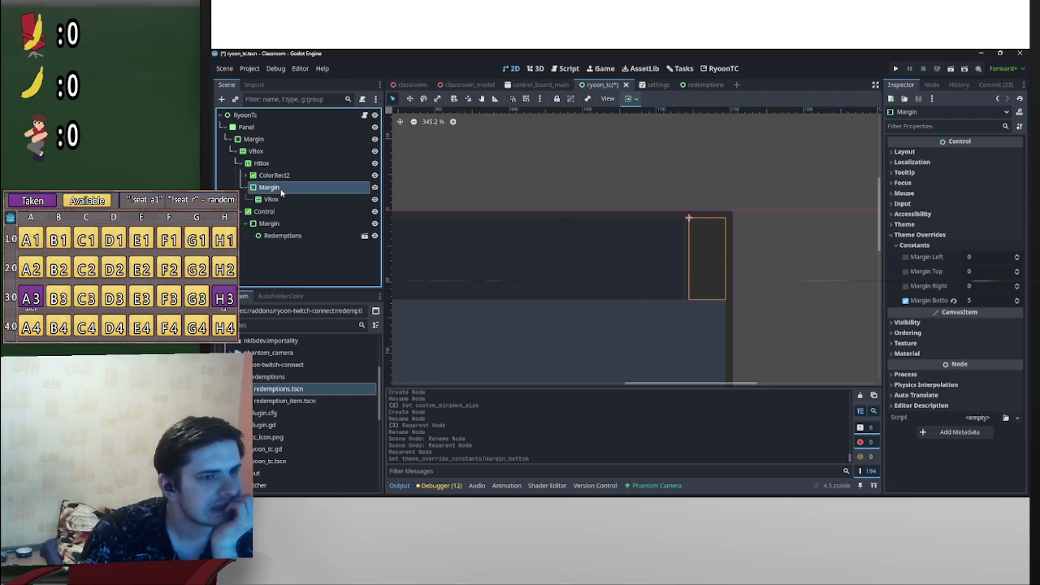
pyautogui.click(982, 273)
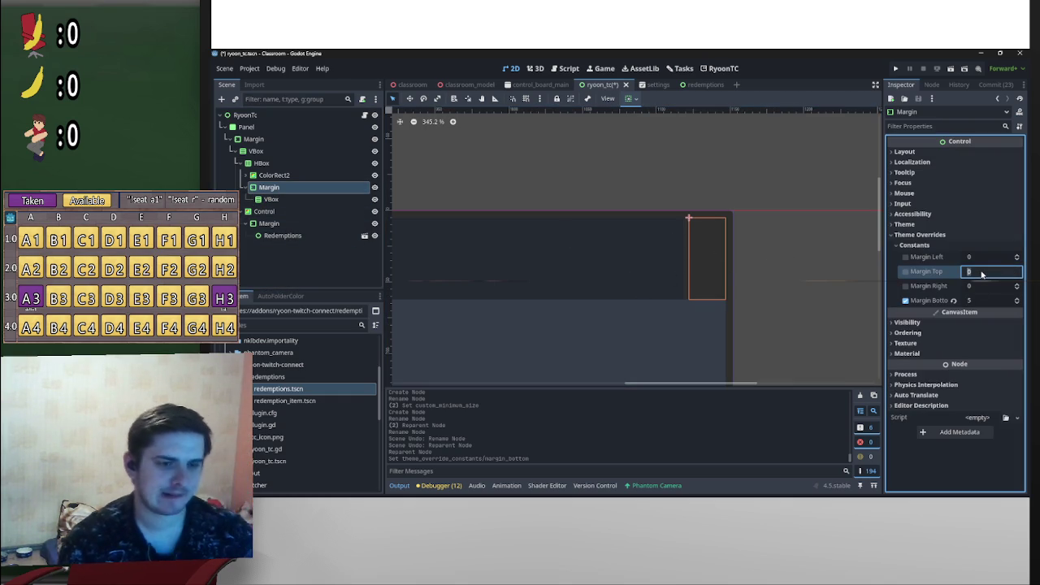
pyautogui.write('5')
pyautogui.press('Return')
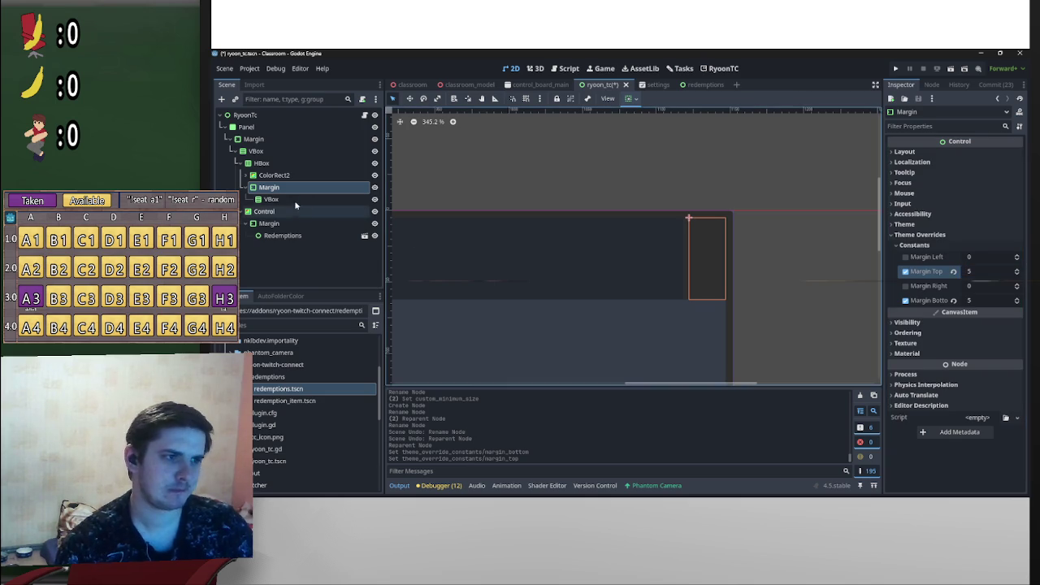
pyautogui.click(276, 199)
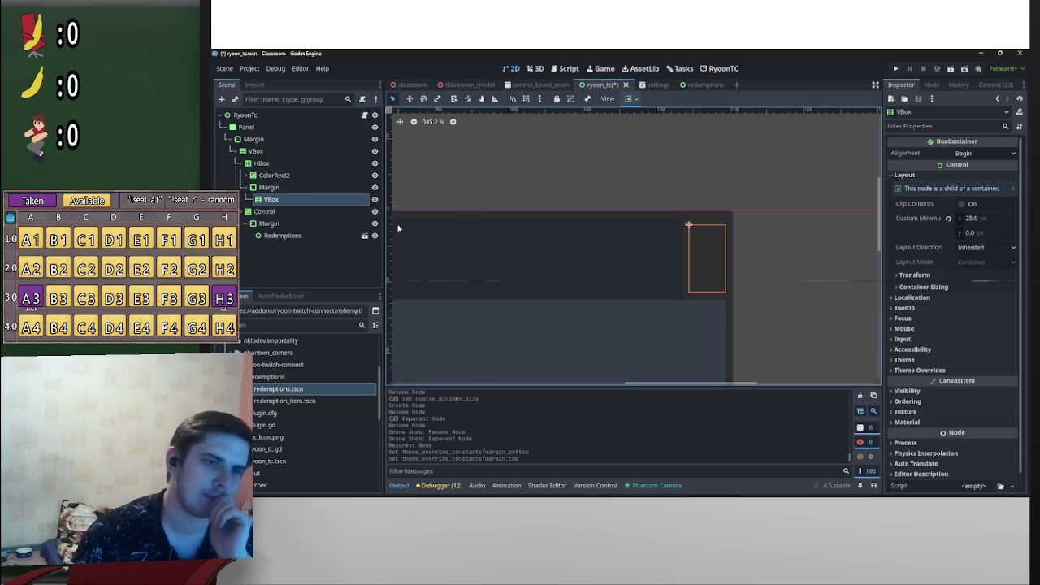
pyautogui.click(325, 187)
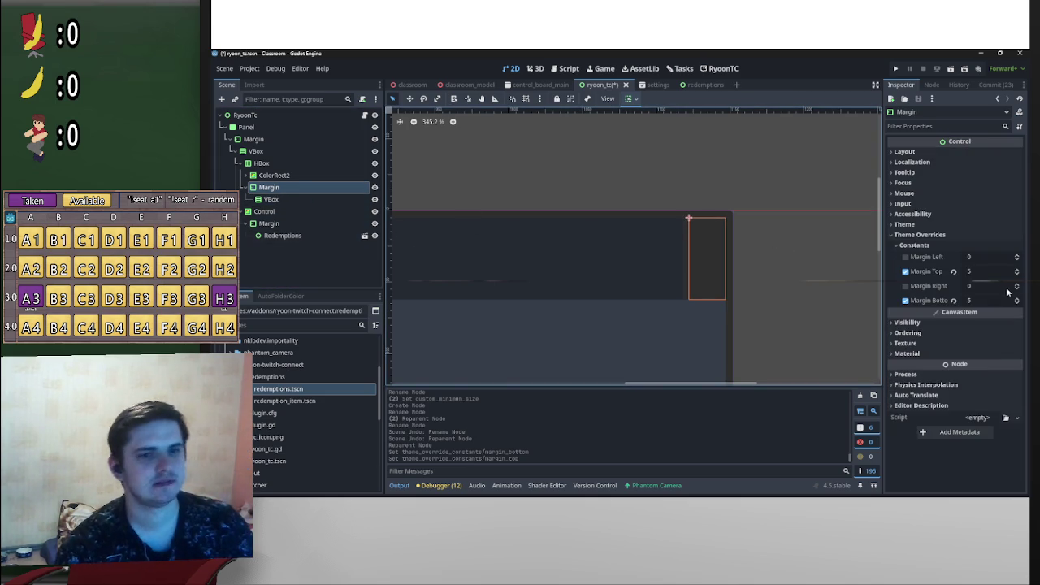
pyautogui.click(953, 271)
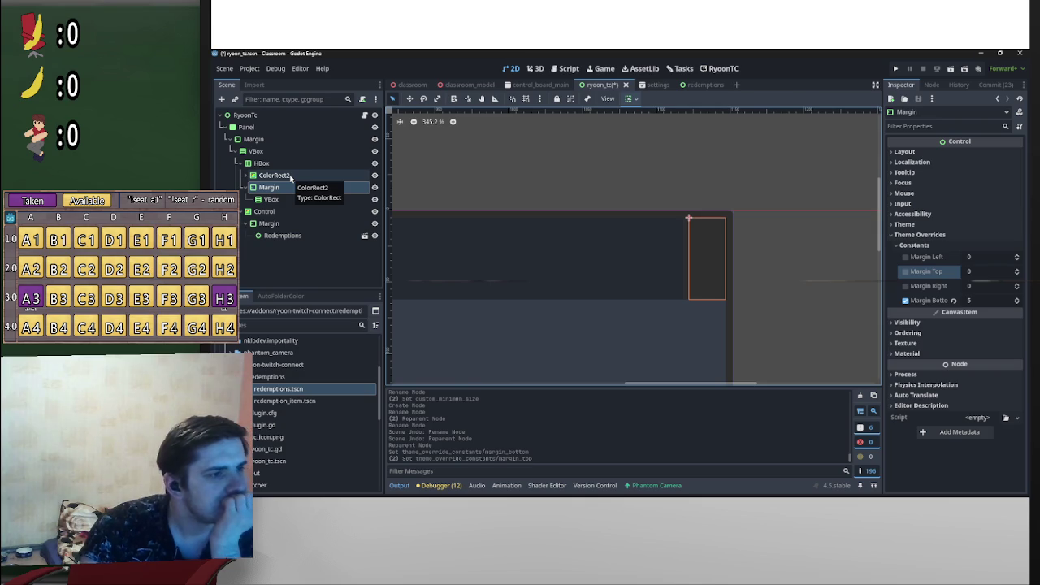
pyautogui.click(281, 199)
pyautogui.click(286, 187)
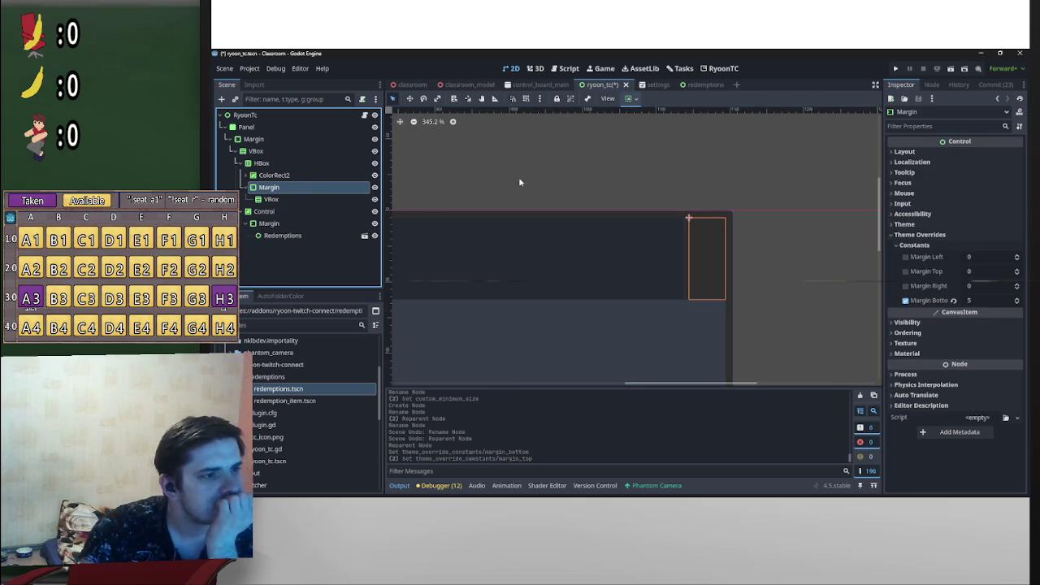
pyautogui.click(903, 151)
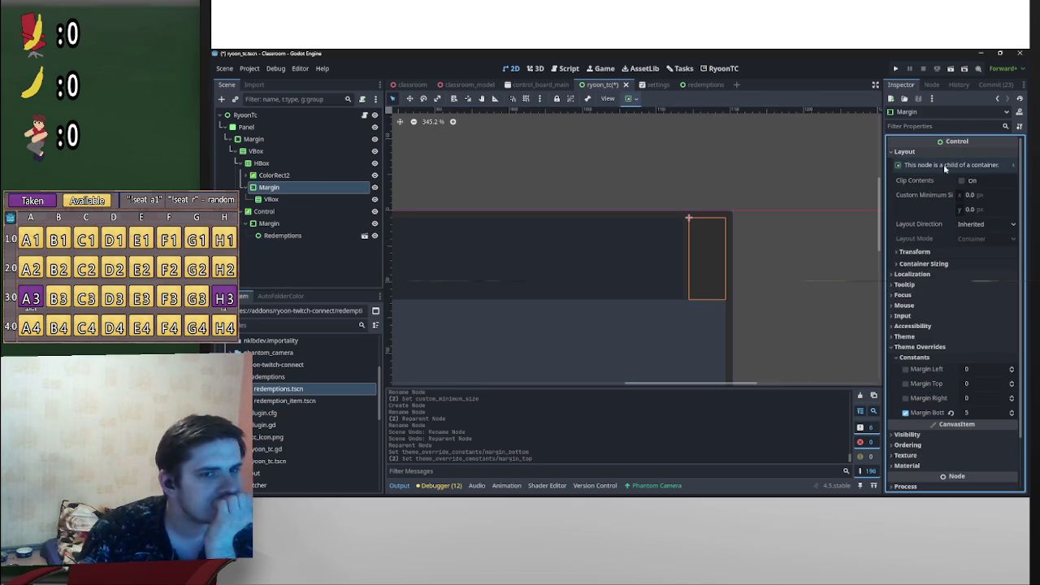
pyautogui.click(984, 195)
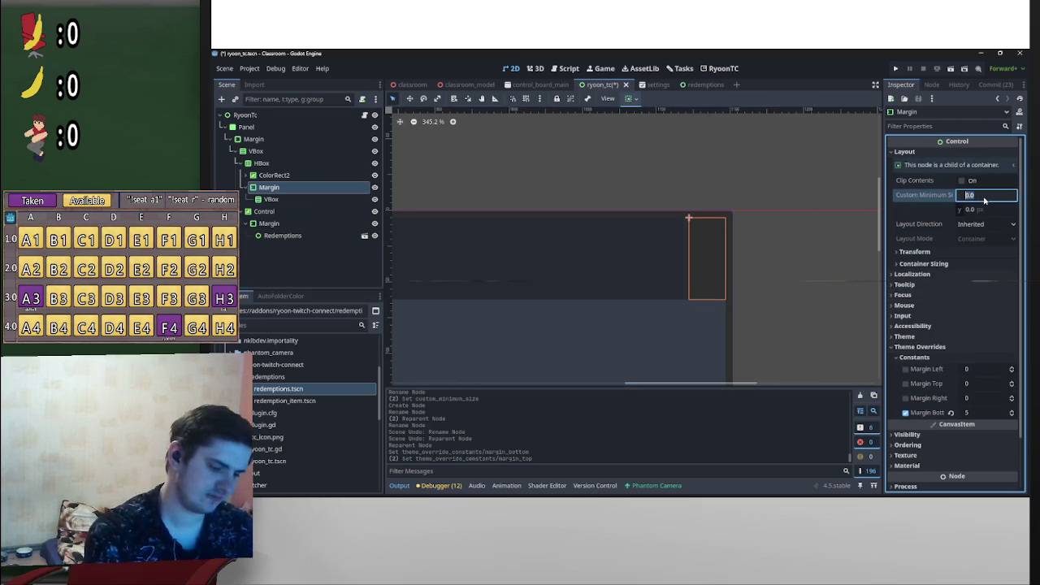
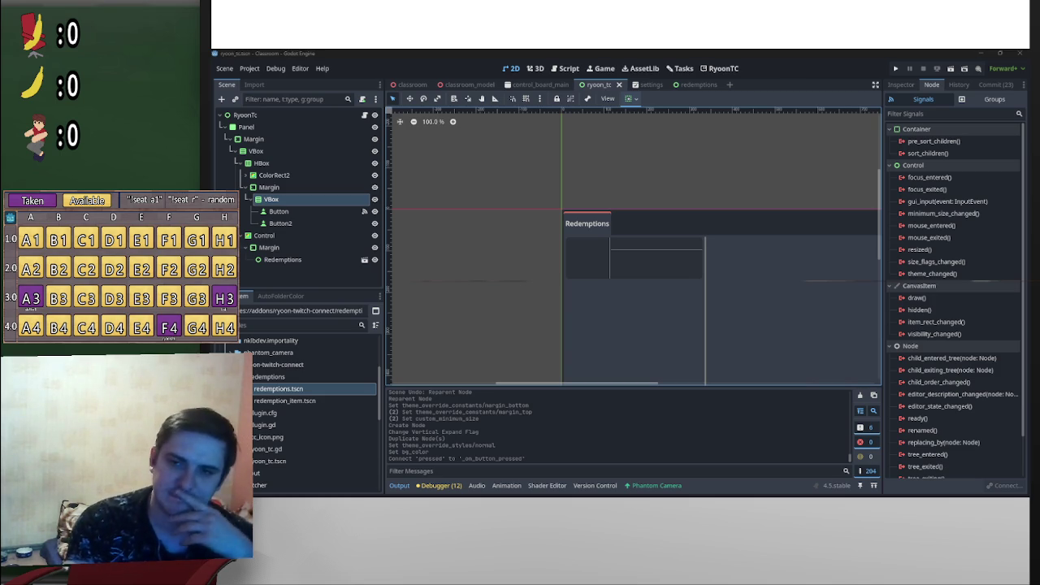
# Step: Pan the 2D canvas to frame the Redemptions panel
pyautogui.scroll(-5, 743, 232)
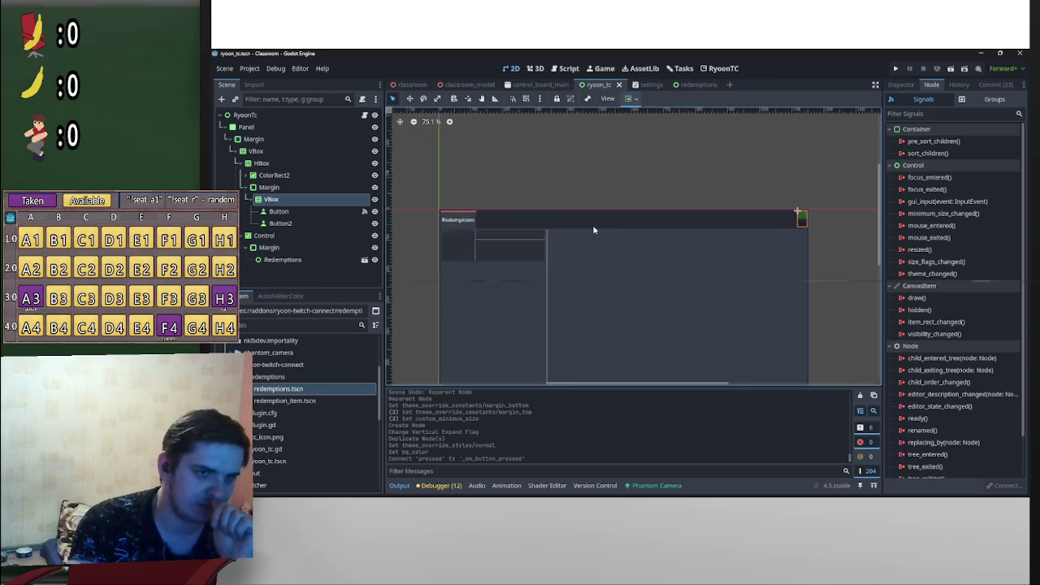
pyautogui.moveTo(618, 219); pyautogui.dragTo(597, 244)
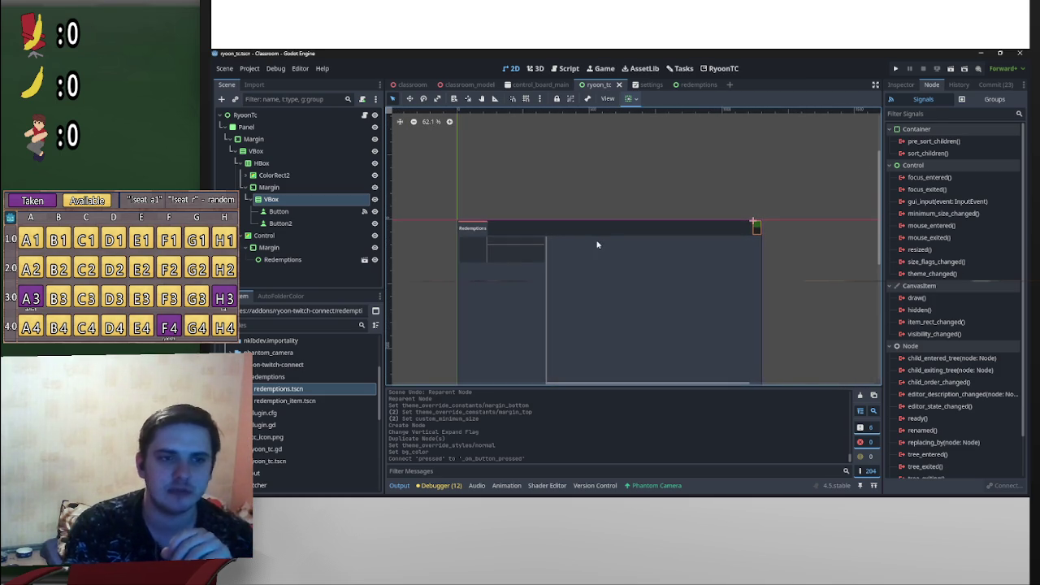
pyautogui.hscroll(2, 731, 266)
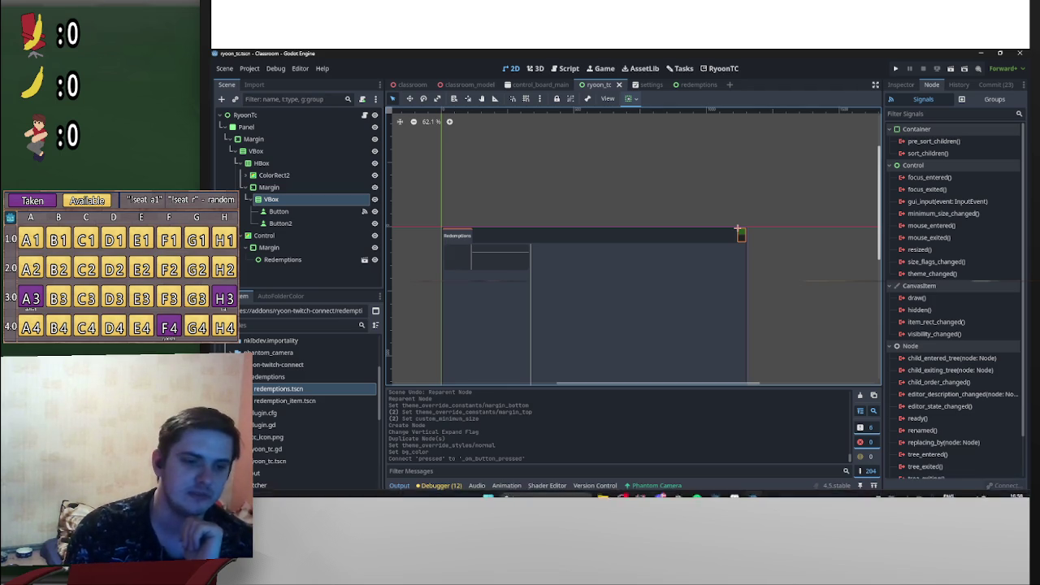
# Step: Switch to the browser and load Twitch Stream Manager from the 'Manager' bookmark
pyautogui.moveTo(731, 497)
pyautogui.click(678, 487)
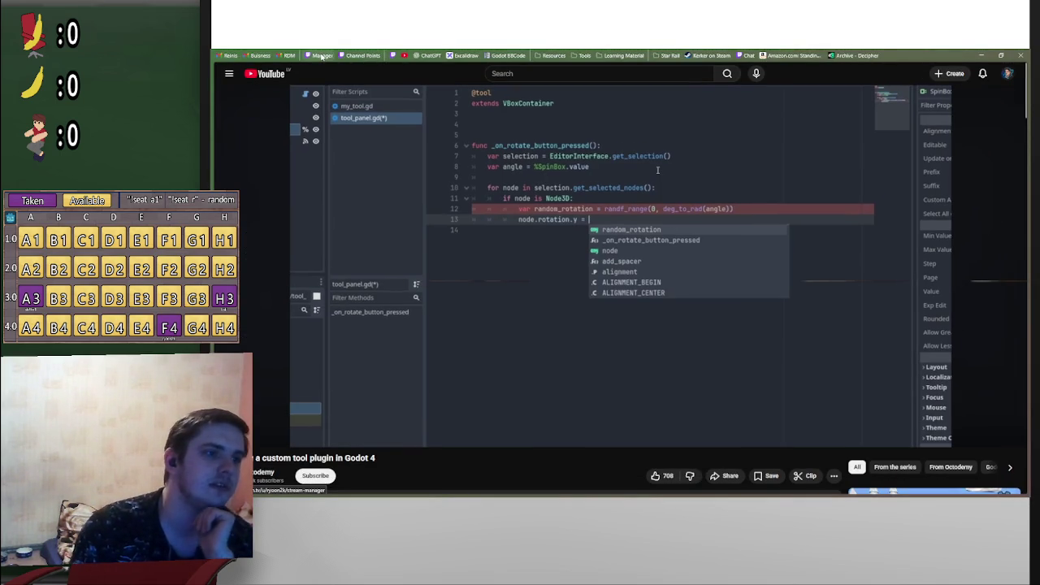
pyautogui.click(323, 55)
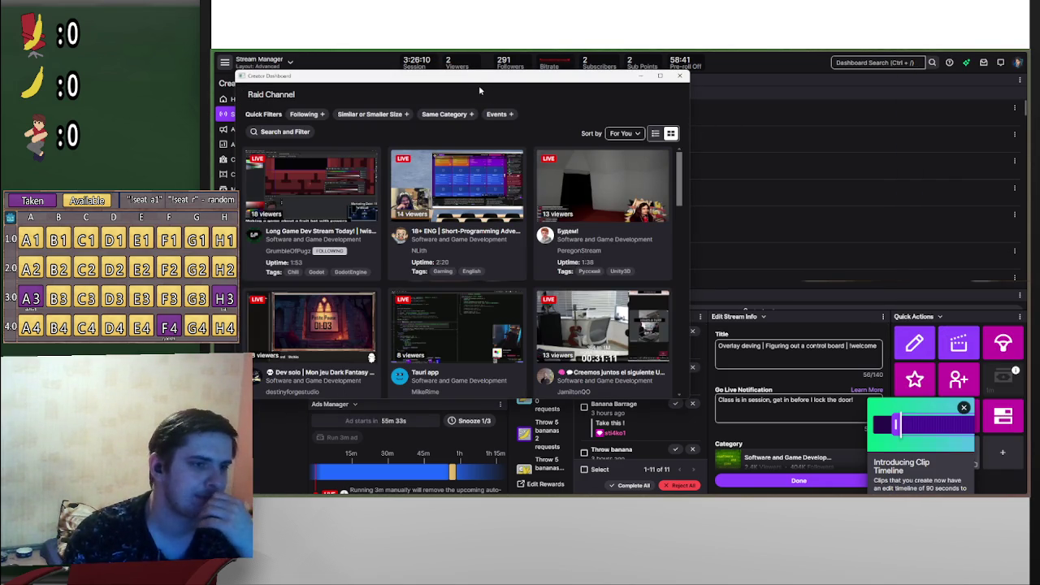
# Step: Scroll through the Raid Channel list of live Software and Game Development streams
pyautogui.scroll(-1, 444, 184)
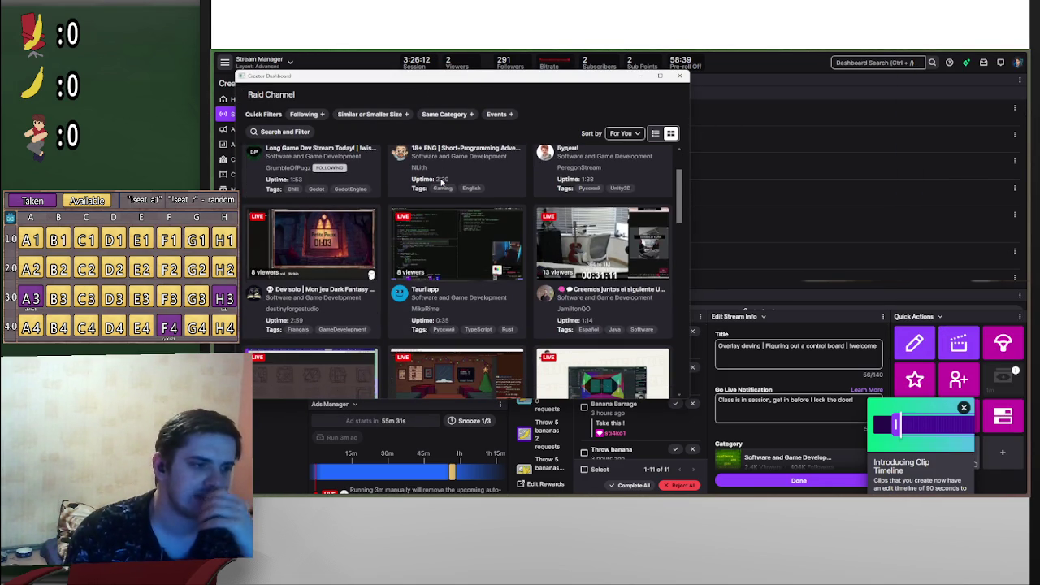